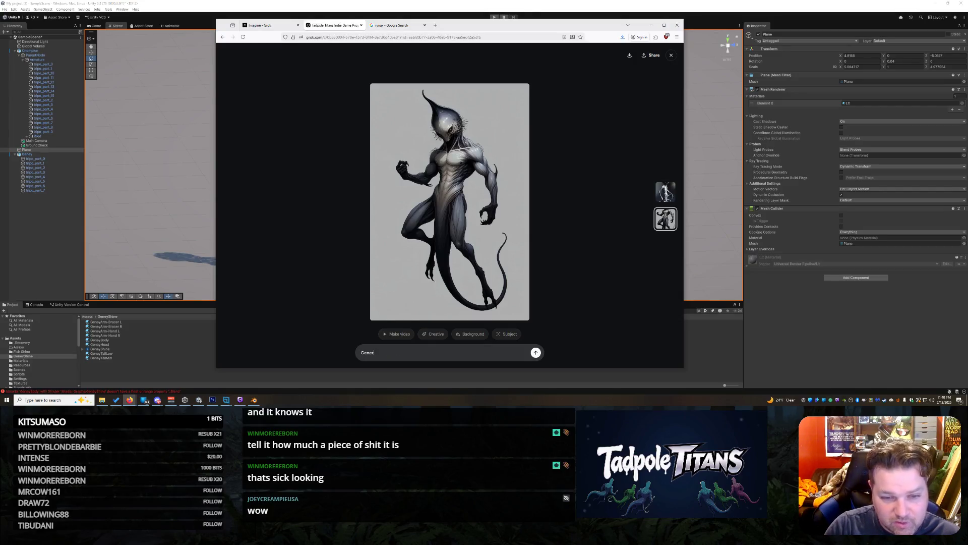
# Step: Ask Grok Imagine to move the tail to the back, remove the insect hair, and pose at 75 degrees
pyautogui.write('guy so')
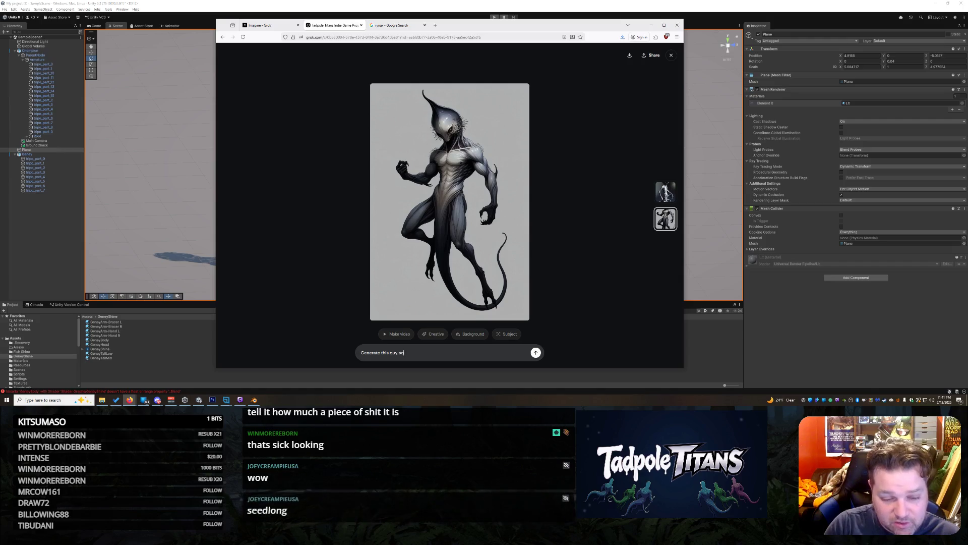
pyautogui.hotkey('ctrl', 'BackSpace')
pyautogui.hotkey('ctrl', 'BackSpace')
pyautogui.hotkey('ctrl', 'BackSpace')
pyautogui.write('Move the tail so it comes out of the back.  Re')
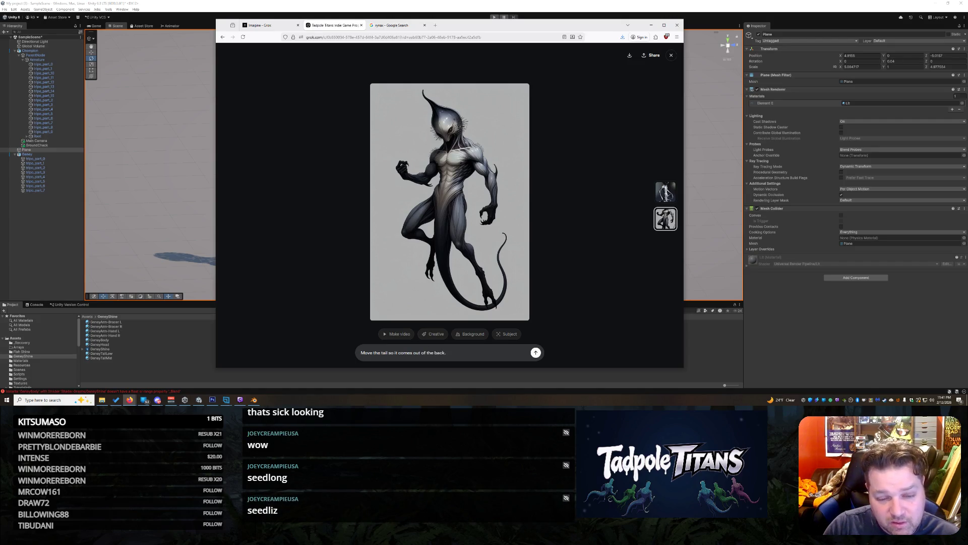
pyautogui.write('move')
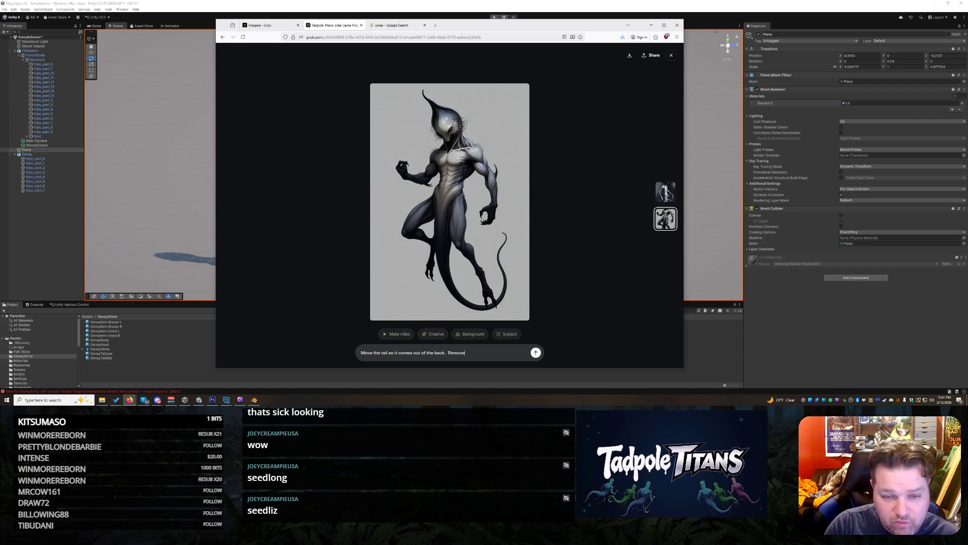
pyautogui.write(' the weird insect hair.  Then')
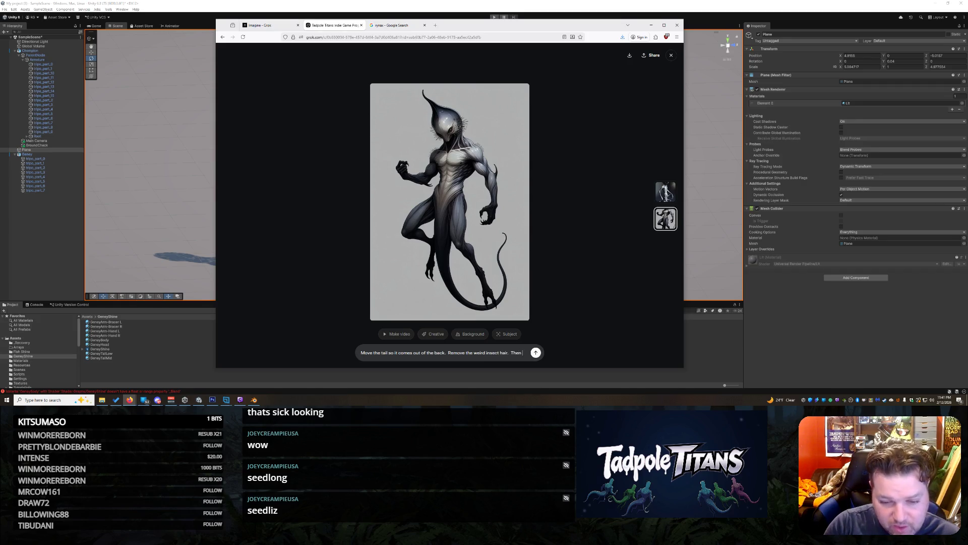
pyautogui.write(' position him')
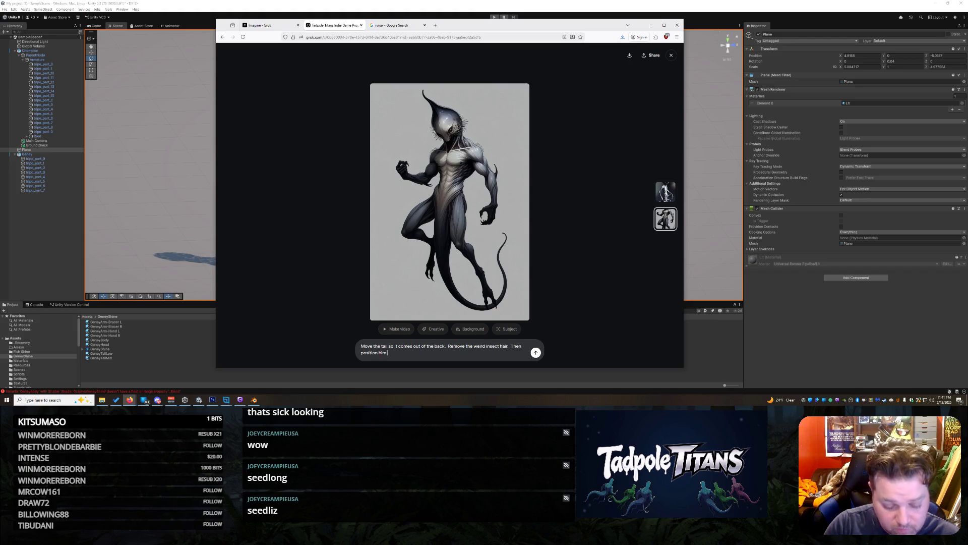
pyautogui.write(' for a 3d render at a 75 d')
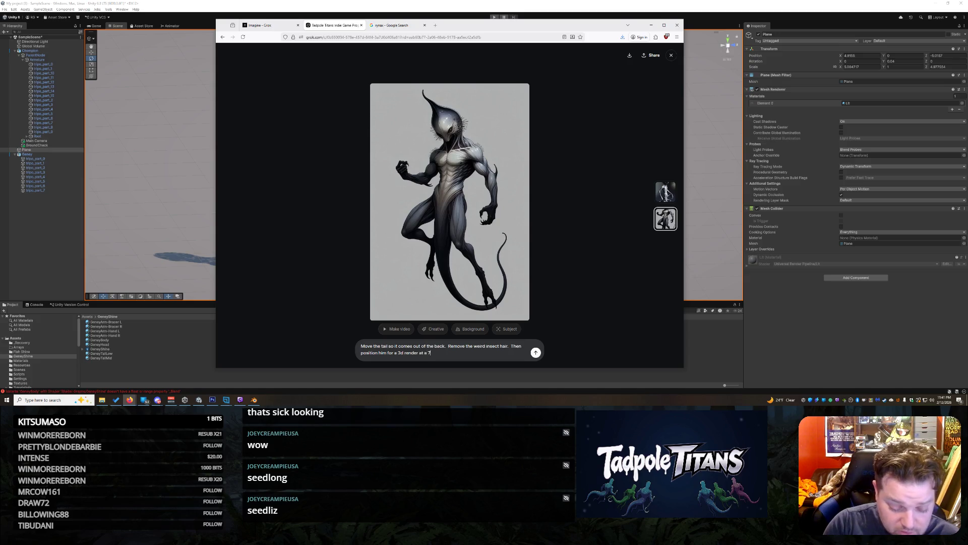
pyautogui.write('egree angl')
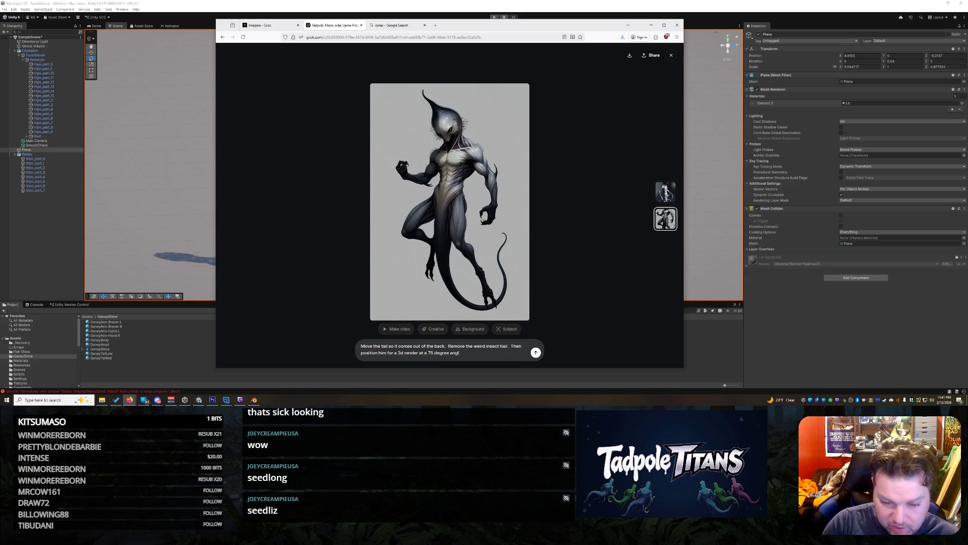
pyautogui.press('Return')
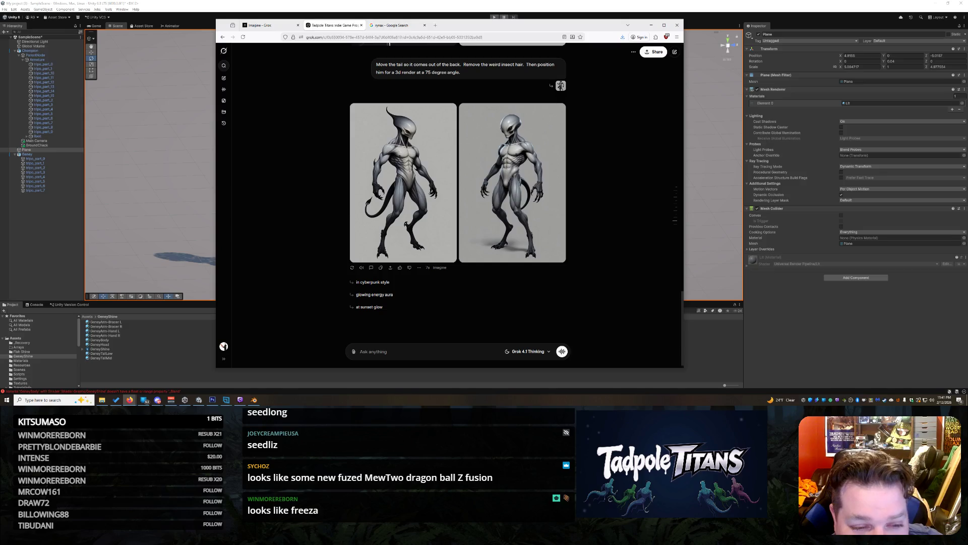
# Step: On the left alien variant, request 'Make the tail "spermier"' and view the right result
pyautogui.click(390, 196)
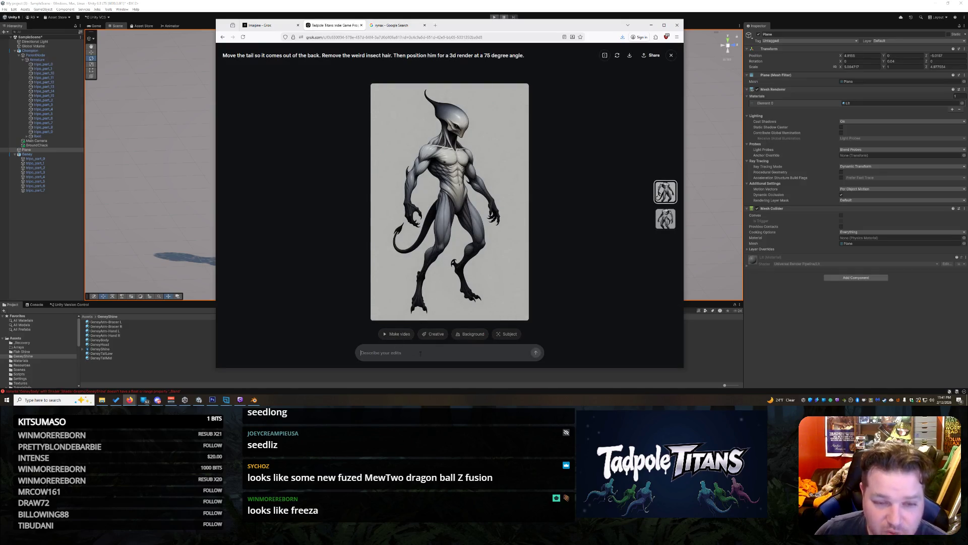
pyautogui.write('Make the tail')
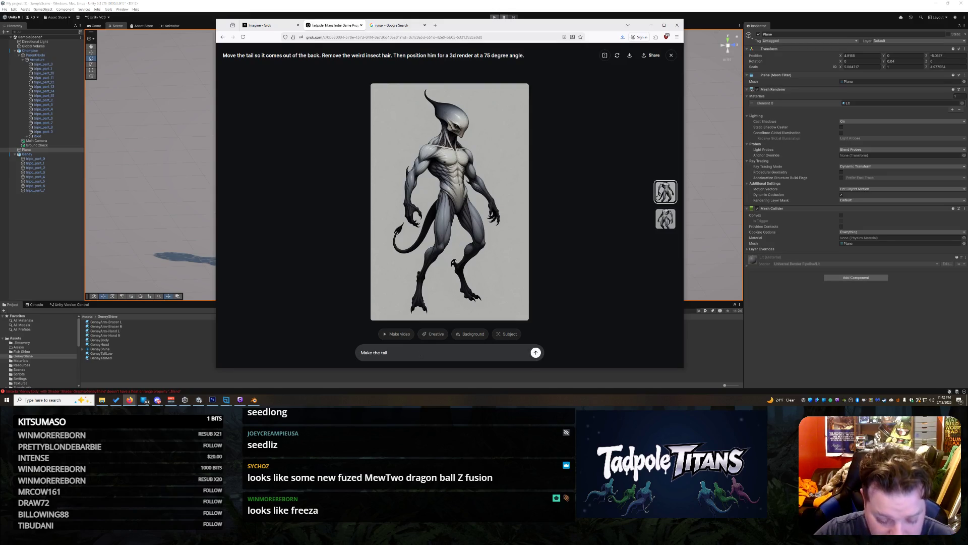
pyautogui.write(' "spermier')
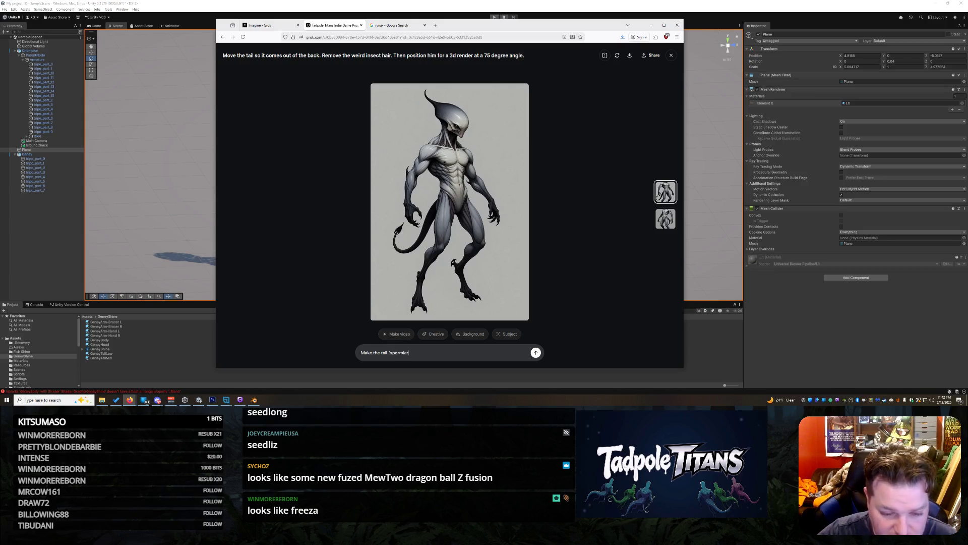
pyautogui.write('"')
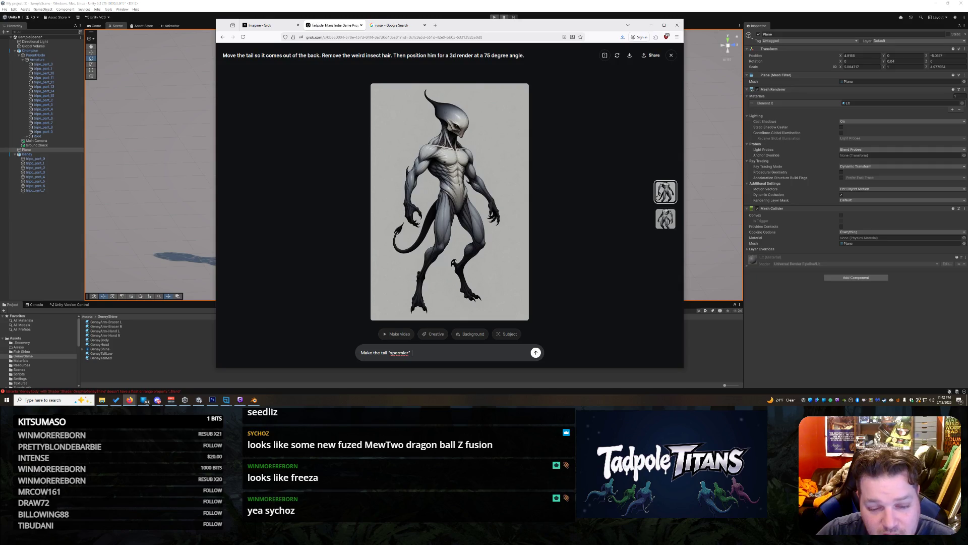
pyautogui.press('Return')
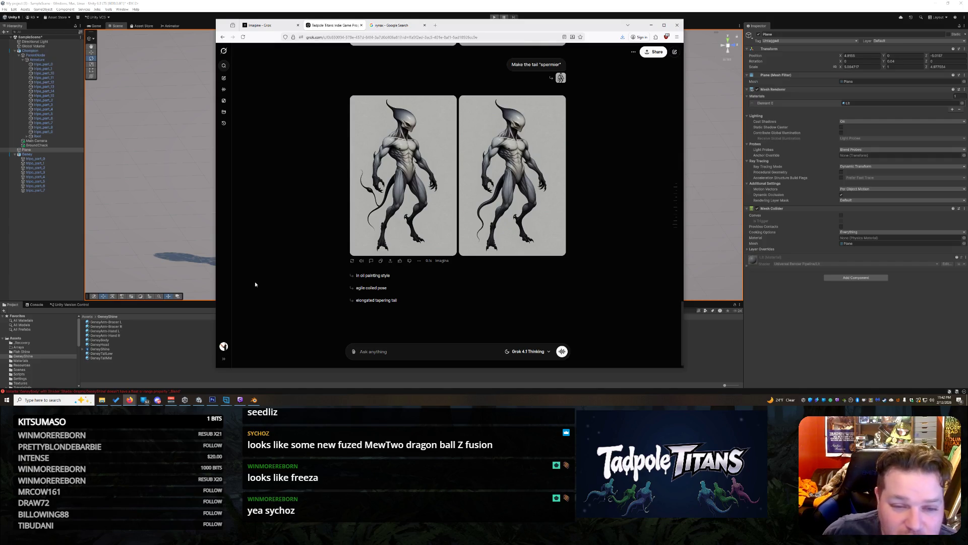
pyautogui.click(504, 187)
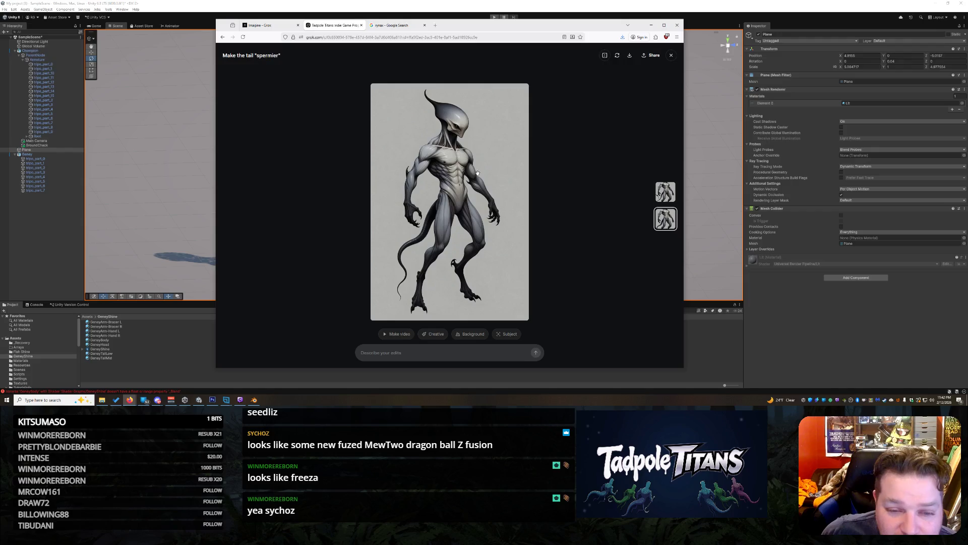
# Step: Save the right tail variant as Rynos, then ask Grok to 'remove the belly button.'
pyautogui.rightClick(477, 173)
pyautogui.click(504, 188)
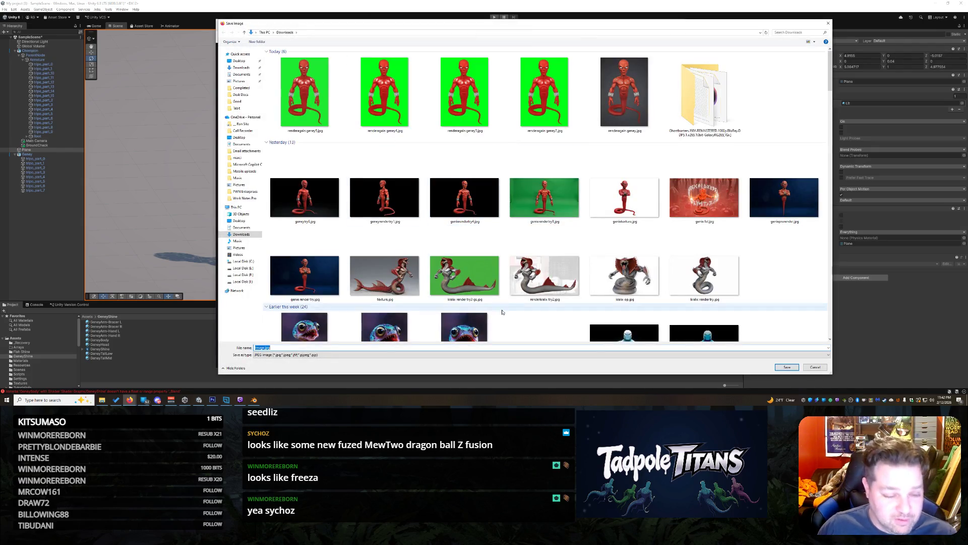
pyautogui.write('Rynos')
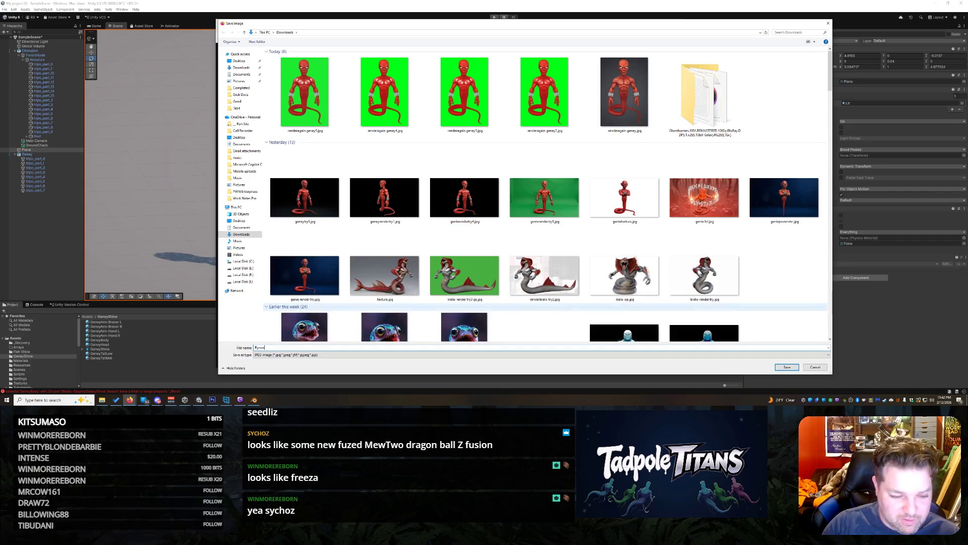
pyautogui.press('Return')
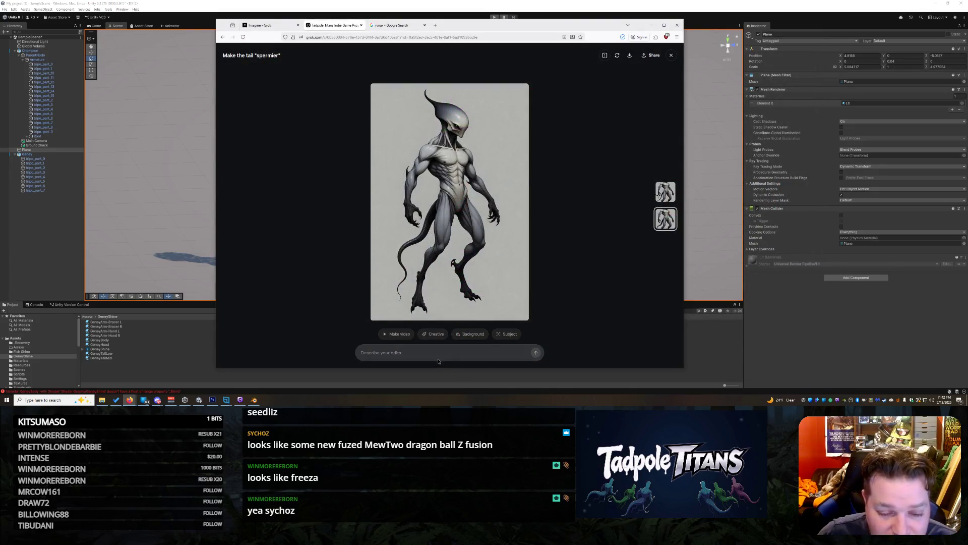
pyautogui.write('remove')
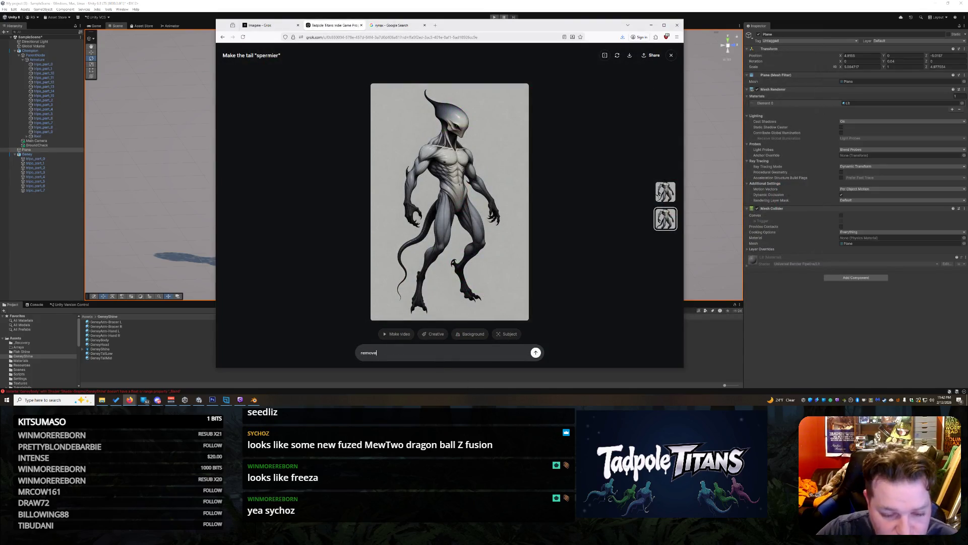
pyautogui.write(' the belly button,')
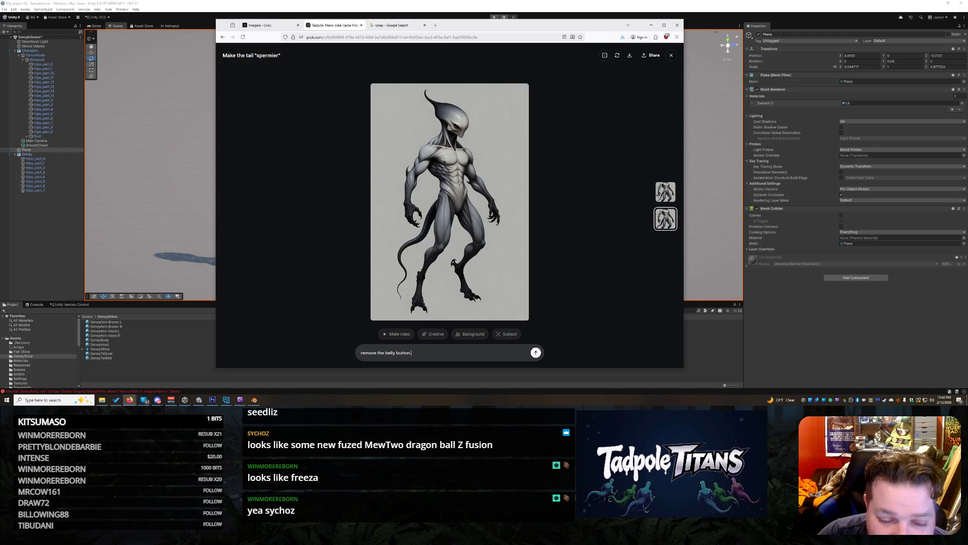
pyautogui.press('Return')
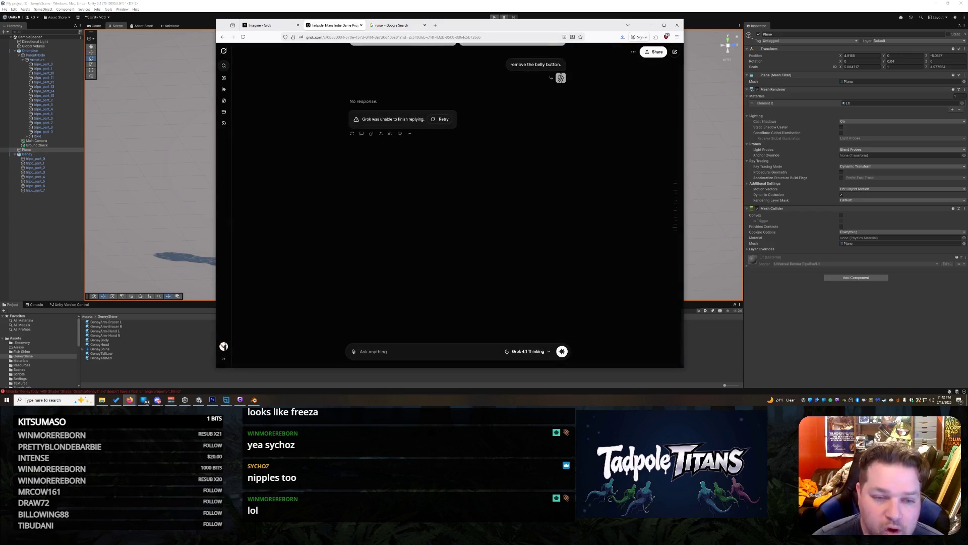
# Step: Retry the belly button removal, then request 'make glowing veins' on the second new variant
pyautogui.click(441, 119)
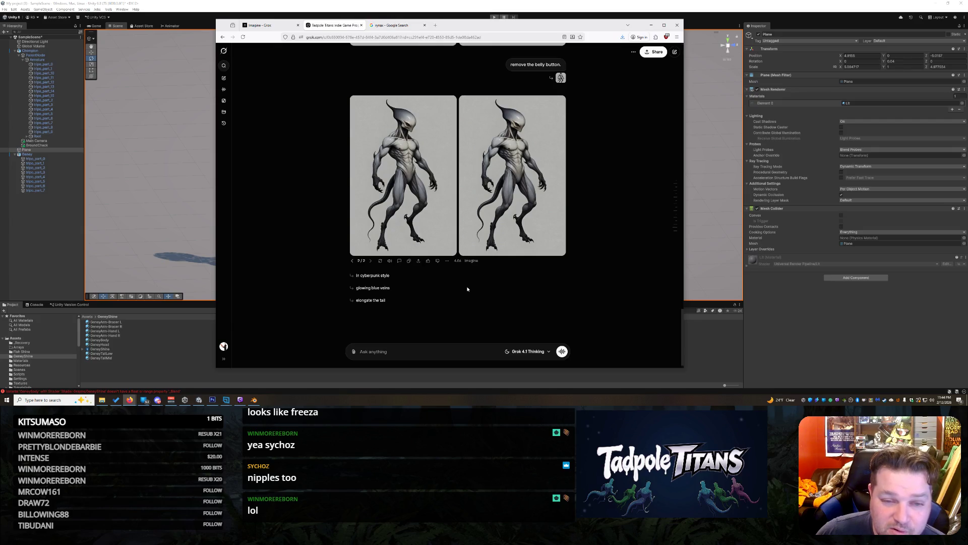
pyautogui.click(506, 187)
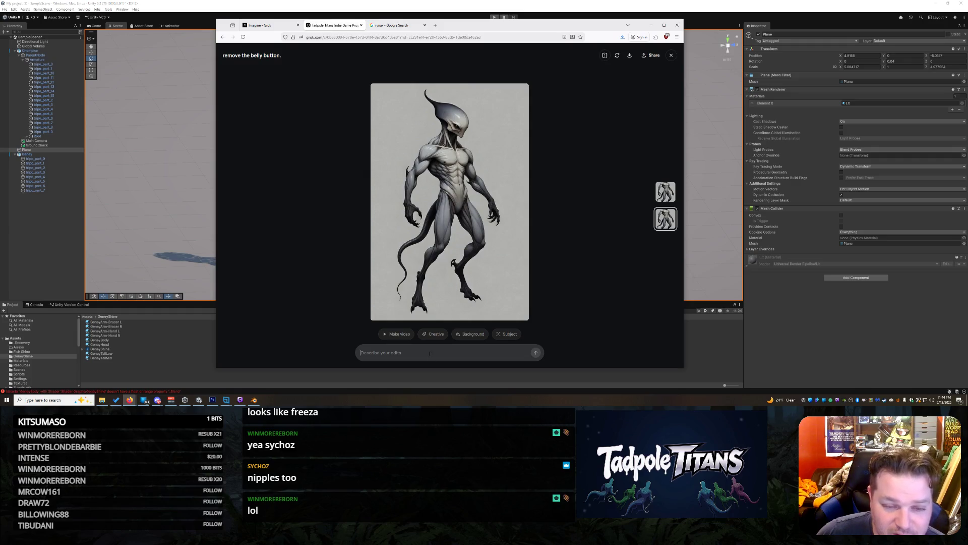
pyautogui.write('make glowing veins')
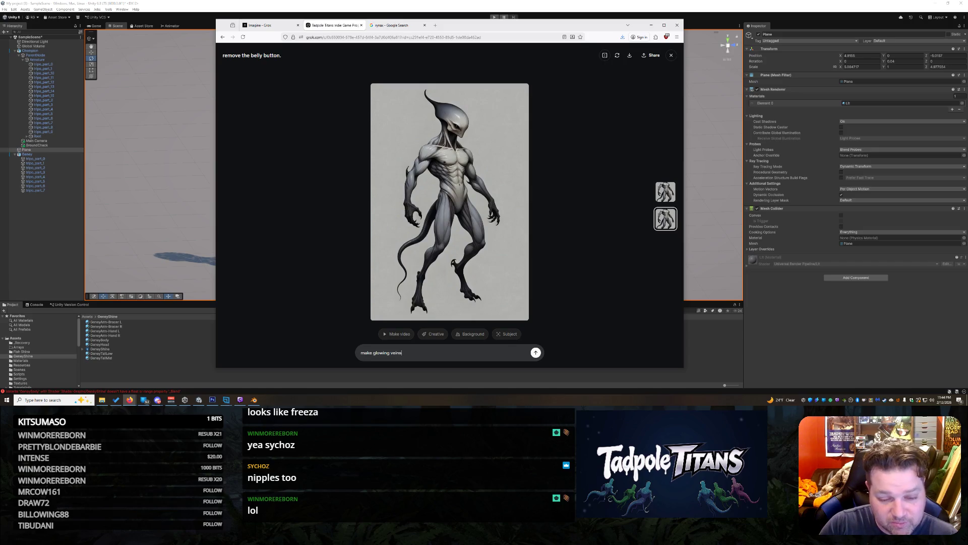
pyautogui.press('Return')
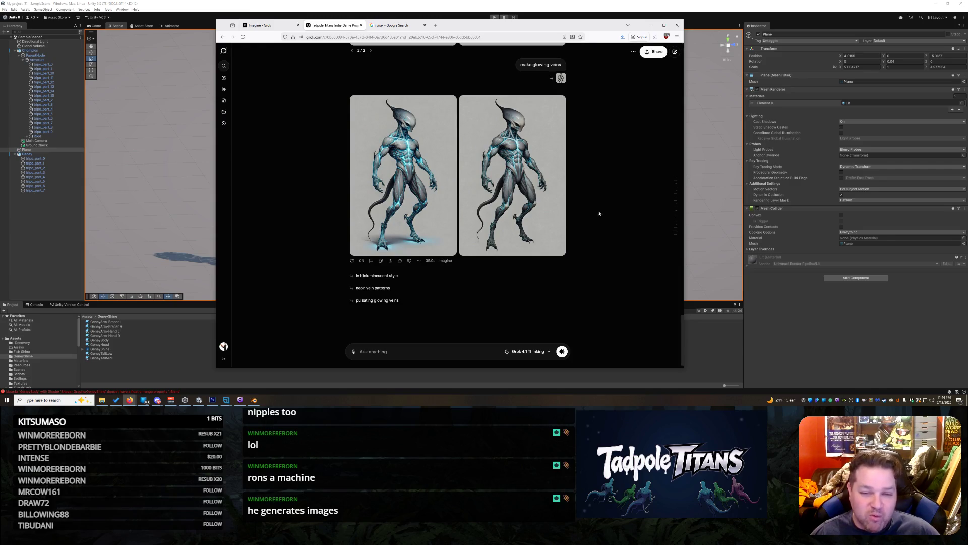
# Step: Save the full-size glowing-vein alien render to Downloads as rynox render attempt
pyautogui.click(533, 154)
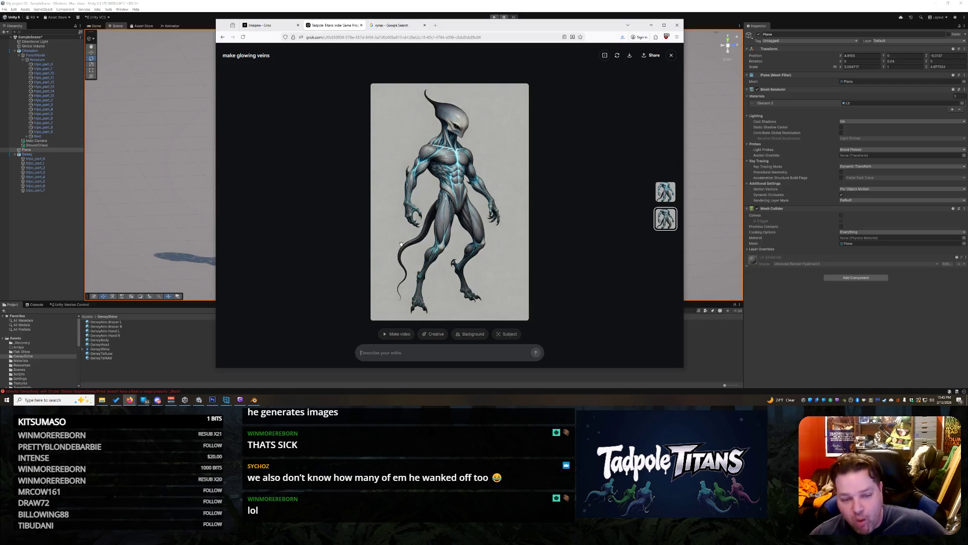
pyautogui.rightClick(410, 197)
pyautogui.click(430, 212)
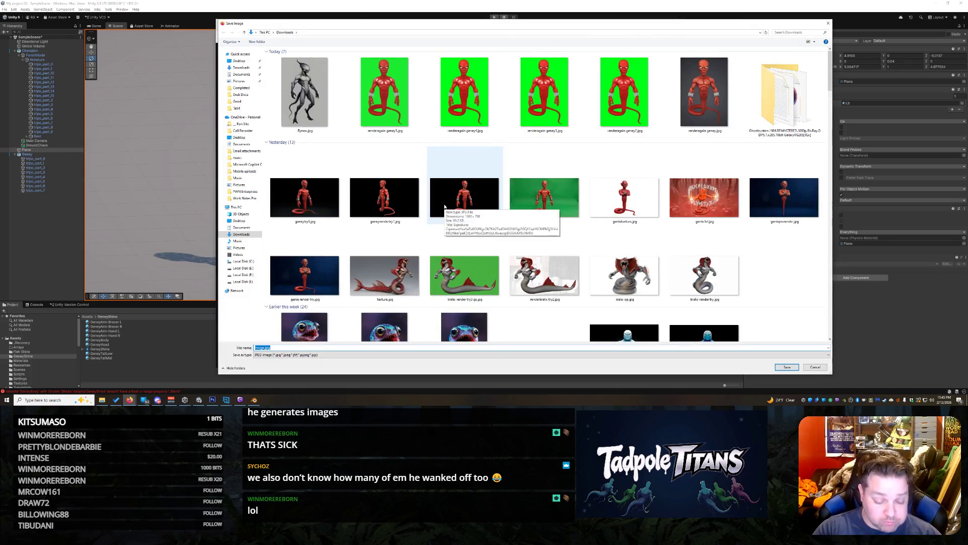
pyautogui.write('rynox render attempt')
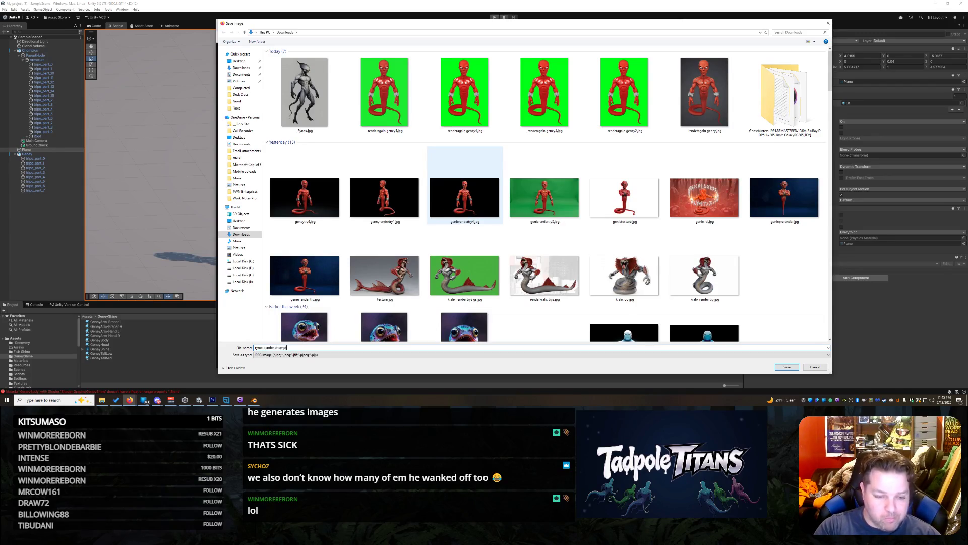
pyautogui.press('Return')
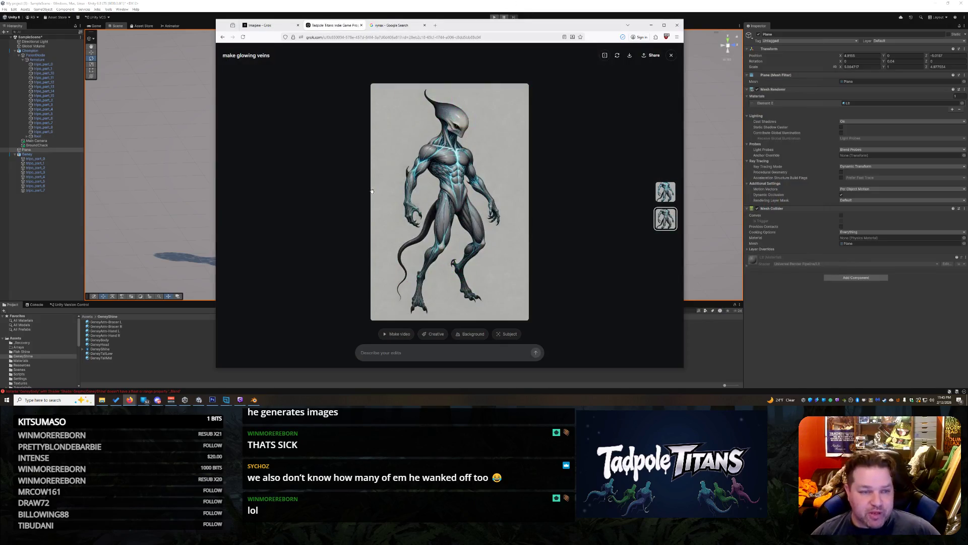
# Step: In Tripo's 3D workspace, replace the source image with render attempt 1.jpg and generate the model
pyautogui.moveTo(130, 399)
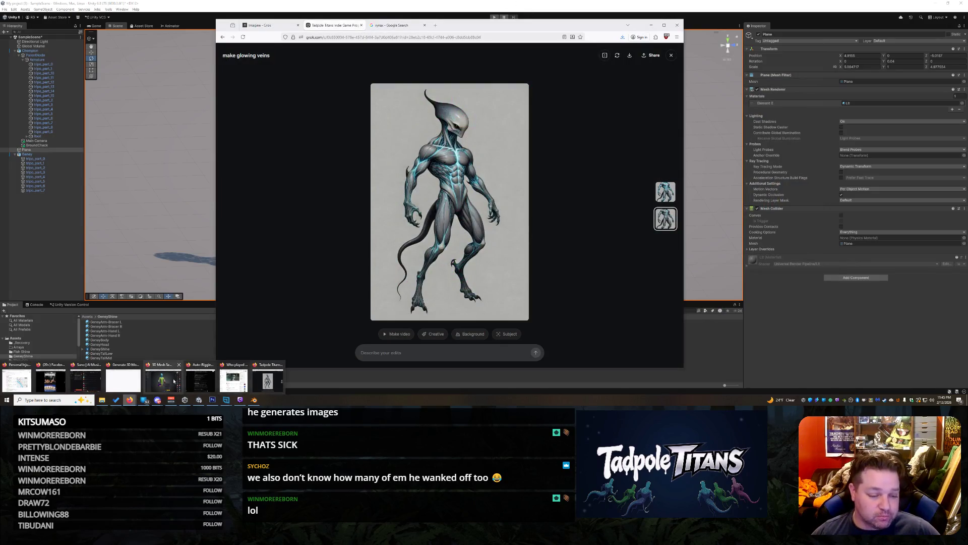
pyautogui.click(162, 375)
pyautogui.click(507, 63)
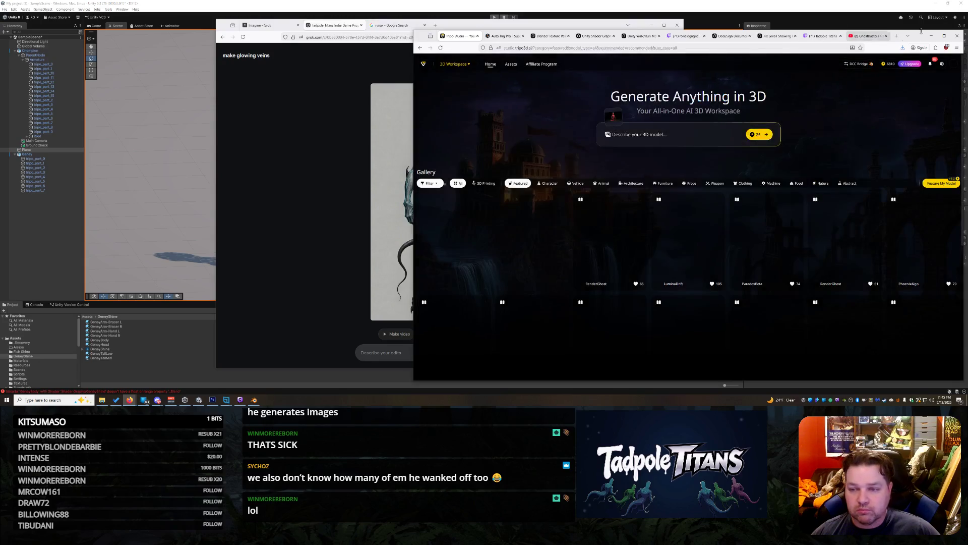
pyautogui.moveTo(918, 36); pyautogui.dragTo(765, 22)
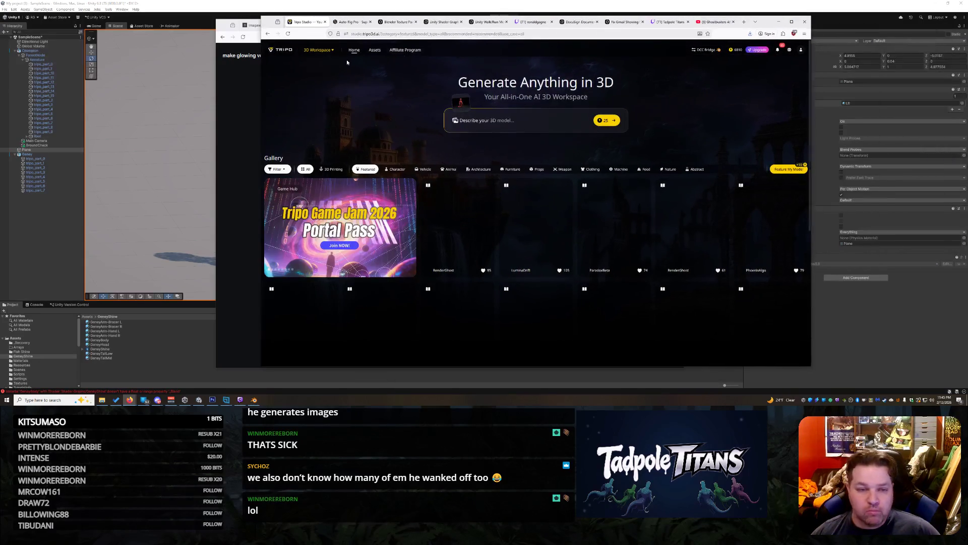
pyautogui.click(322, 51)
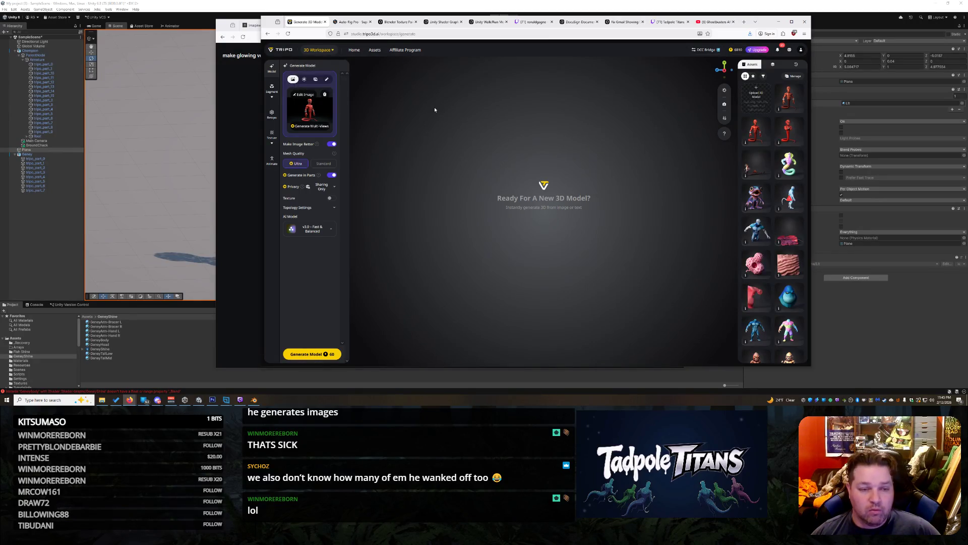
pyautogui.click(324, 94)
pyautogui.click(471, 170)
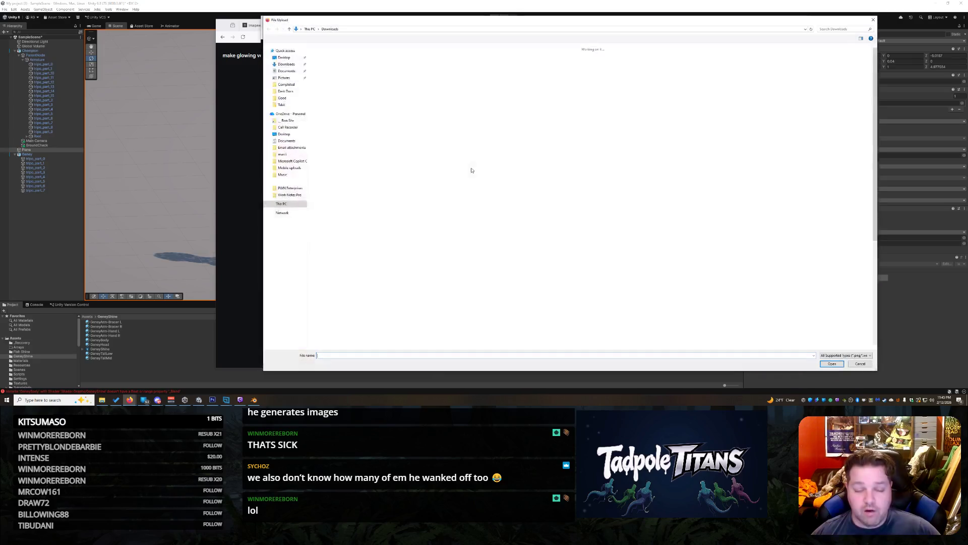
pyautogui.doubleClick(347, 88)
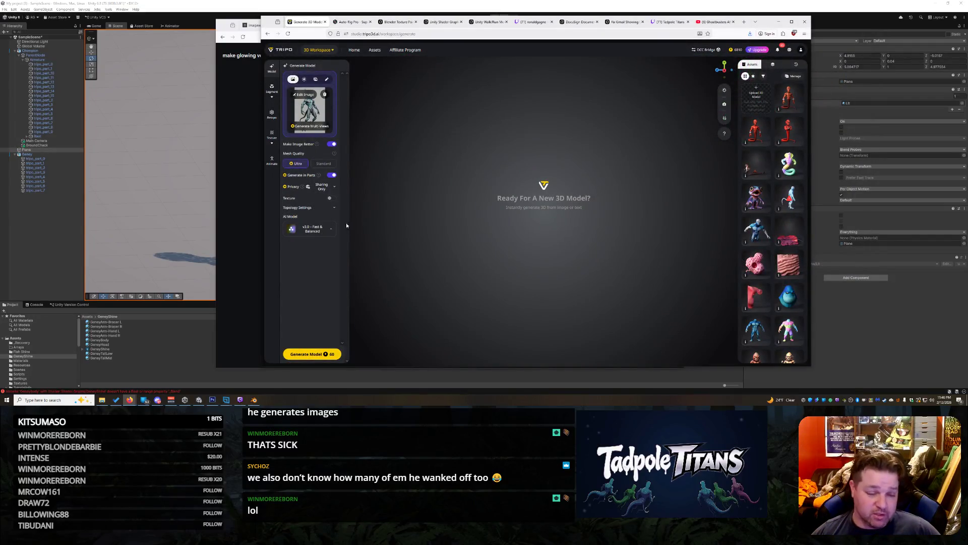
pyautogui.click(311, 354)
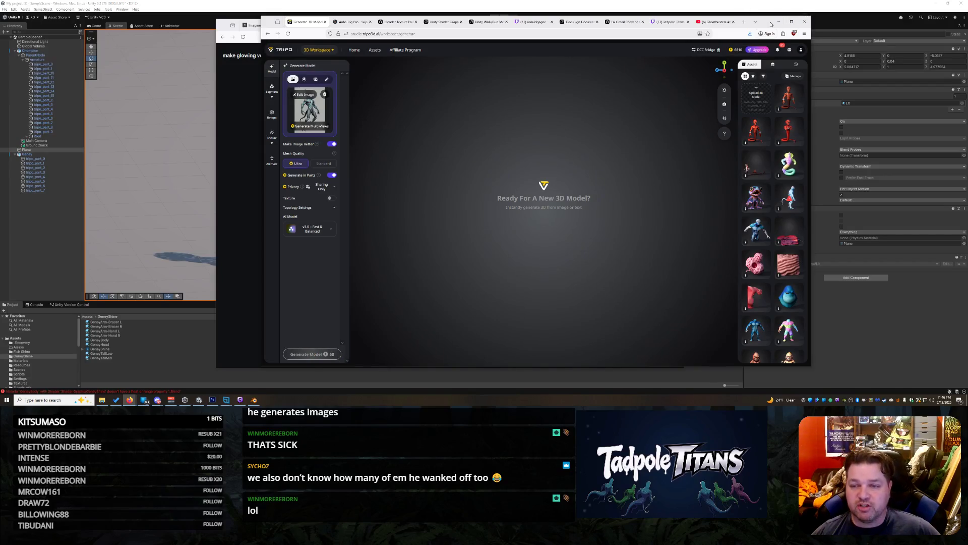
# Step: Arrange the Tripo and Grok windows side by side, then load the stone-golem asset
pyautogui.moveTo(770, 18)
pyautogui.mouseDown()
pyautogui.moveTo(766, 4)
pyautogui.moveTo(625, 22)
pyautogui.moveTo(870, 31)
pyautogui.mouseUp()
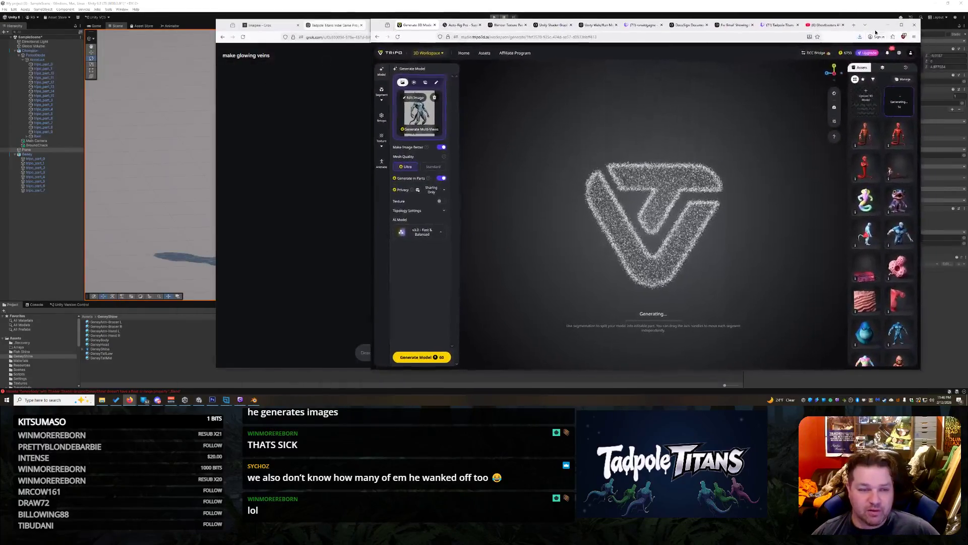
pyautogui.click(359, 156)
pyautogui.moveTo(683, 158); pyautogui.dragTo(542, 149)
pyautogui.moveTo(457, 24); pyautogui.dragTo(279, 21)
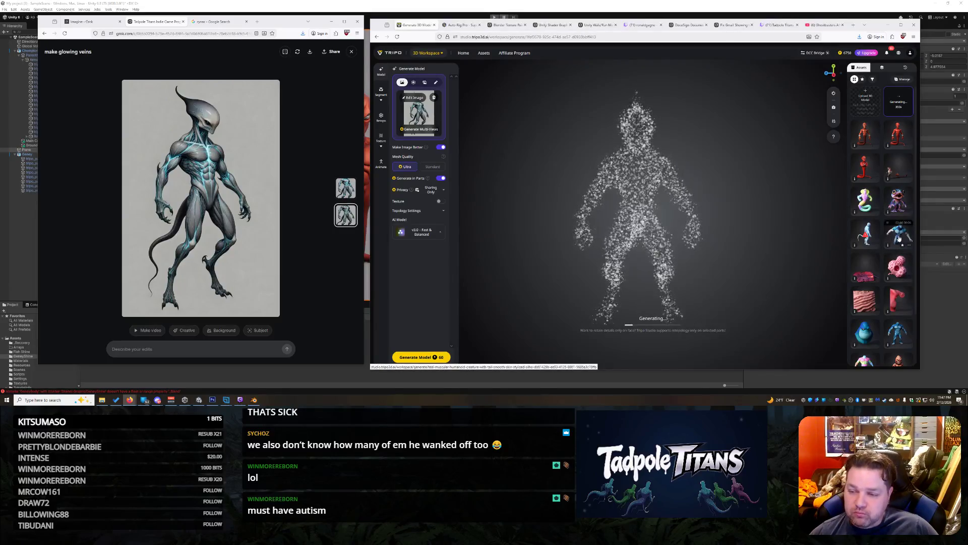
pyautogui.click(863, 336)
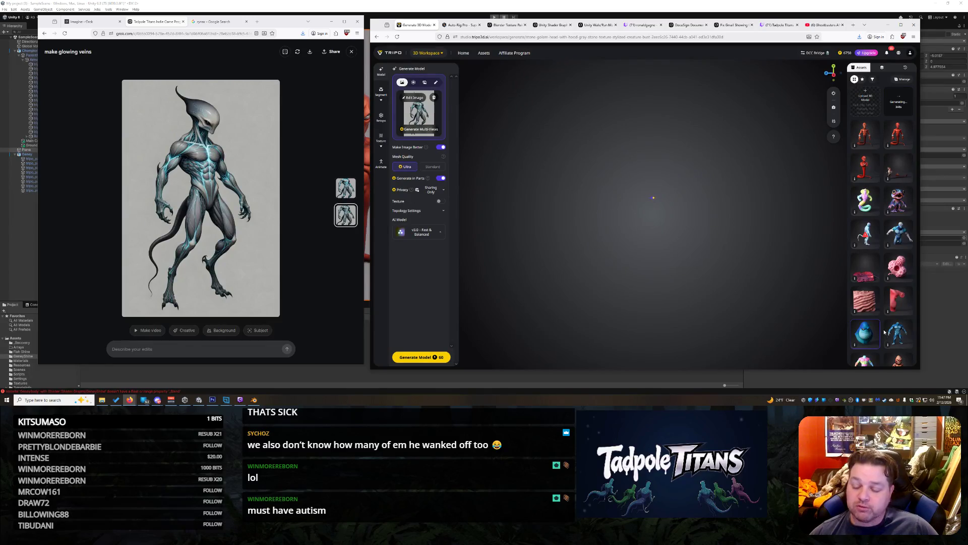
# Step: Inspect the stone golem, blue muscular creature, humanoid figure and purple fish models by orbiting each
pyautogui.moveTo(709, 245)
pyautogui.mouseDown()
pyautogui.moveTo(642, 229)
pyautogui.moveTo(711, 234)
pyautogui.moveTo(679, 240)
pyautogui.mouseUp()
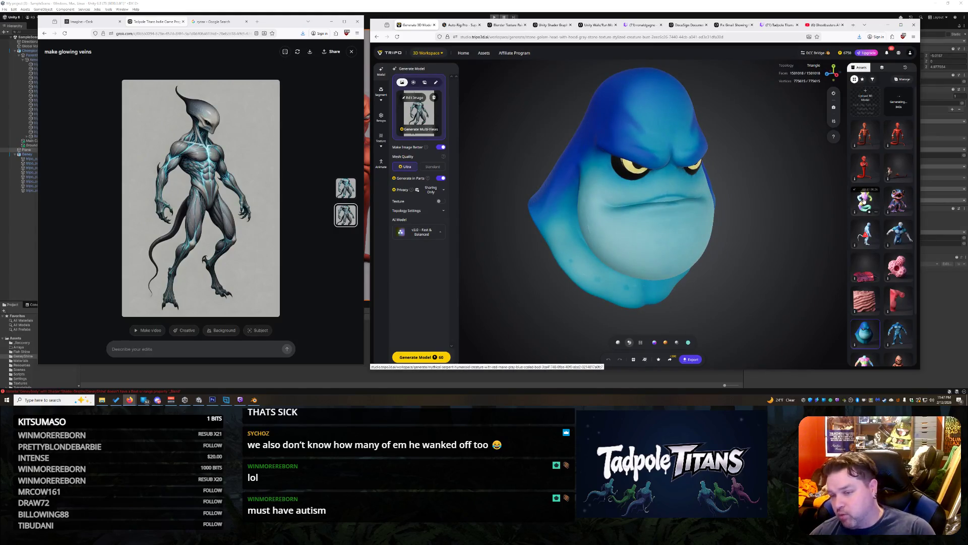
pyautogui.click(899, 233)
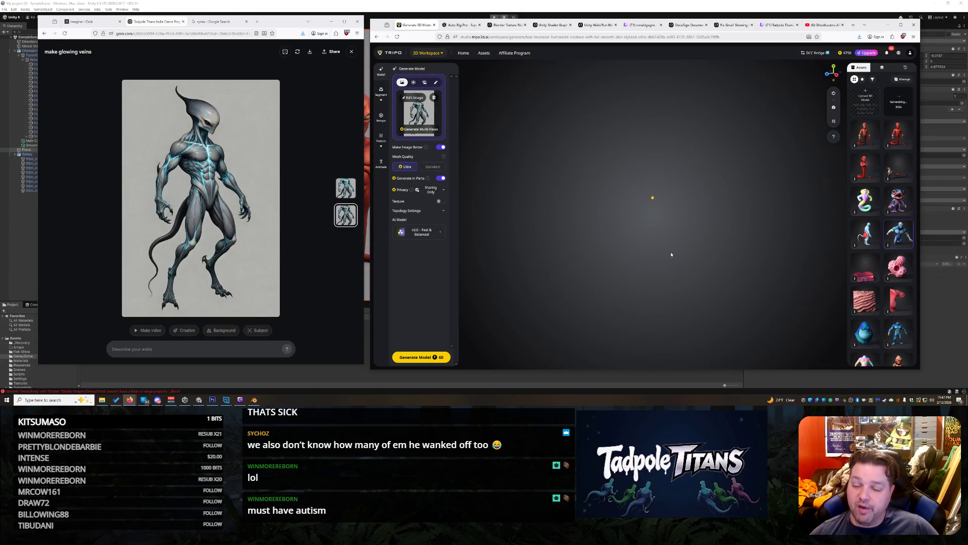
pyautogui.click(865, 233)
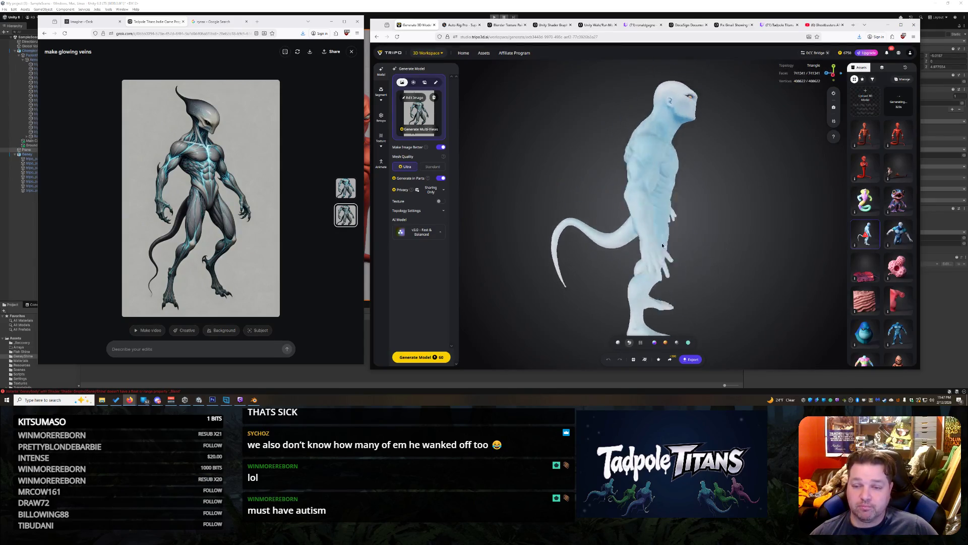
pyautogui.moveTo(614, 242)
pyautogui.mouseDown()
pyautogui.moveTo(700, 208)
pyautogui.moveTo(644, 248)
pyautogui.mouseUp()
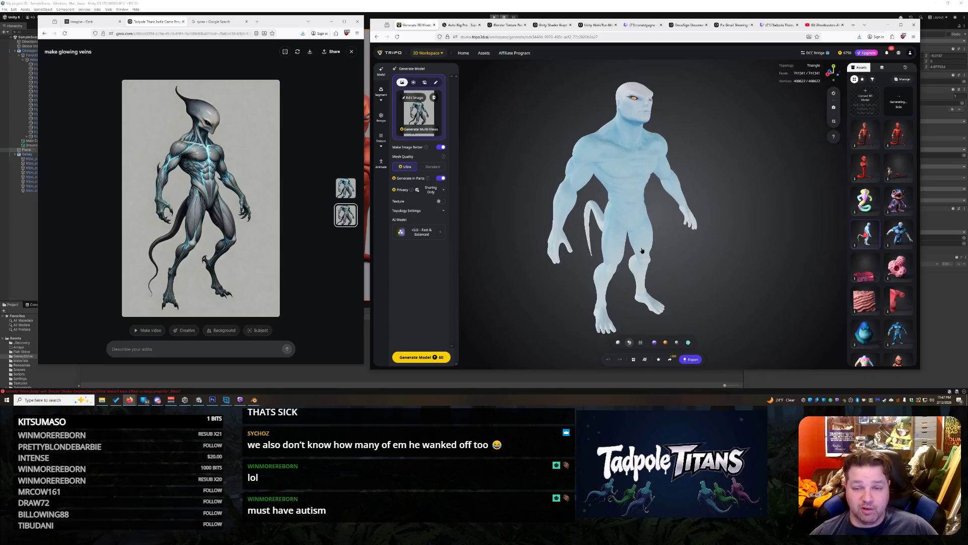
pyautogui.moveTo(655, 257)
pyautogui.mouseDown()
pyautogui.moveTo(646, 240)
pyautogui.moveTo(657, 218)
pyautogui.moveTo(645, 196)
pyautogui.moveTo(655, 279)
pyautogui.moveTo(664, 277)
pyautogui.mouseUp()
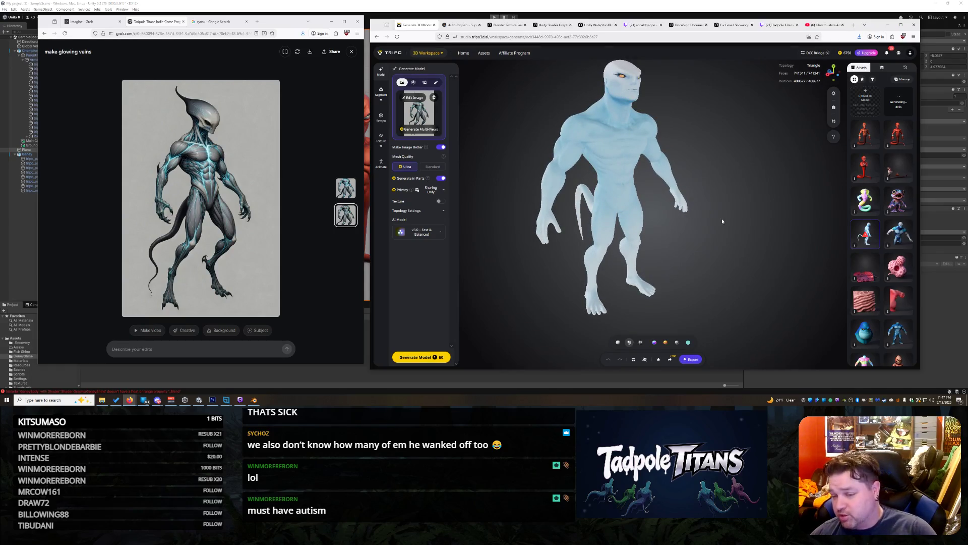
pyautogui.click(900, 207)
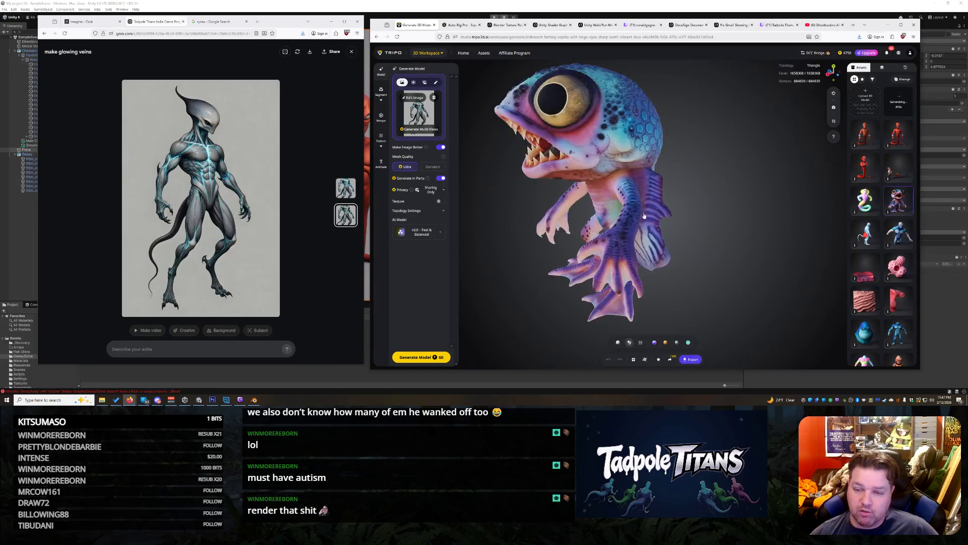
pyautogui.scroll(-5, 636, 206)
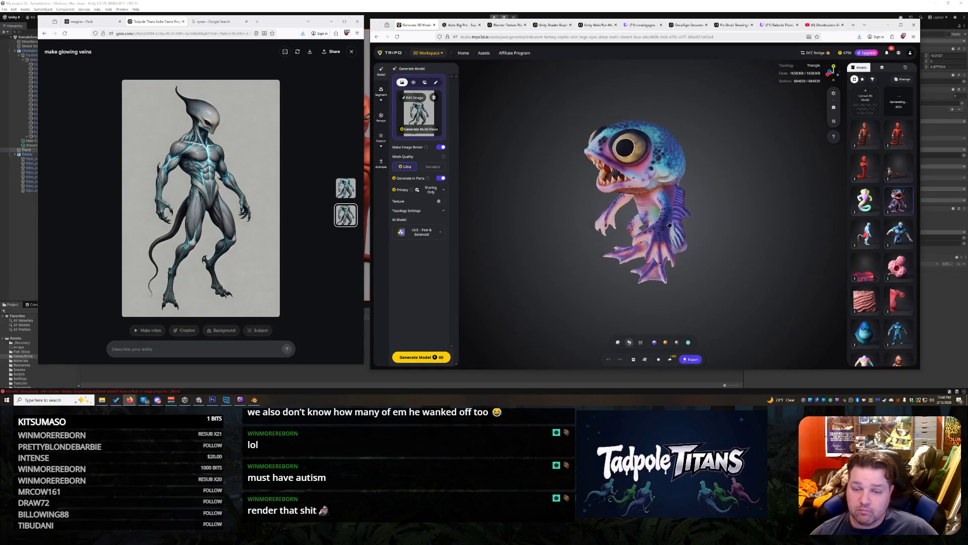
pyautogui.moveTo(634, 227)
pyautogui.mouseDown()
pyautogui.moveTo(736, 225)
pyautogui.moveTo(713, 244)
pyautogui.mouseUp()
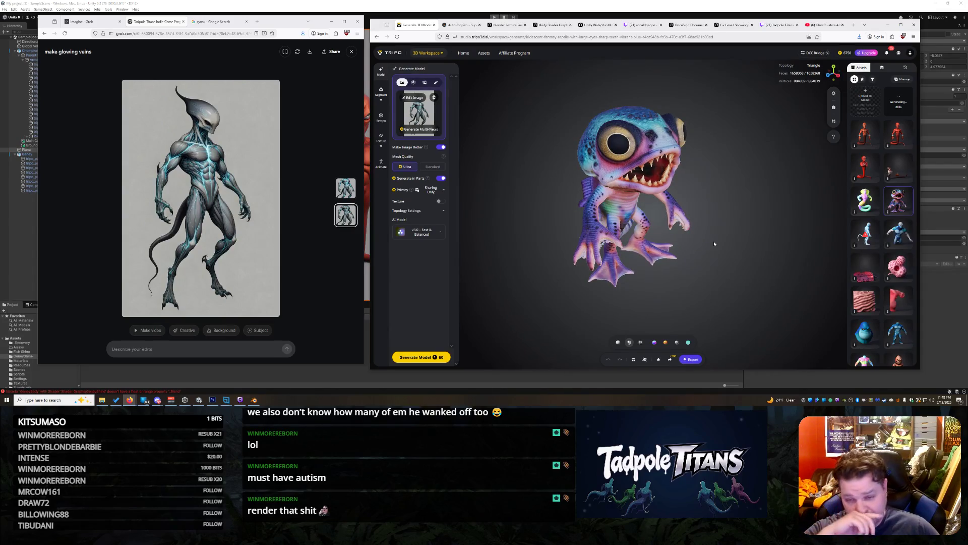
pyautogui.scroll(-5, 709, 226)
pyautogui.scroll(3, 719, 217)
pyautogui.moveTo(713, 235); pyautogui.dragTo(686, 240)
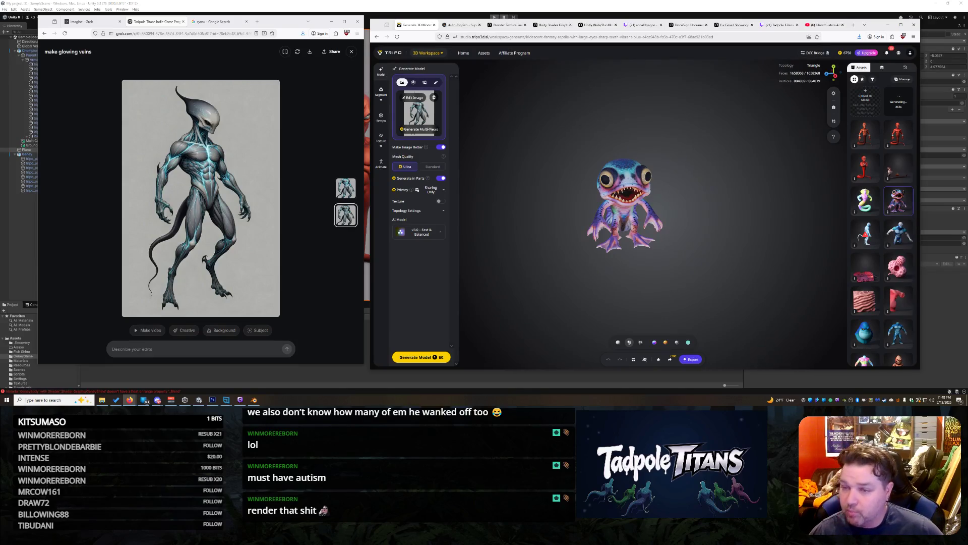
# Step: Return to the generating alien card, then bring up the Discord stream and change participants
pyautogui.click(895, 106)
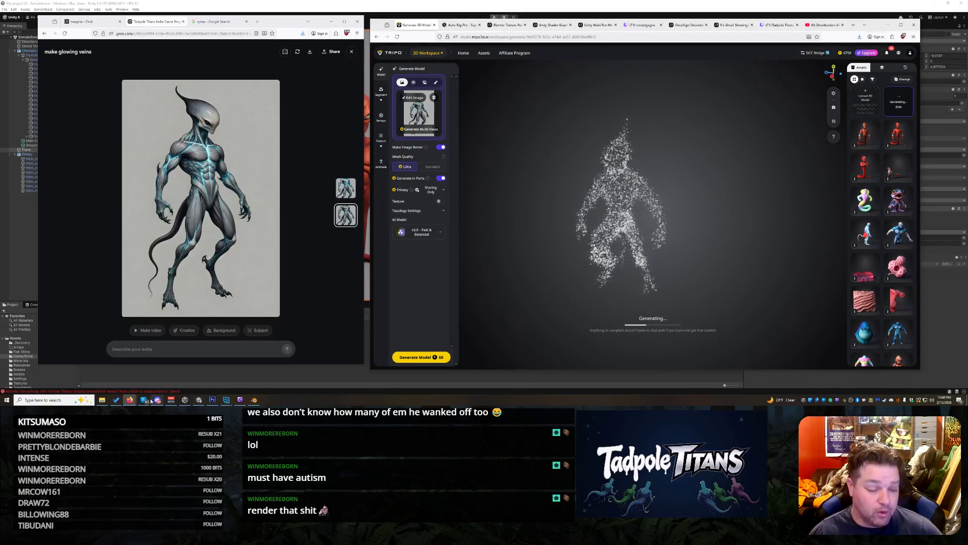
pyautogui.moveTo(158, 399)
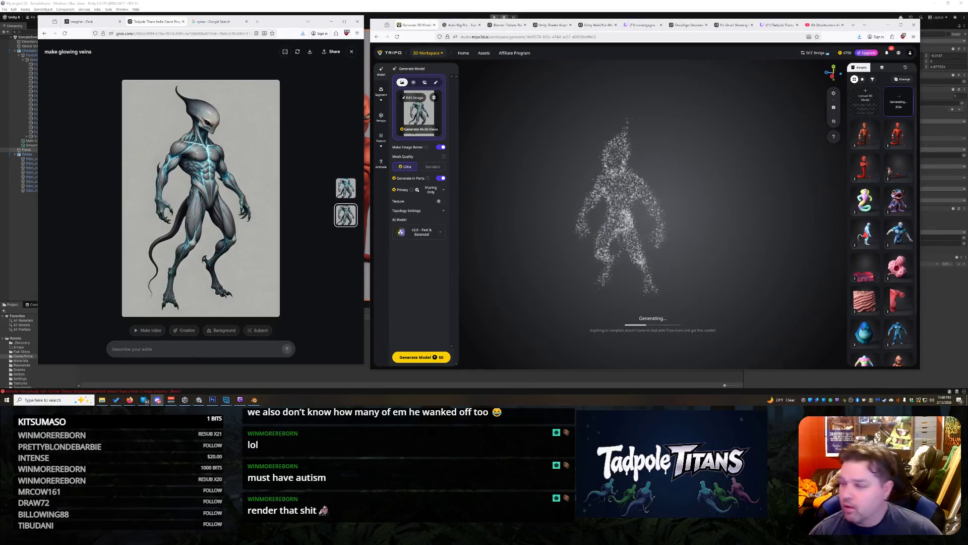
pyautogui.hotkey('alt', 'Tab')
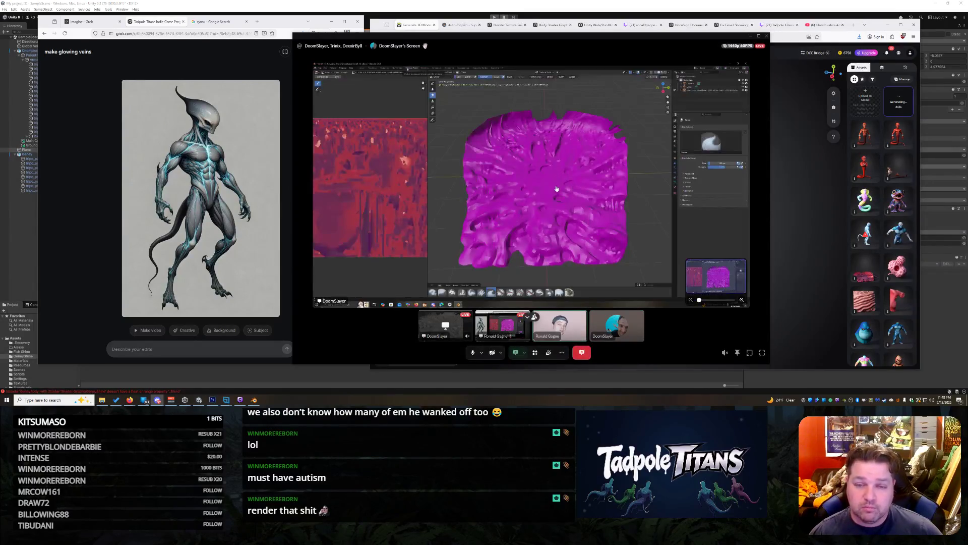
pyautogui.click(551, 143)
# Step: Switch the Discord stream back to the shared Blender screen, then move the viewer aside to reveal Tripo
pyautogui.click(551, 143)
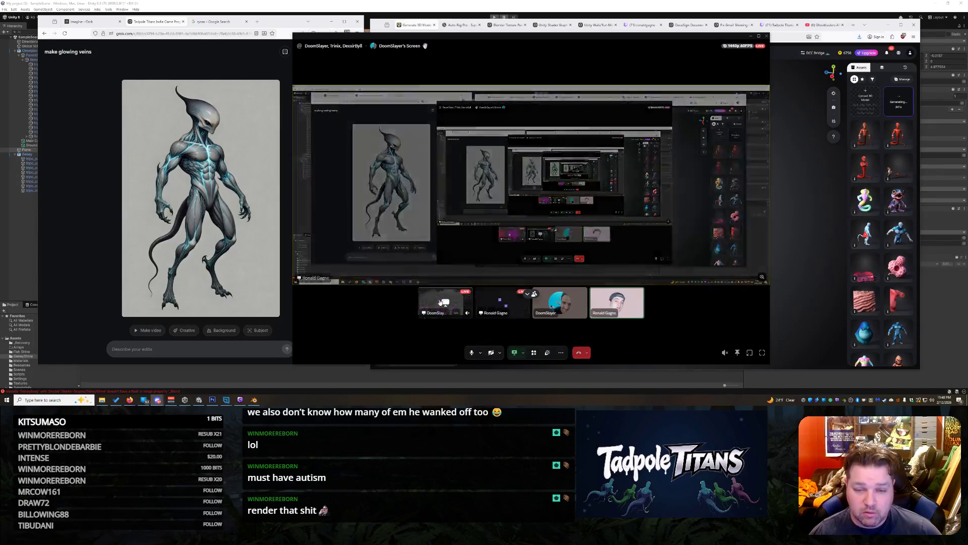
pyautogui.click(467, 310)
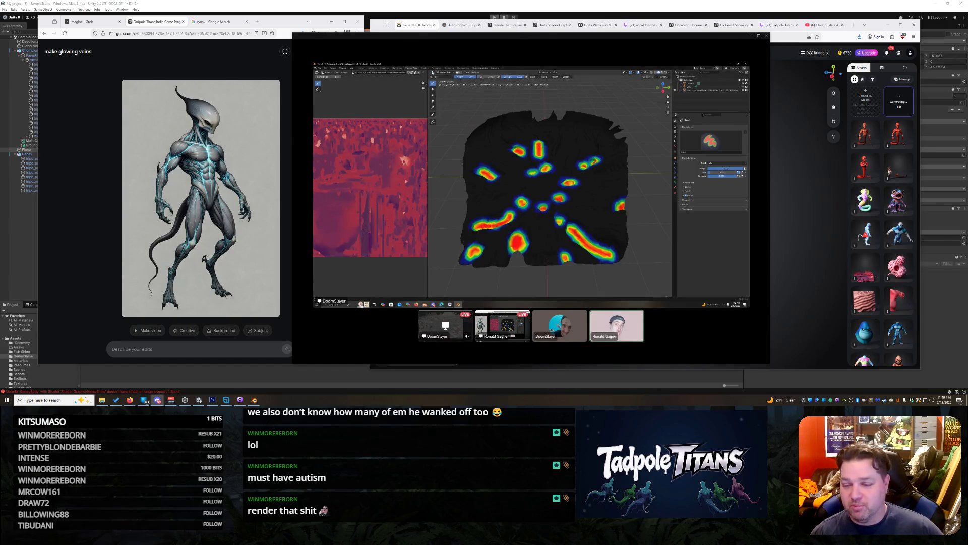
pyautogui.scroll(-3, 895, 302)
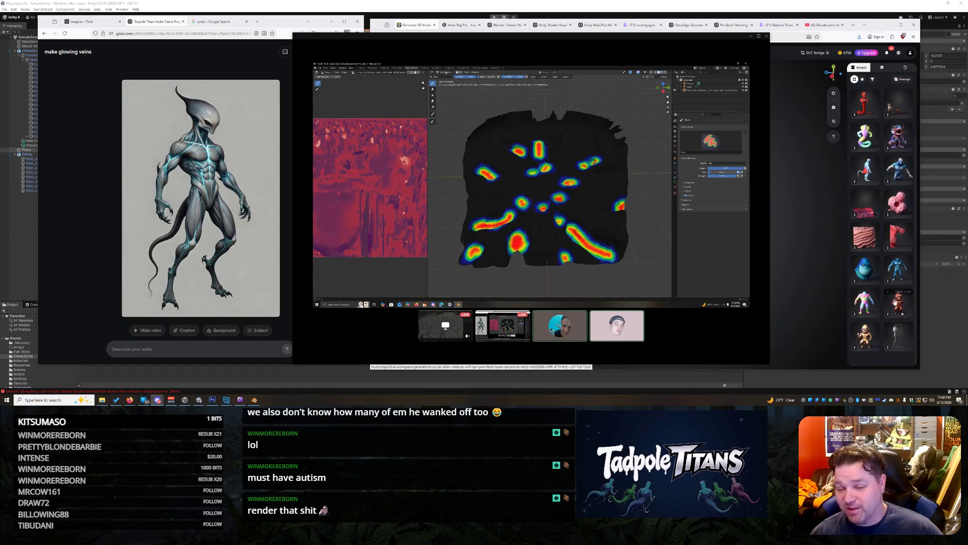
pyautogui.moveTo(409, 34); pyautogui.dragTo(603, 66)
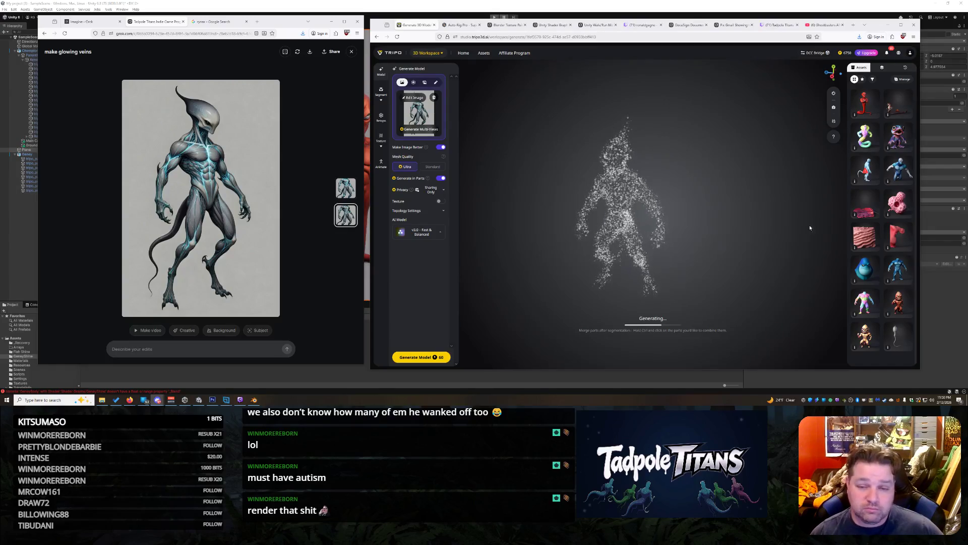
# Step: Orbit the alien while it generates, then view the finished untextured mesh from the side
pyautogui.moveTo(656, 230)
pyautogui.mouseDown()
pyautogui.moveTo(698, 217)
pyautogui.moveTo(649, 207)
pyautogui.moveTo(680, 207)
pyautogui.moveTo(639, 216)
pyautogui.moveTo(687, 217)
pyautogui.mouseUp()
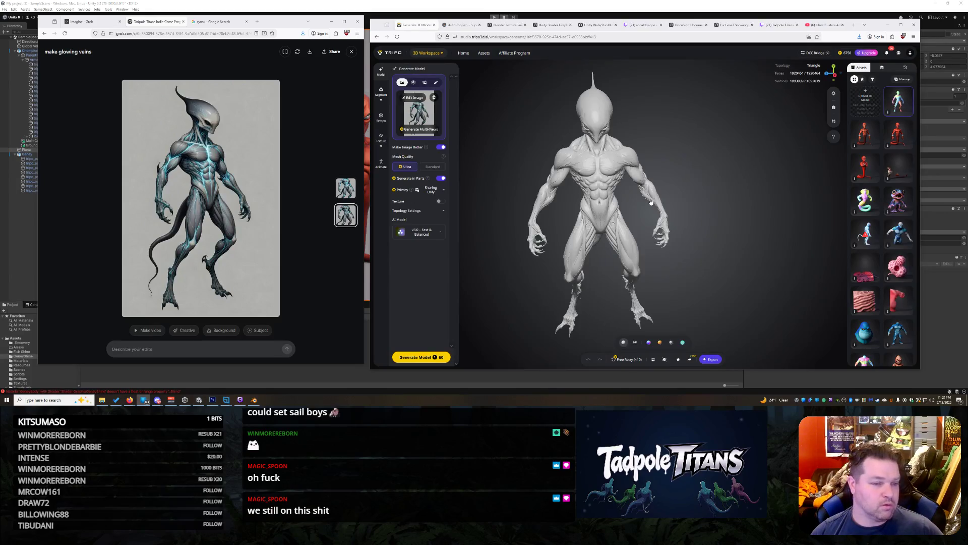
pyautogui.moveTo(592, 206)
pyautogui.mouseDown()
pyautogui.moveTo(644, 184)
pyautogui.moveTo(620, 185)
pyautogui.moveTo(650, 189)
pyautogui.moveTo(605, 187)
pyautogui.moveTo(676, 195)
pyautogui.moveTo(636, 201)
pyautogui.moveTo(684, 173)
pyautogui.moveTo(580, 193)
pyautogui.mouseUp()
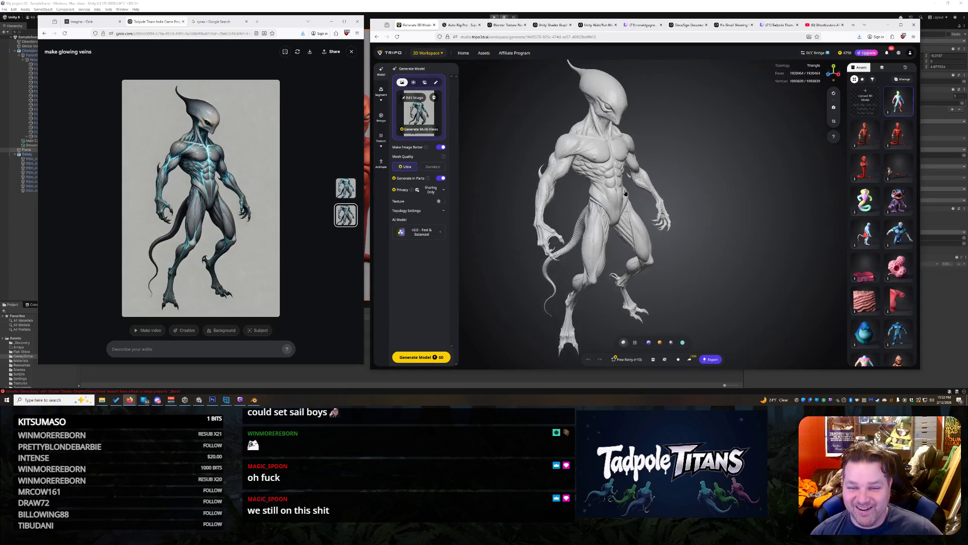
# Step: Orbit and zoom around the untextured alien mesh, checking torso, underside, chest, abdomen, head and neck
pyautogui.moveTo(636, 193); pyautogui.dragTo(628, 193)
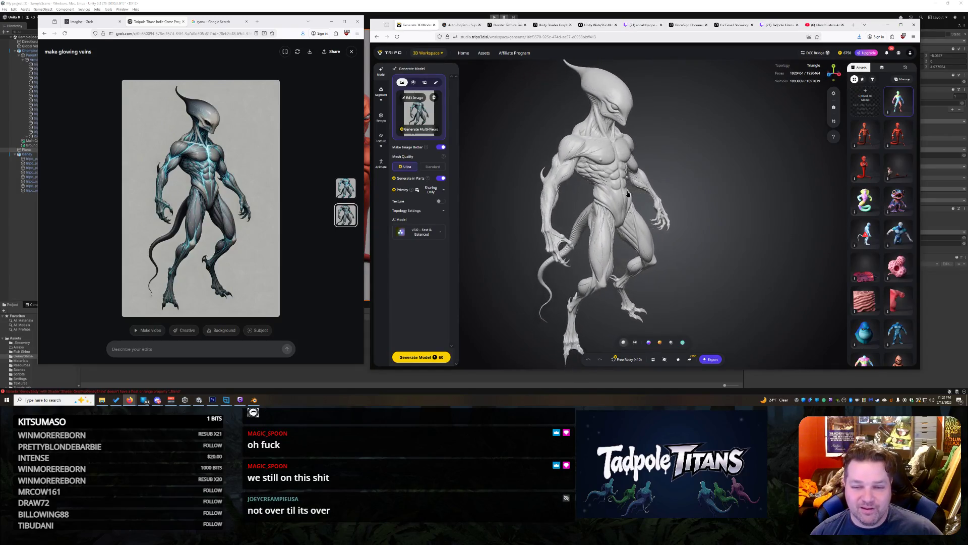
pyautogui.scroll(5, 662, 105)
pyautogui.moveTo(662, 105)
pyautogui.mouseDown()
pyautogui.moveTo(689, 196)
pyautogui.moveTo(584, 209)
pyautogui.moveTo(700, 211)
pyautogui.moveTo(685, 230)
pyautogui.moveTo(745, 202)
pyautogui.moveTo(677, 241)
pyautogui.moveTo(643, 205)
pyautogui.mouseUp()
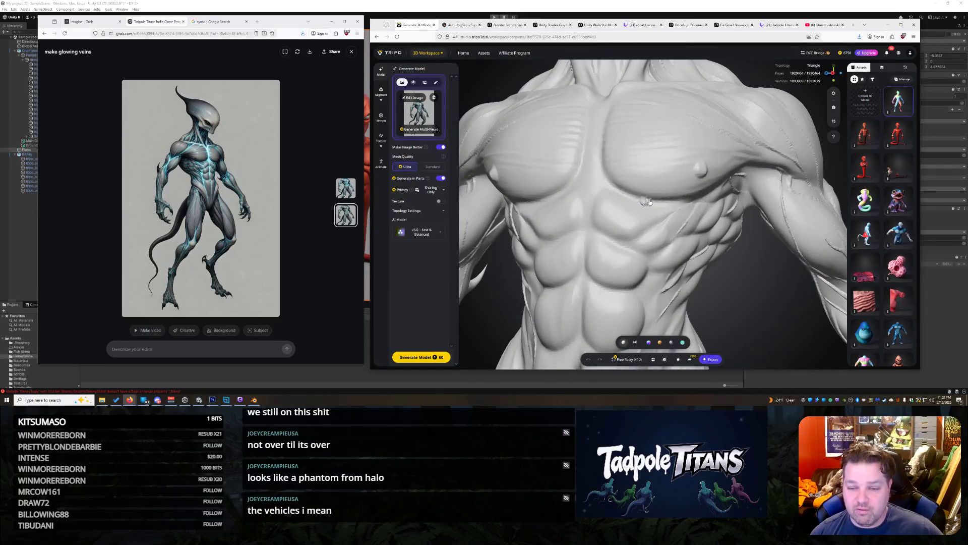
pyautogui.scroll(-3, 671, 161)
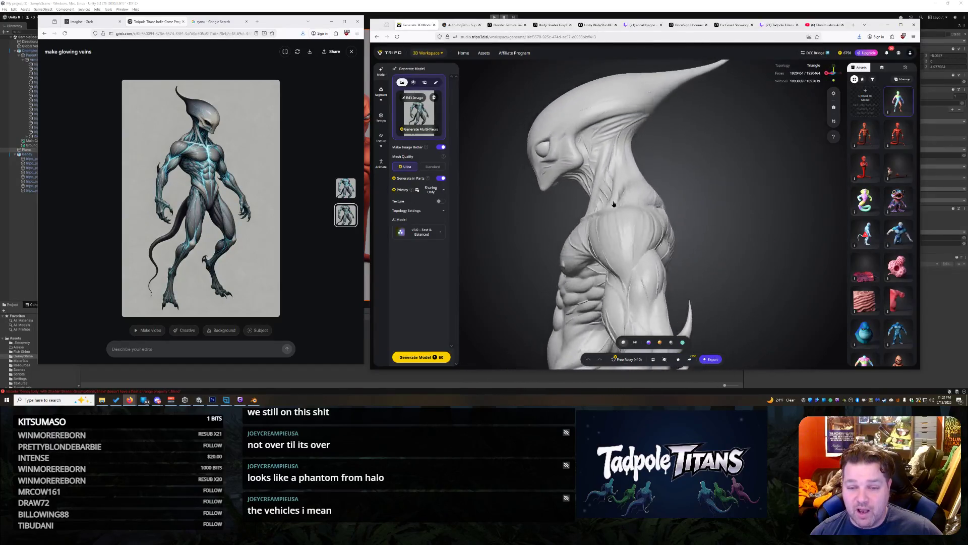
pyautogui.moveTo(649, 206); pyautogui.dragTo(663, 194)
pyautogui.scroll(5, 665, 192)
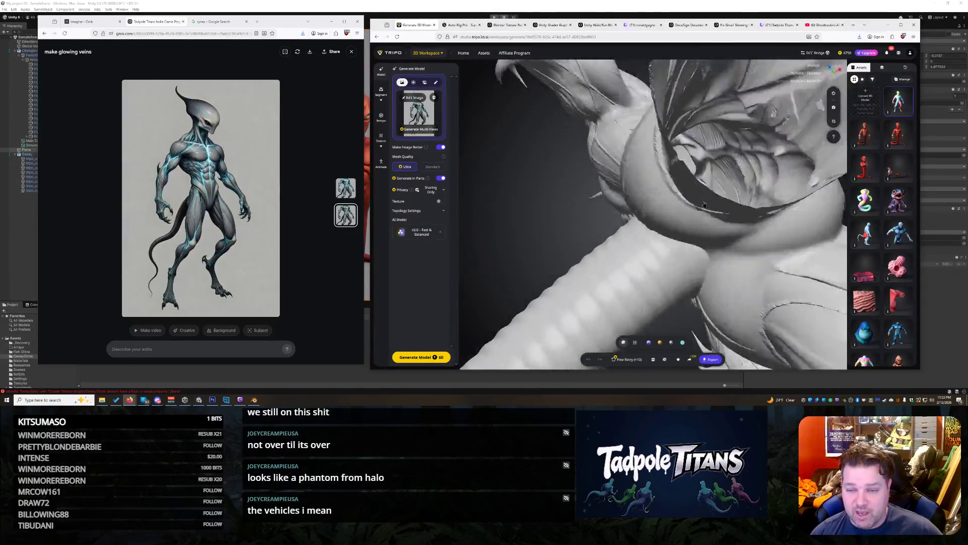
pyautogui.scroll(-5, 705, 204)
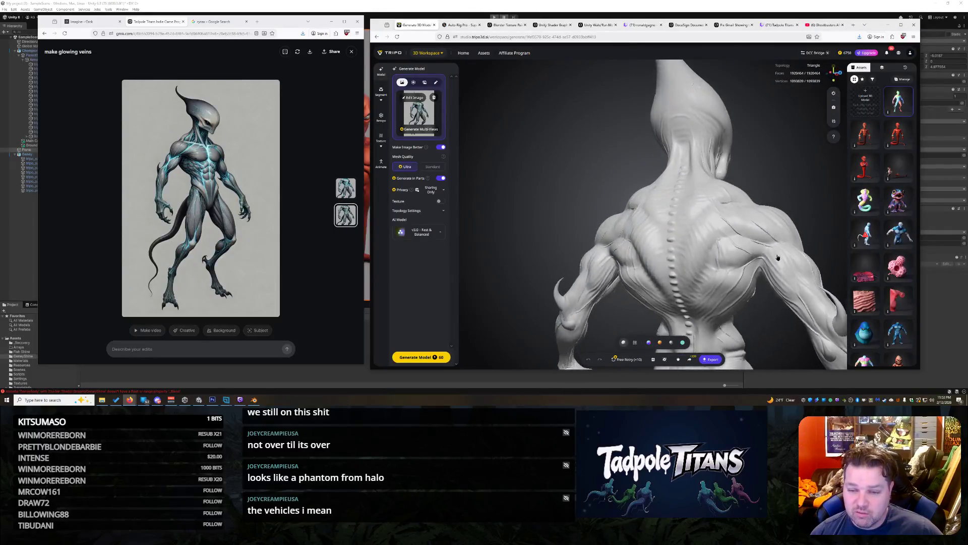
pyautogui.scroll(8, 692, 229)
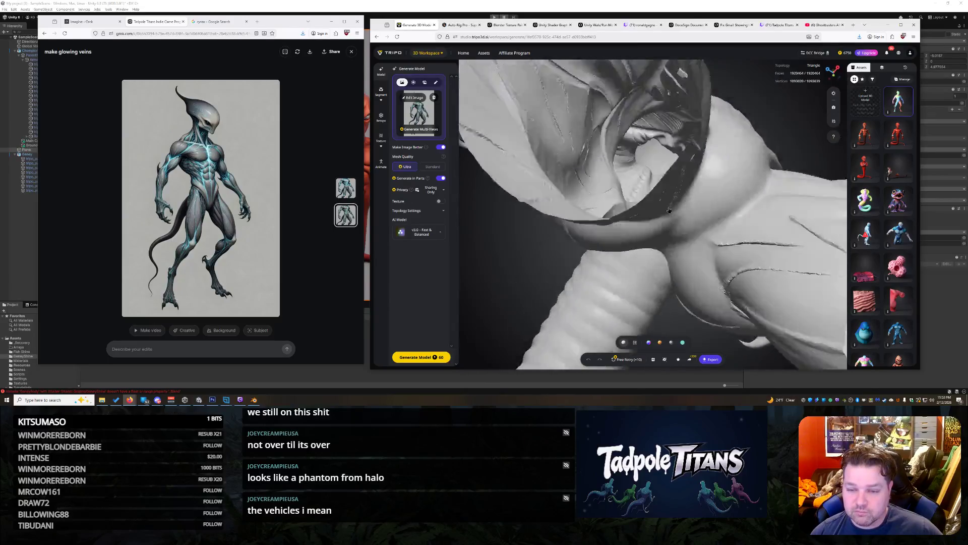
pyautogui.moveTo(669, 210); pyautogui.dragTo(664, 239)
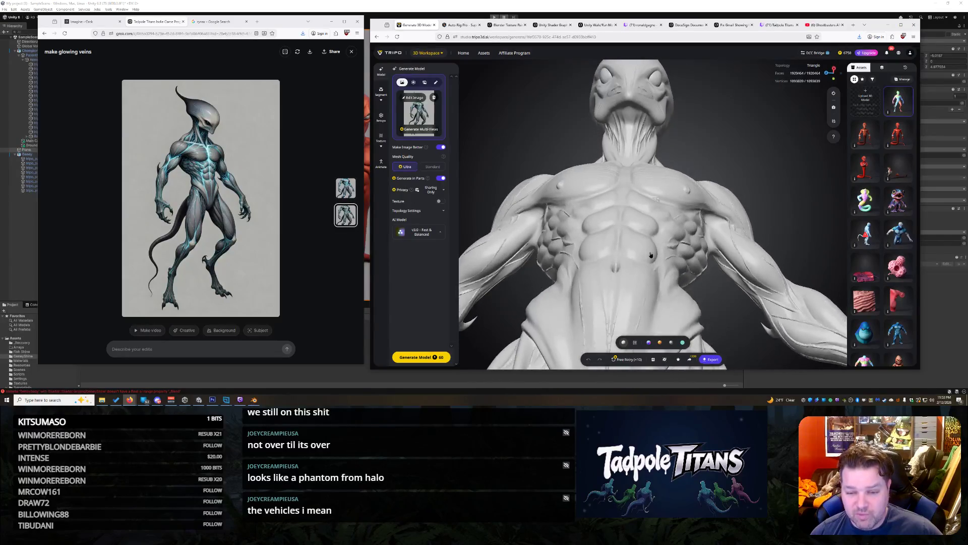
pyautogui.moveTo(649, 273)
pyautogui.mouseDown()
pyautogui.moveTo(645, 231)
pyautogui.moveTo(632, 244)
pyautogui.moveTo(657, 223)
pyautogui.moveTo(655, 235)
pyautogui.mouseUp()
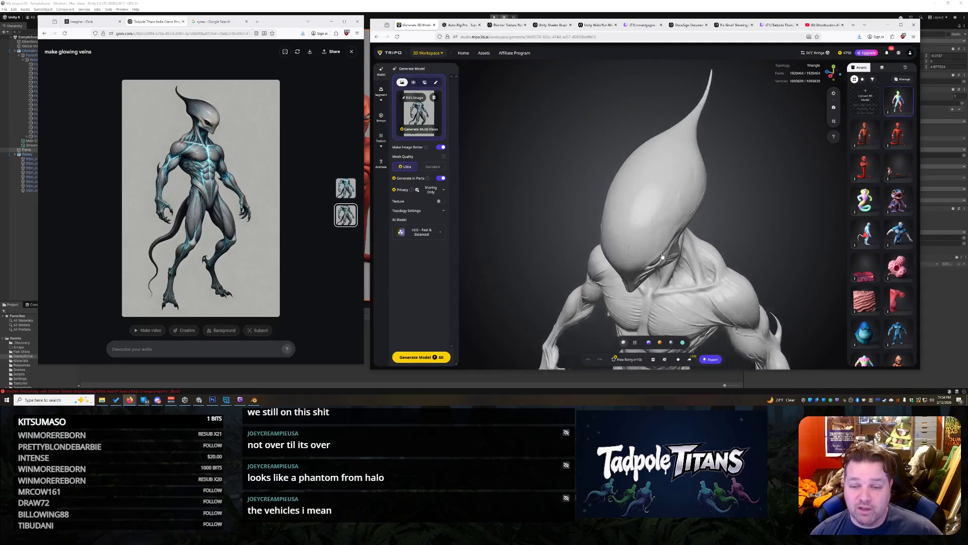
pyautogui.moveTo(683, 271)
pyautogui.mouseDown()
pyautogui.moveTo(713, 269)
pyautogui.moveTo(722, 239)
pyautogui.mouseUp()
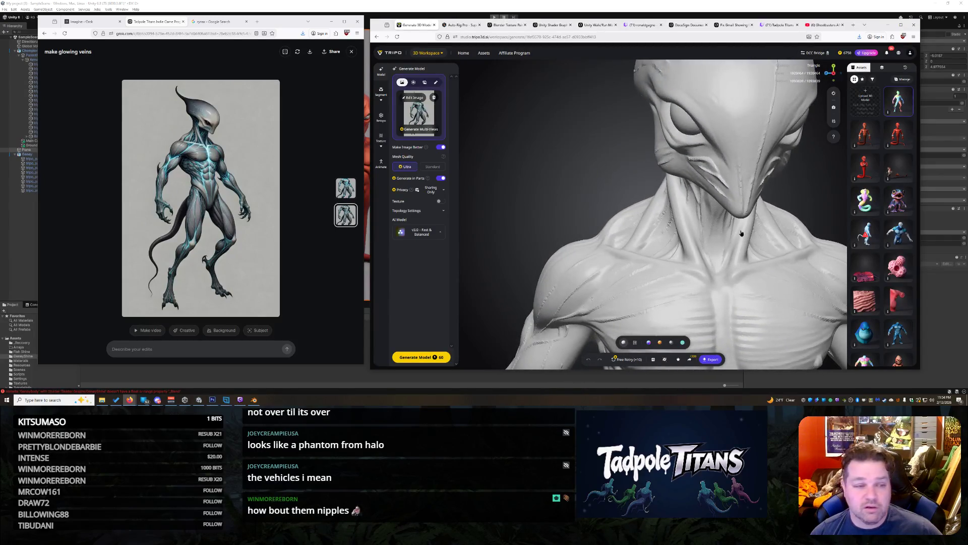
pyautogui.moveTo(740, 233); pyautogui.dragTo(731, 235)
pyautogui.moveTo(719, 244)
pyautogui.mouseDown()
pyautogui.moveTo(688, 255)
pyautogui.moveTo(753, 246)
pyautogui.mouseUp()
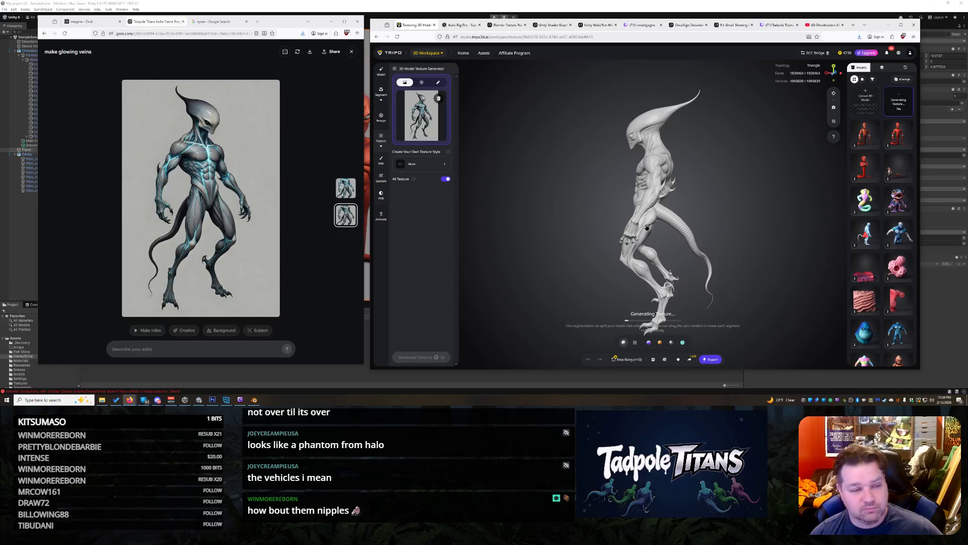
# Step: Orbit and zoom the untextured alien from front, side and back during texturing, then switch to the desktop
pyautogui.moveTo(662, 229); pyautogui.dragTo(669, 231)
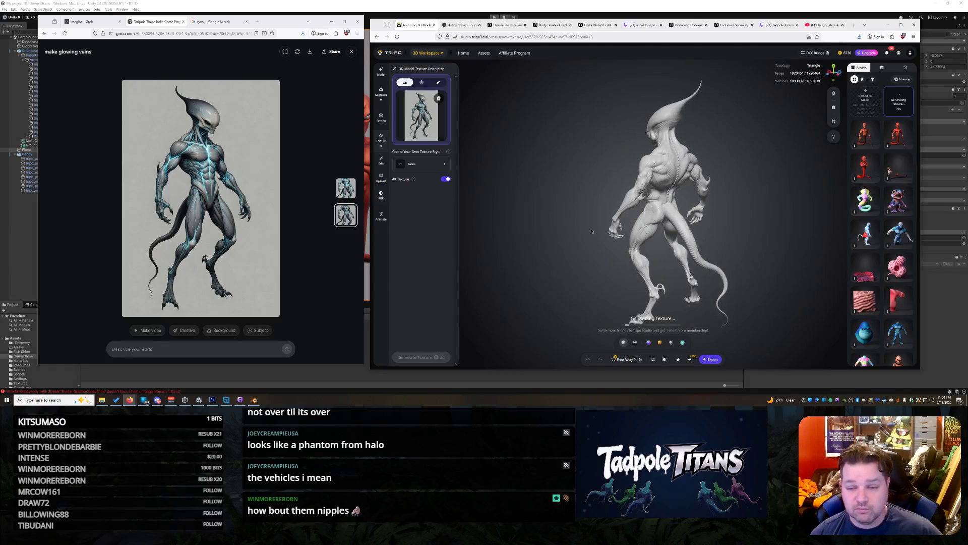
pyautogui.scroll(5, 629, 220)
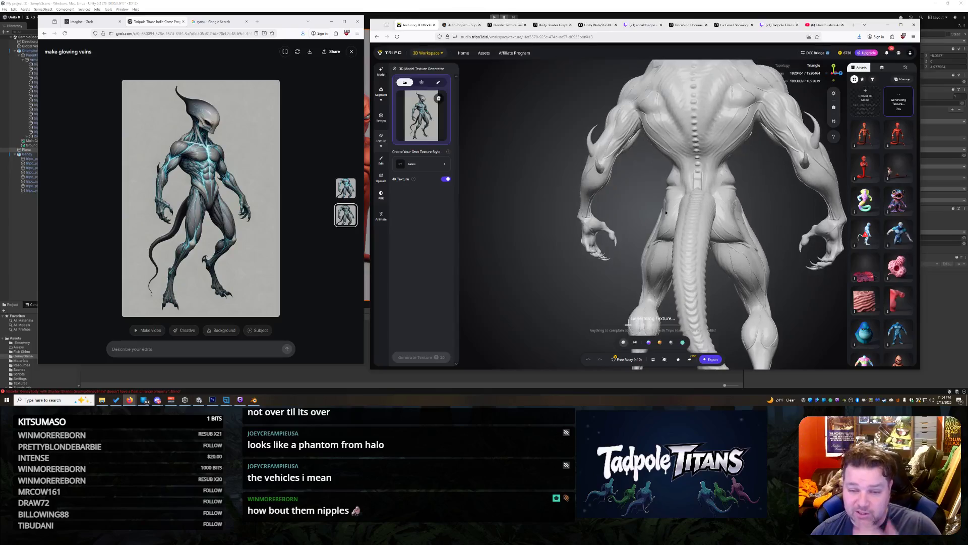
pyautogui.moveTo(593, 225)
pyautogui.mouseDown()
pyautogui.moveTo(603, 235)
pyautogui.moveTo(497, 231)
pyautogui.moveTo(605, 231)
pyautogui.mouseUp()
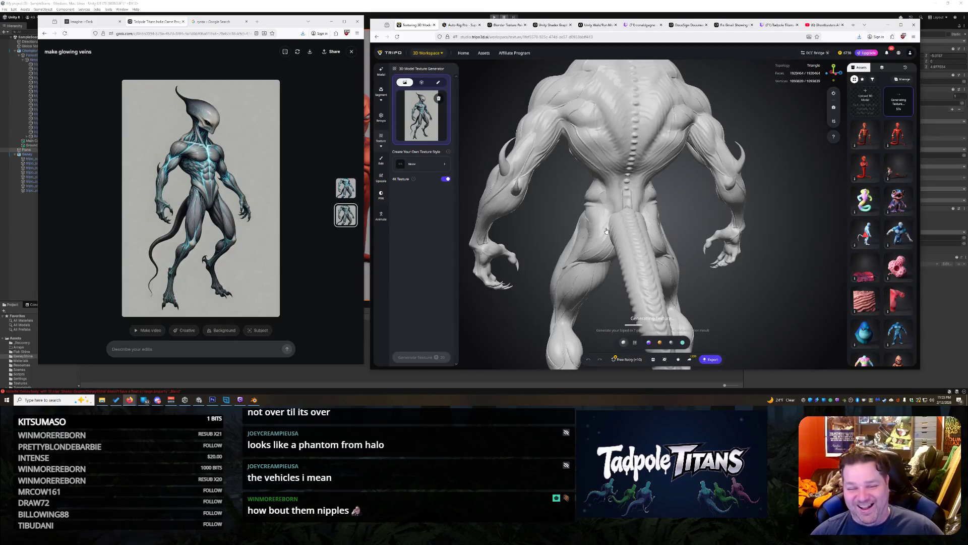
pyautogui.moveTo(616, 231); pyautogui.dragTo(785, 169)
pyautogui.scroll(-5, 695, 168)
pyautogui.moveTo(695, 169)
pyautogui.mouseDown()
pyautogui.moveTo(650, 165)
pyautogui.moveTo(680, 161)
pyautogui.moveTo(651, 156)
pyautogui.moveTo(612, 159)
pyautogui.moveTo(596, 185)
pyautogui.mouseUp()
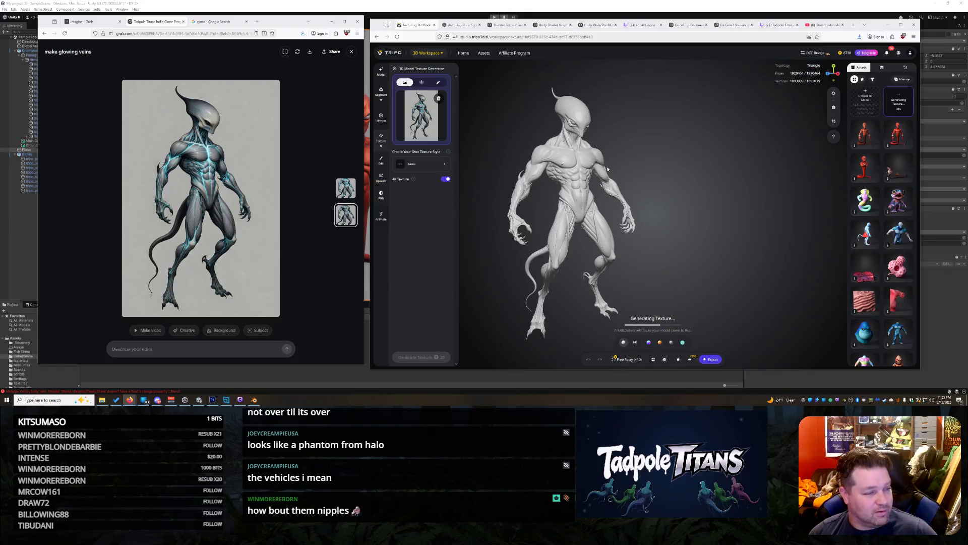
pyautogui.scroll(-3, 608, 169)
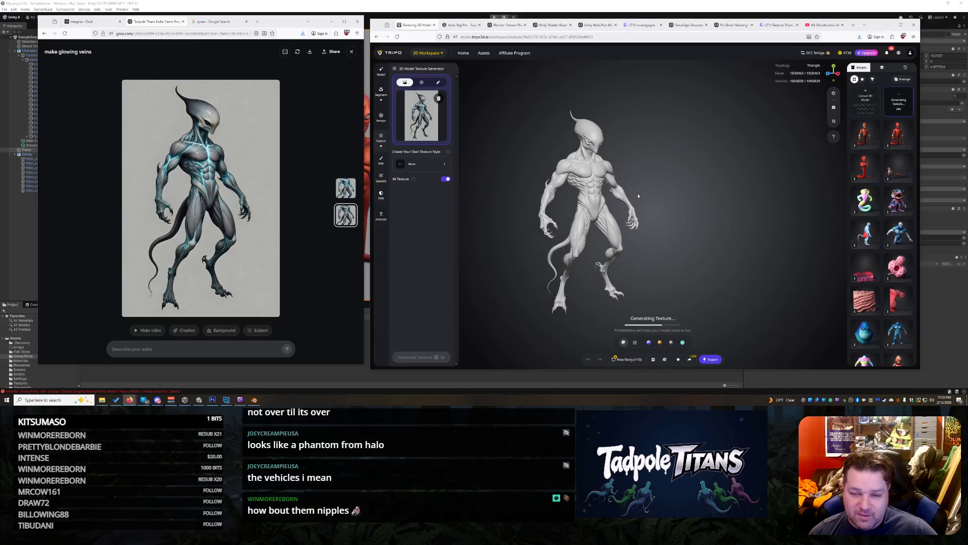
pyautogui.moveTo(616, 208)
pyautogui.mouseDown()
pyautogui.moveTo(595, 186)
pyautogui.moveTo(713, 166)
pyautogui.mouseUp()
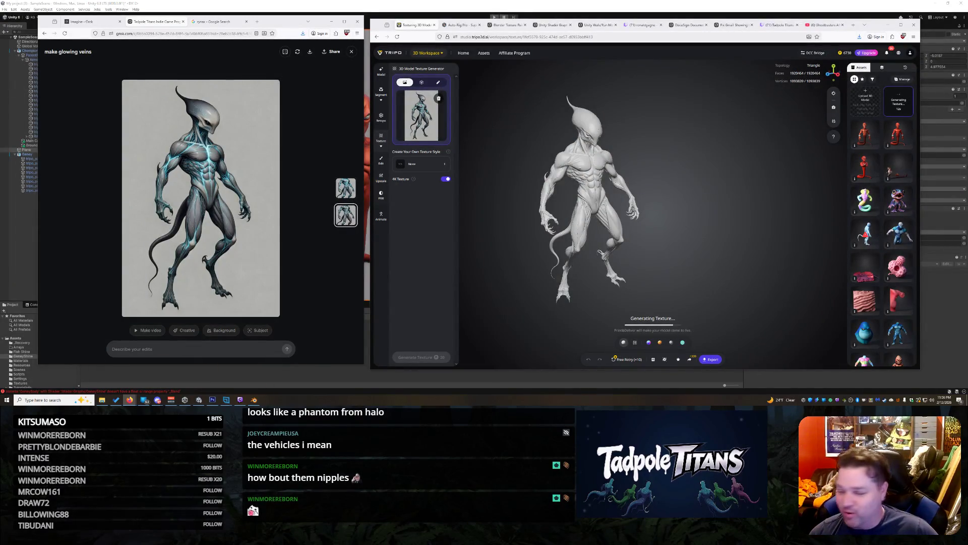
pyautogui.hotkey('alt', 'Tab')
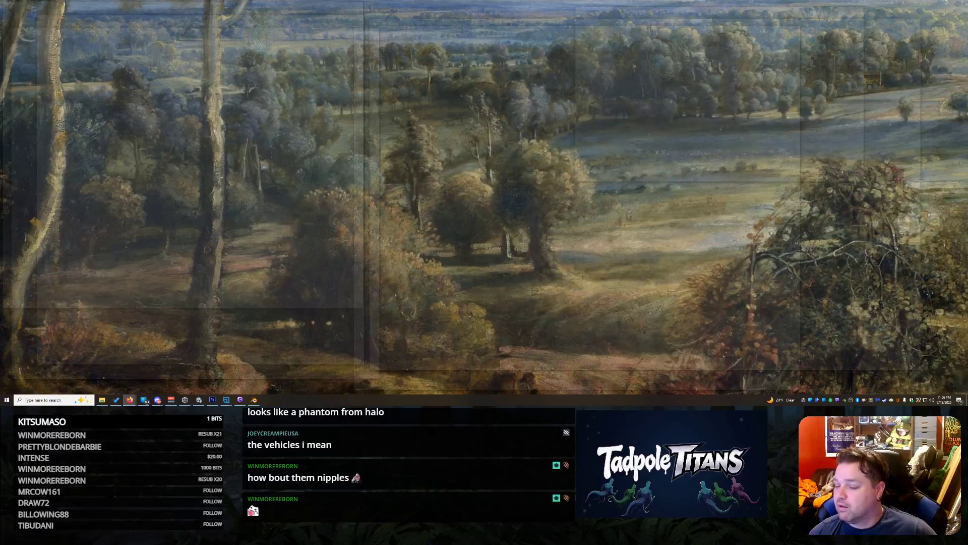
# Step: Check the Twitch Stream Manager in Chrome, then minimise the browser to reveal Tripo
pyautogui.hotkey('alt', 'Tab')
pyautogui.press('super+d')
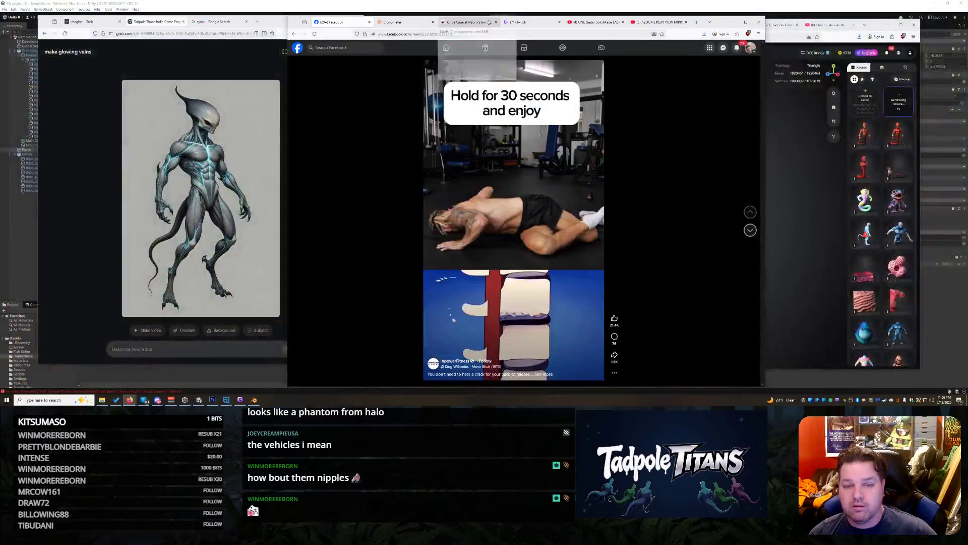
pyautogui.click(543, 23)
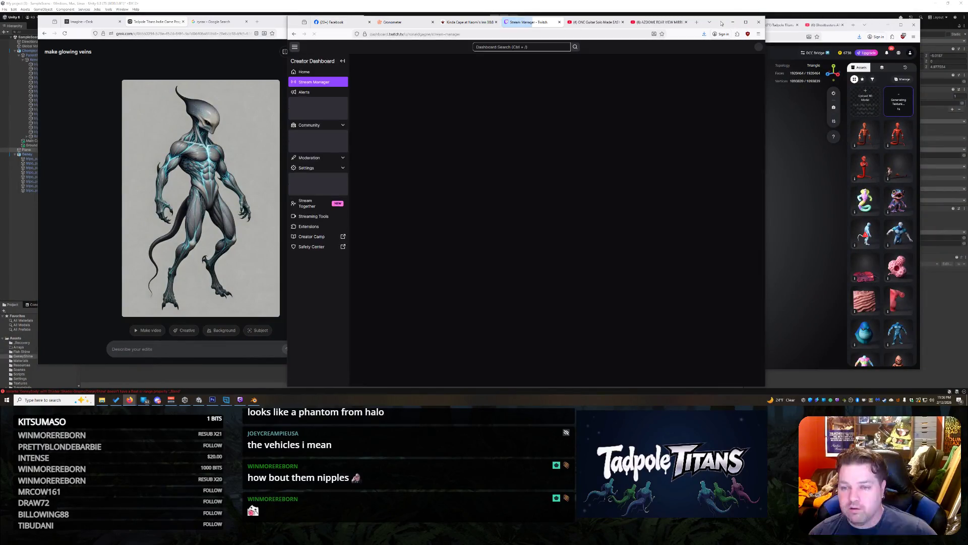
pyautogui.click(732, 22)
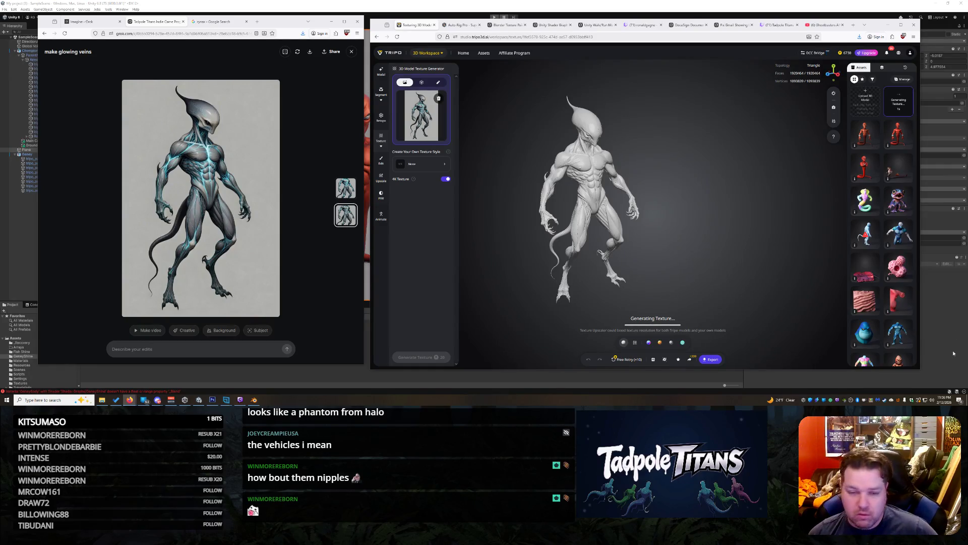
# Step: Turn the grey alien to face the front while Generating Texture completes
pyautogui.moveTo(590, 231); pyautogui.dragTo(620, 222)
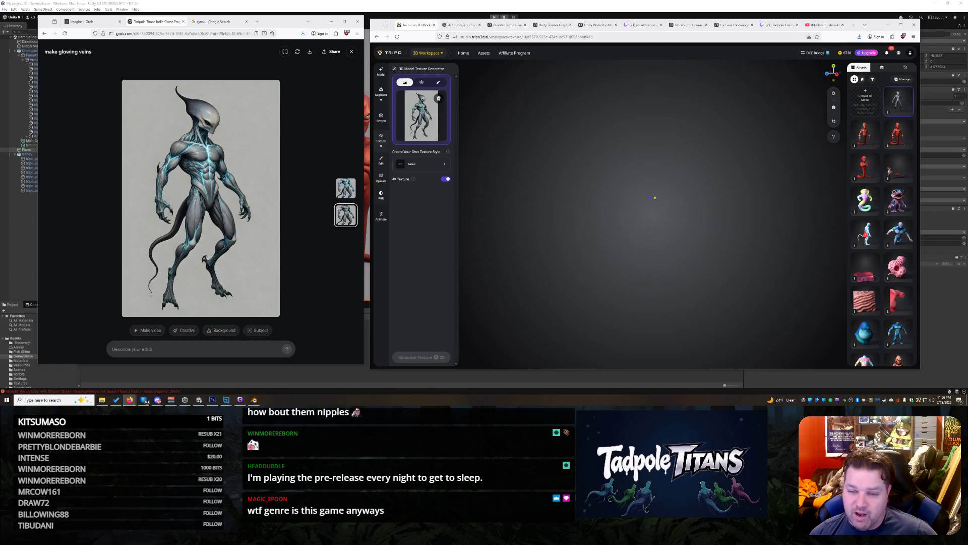
# Step: Zoom in on the cyan veins across chest, arms and shoulders, then zoom out to the full body
pyautogui.scroll(5, 661, 199)
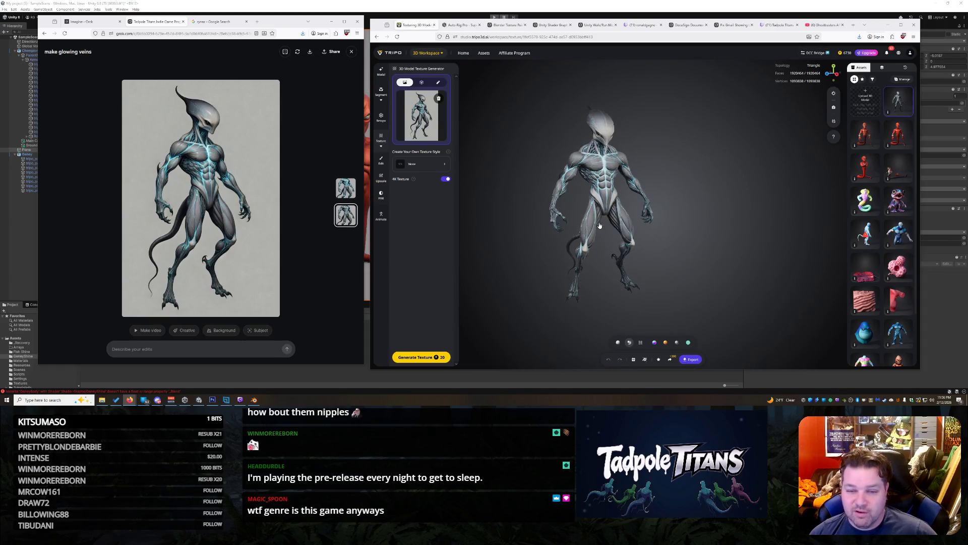
pyautogui.moveTo(660, 199)
pyautogui.mouseDown()
pyautogui.moveTo(701, 193)
pyautogui.moveTo(636, 182)
pyautogui.moveTo(698, 186)
pyautogui.moveTo(643, 185)
pyautogui.moveTo(675, 187)
pyautogui.moveTo(615, 207)
pyautogui.moveTo(684, 176)
pyautogui.moveTo(637, 180)
pyautogui.mouseUp()
pyautogui.scroll(8, 638, 180)
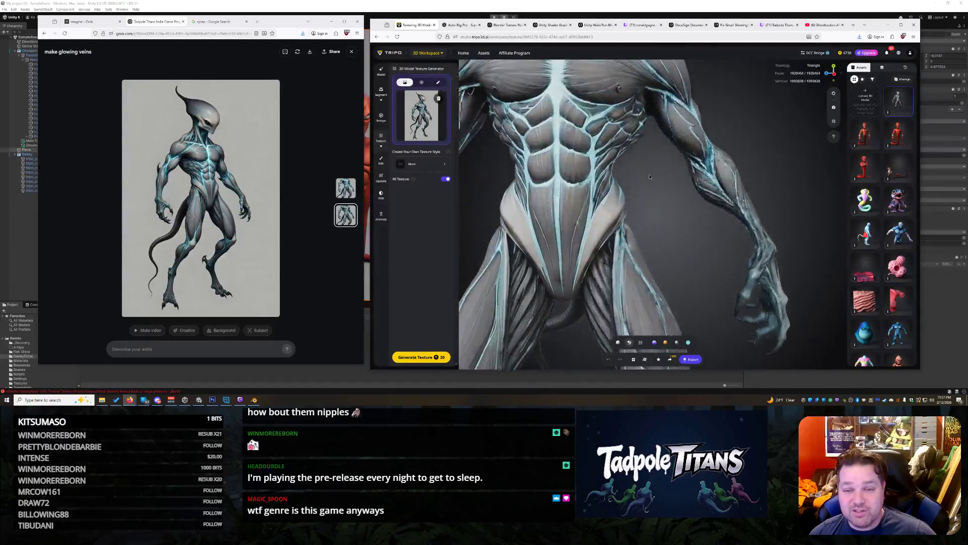
pyautogui.moveTo(630, 168)
pyautogui.mouseDown()
pyautogui.moveTo(588, 159)
pyautogui.moveTo(600, 150)
pyautogui.mouseUp()
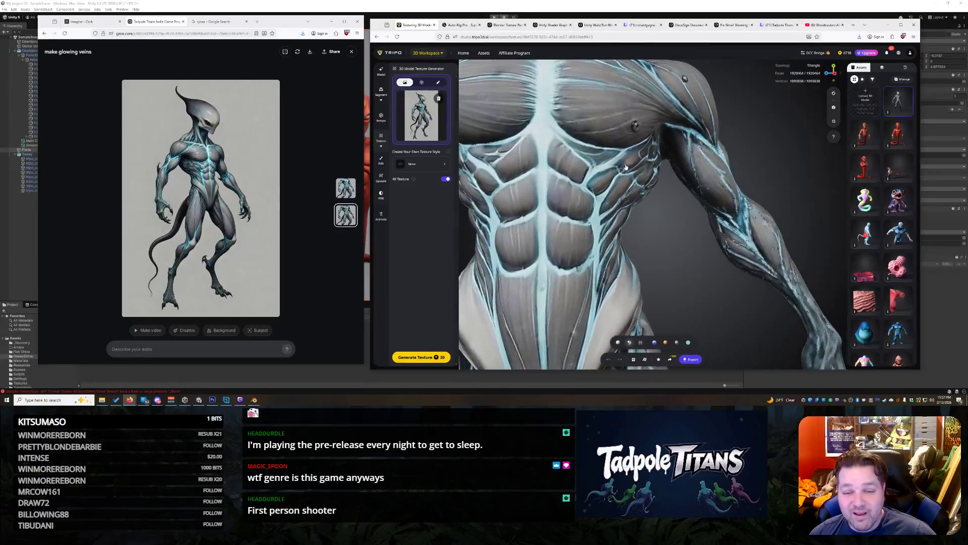
pyautogui.scroll(-5, 638, 186)
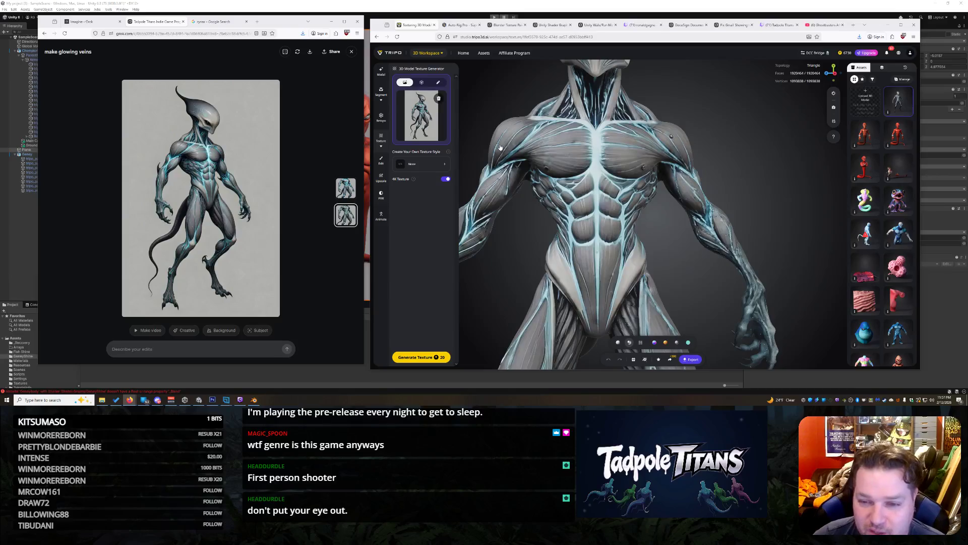
pyautogui.moveTo(733, 131)
pyautogui.mouseDown()
pyautogui.moveTo(686, 145)
pyautogui.moveTo(670, 168)
pyautogui.moveTo(734, 146)
pyautogui.moveTo(715, 123)
pyautogui.moveTo(816, 169)
pyautogui.moveTo(639, 165)
pyautogui.moveTo(636, 174)
pyautogui.mouseUp()
pyautogui.scroll(3, 684, 146)
pyautogui.scroll(-5, 687, 166)
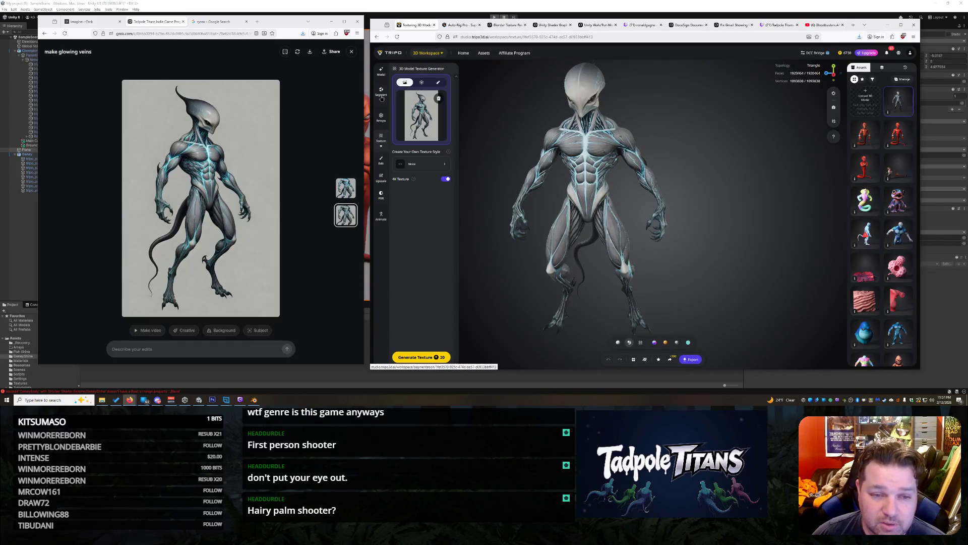
# Step: Segment the alien into 15 colour-coded parts, inspect them from several angles, then open Rig/Animation
pyautogui.click(382, 98)
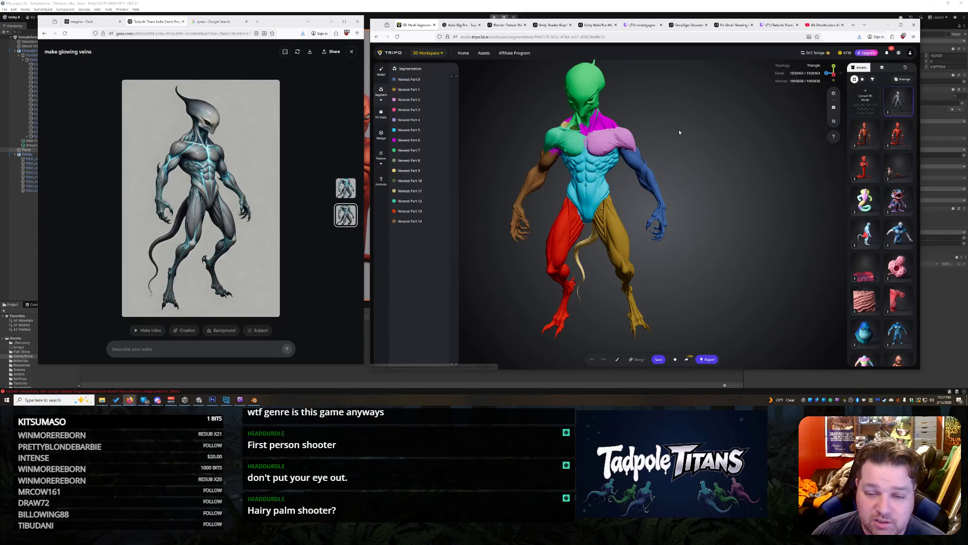
pyautogui.scroll(5, 750, 200)
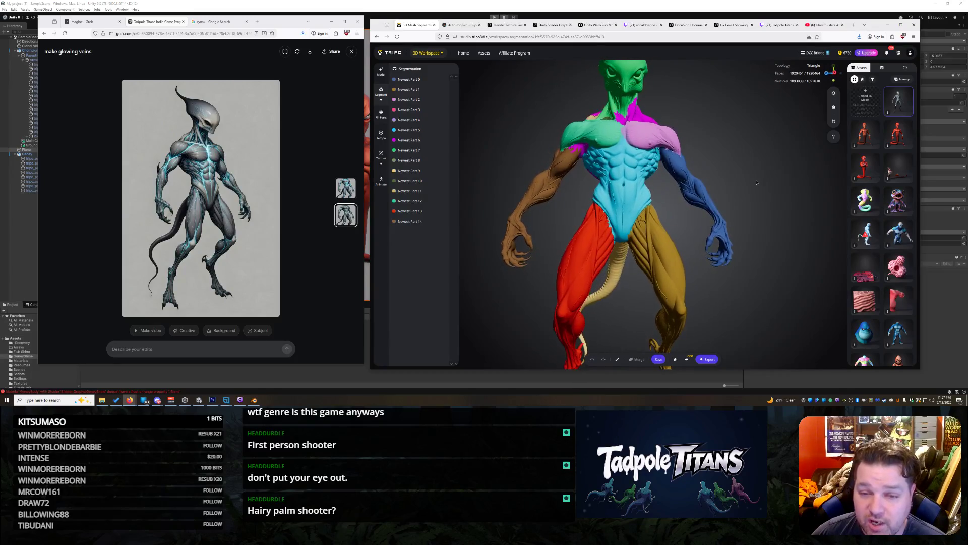
pyautogui.moveTo(756, 188); pyautogui.dragTo(666, 110)
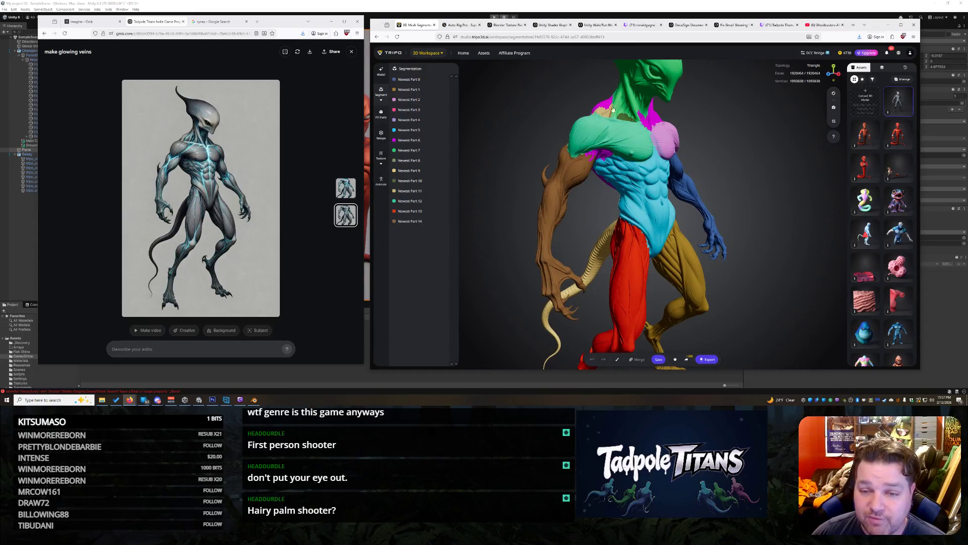
pyautogui.moveTo(728, 163)
pyautogui.mouseDown()
pyautogui.moveTo(621, 172)
pyautogui.moveTo(758, 231)
pyautogui.mouseUp()
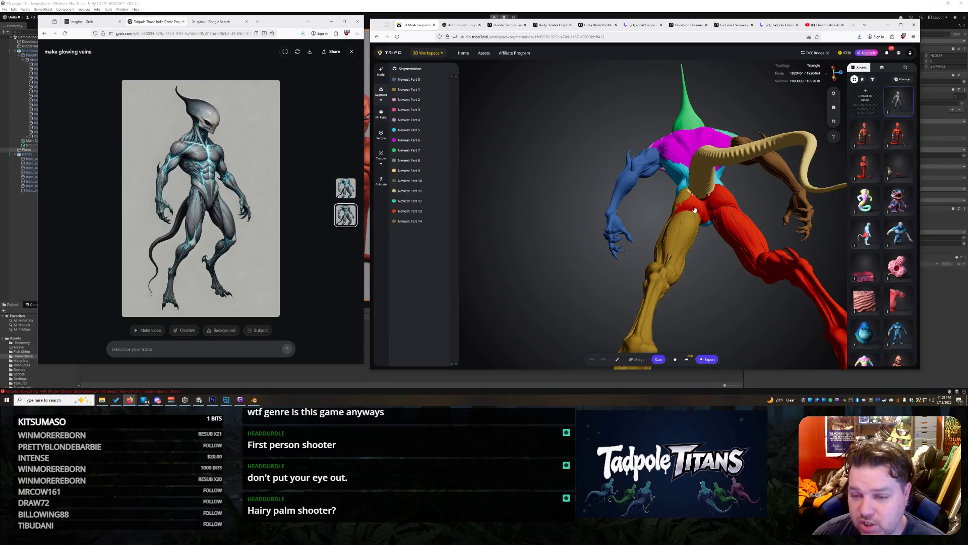
pyautogui.moveTo(547, 200)
pyautogui.mouseDown()
pyautogui.moveTo(716, 243)
pyautogui.moveTo(722, 264)
pyautogui.mouseUp()
pyautogui.scroll(-3, 721, 250)
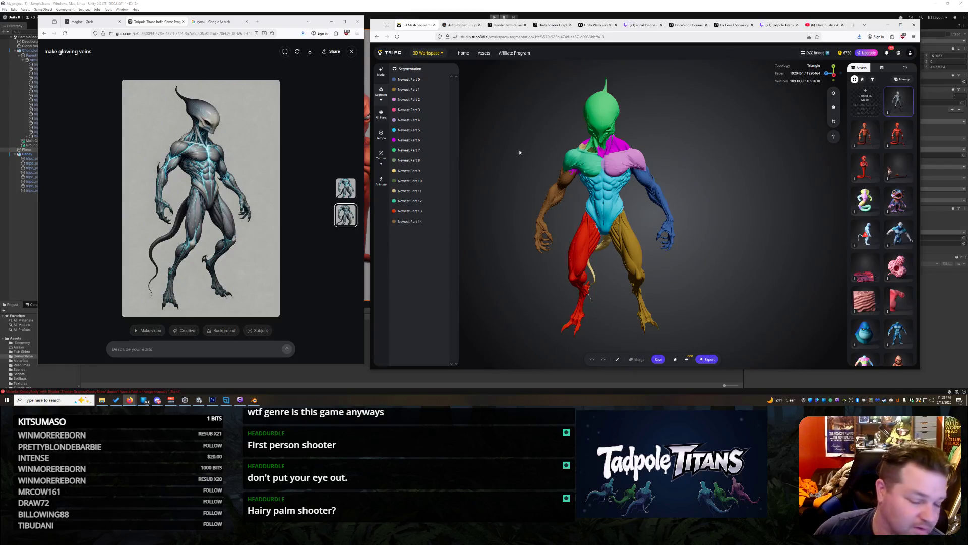
pyautogui.scroll(-5, 527, 161)
pyautogui.scroll(5, 524, 164)
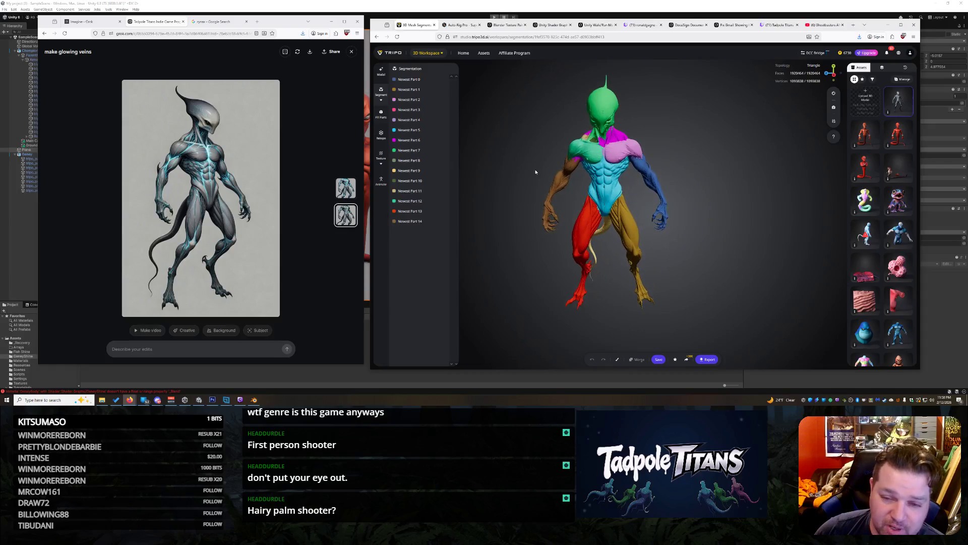
pyautogui.click(381, 179)
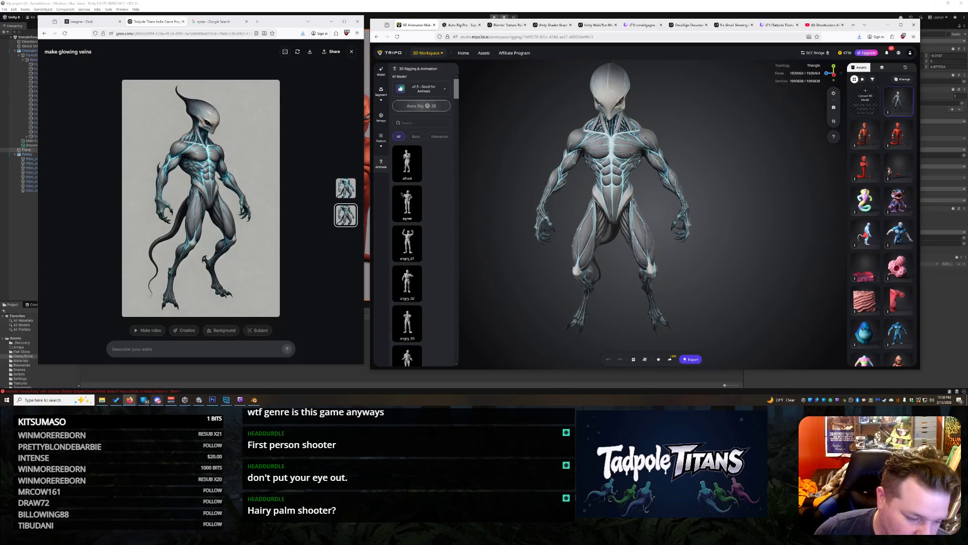
# Step: Bring the Unity SampleScene forward and move the camera closer to the characters
pyautogui.click(185, 399)
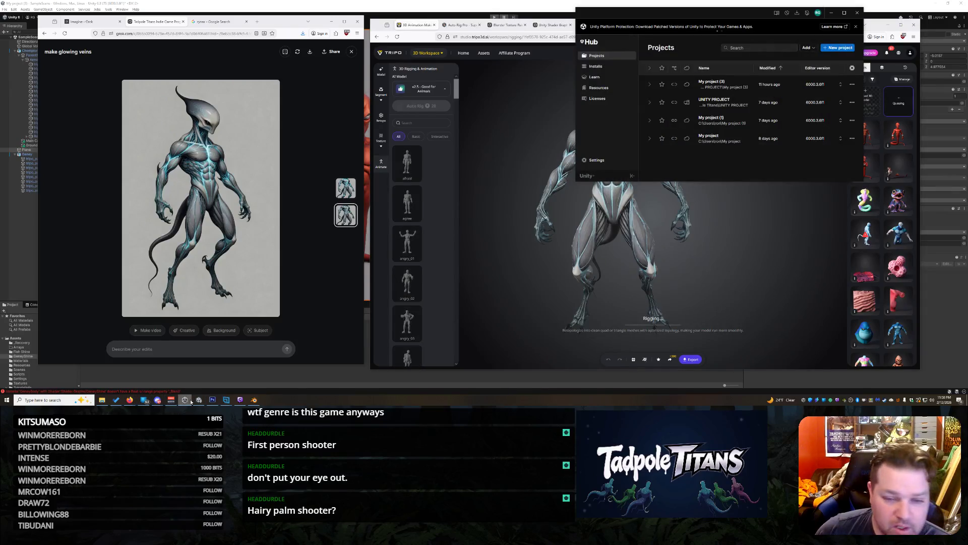
pyautogui.click(199, 399)
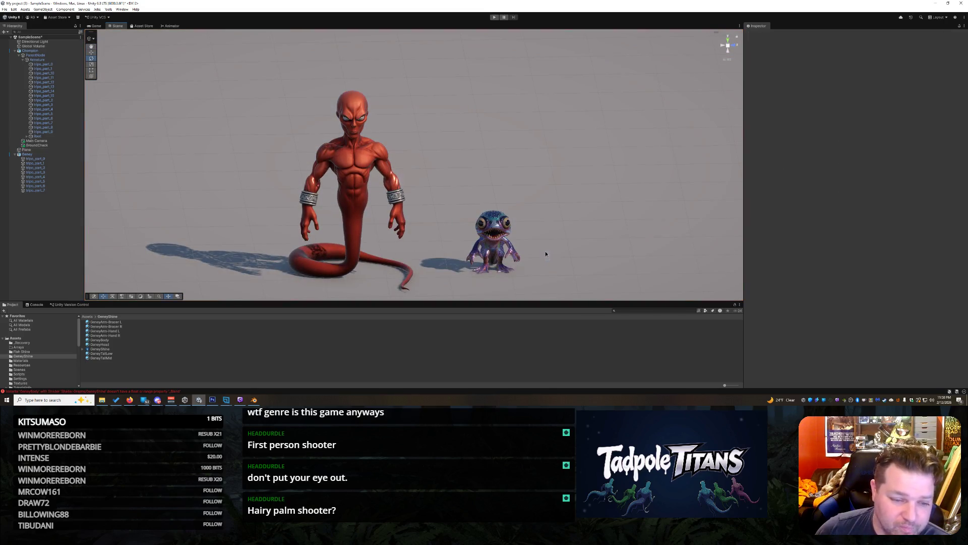
pyautogui.rightClick(560, 262)
pyautogui.click(587, 253)
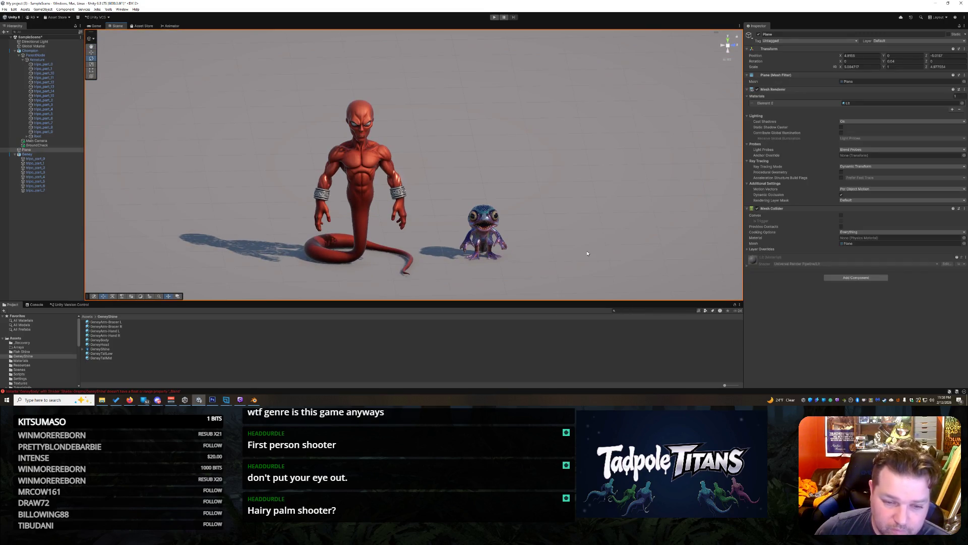
pyautogui.moveTo(628, 194)
pyautogui.mouseDown()
pyautogui.moveTo(595, 202)
pyautogui.moveTo(597, 216)
pyautogui.mouseUp()
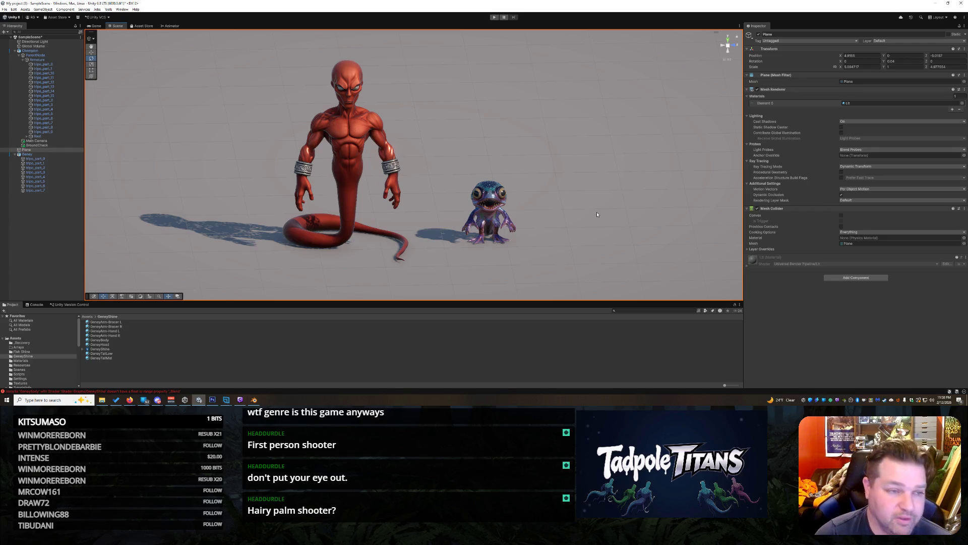
# Step: Select the small blue creature, the ground plane and the red genie in turn
pyautogui.moveTo(558, 166)
pyautogui.mouseDown()
pyautogui.moveTo(438, 253)
pyautogui.moveTo(441, 274)
pyautogui.moveTo(583, 168)
pyautogui.moveTo(588, 179)
pyautogui.moveTo(471, 238)
pyautogui.moveTo(561, 214)
pyautogui.mouseUp()
pyautogui.click(584, 176)
pyautogui.click(560, 214)
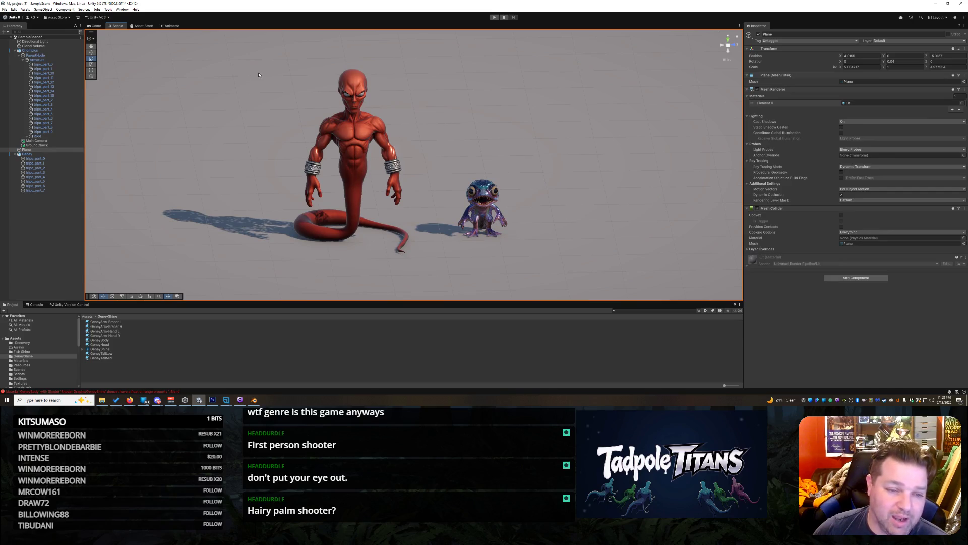
pyautogui.click(315, 136)
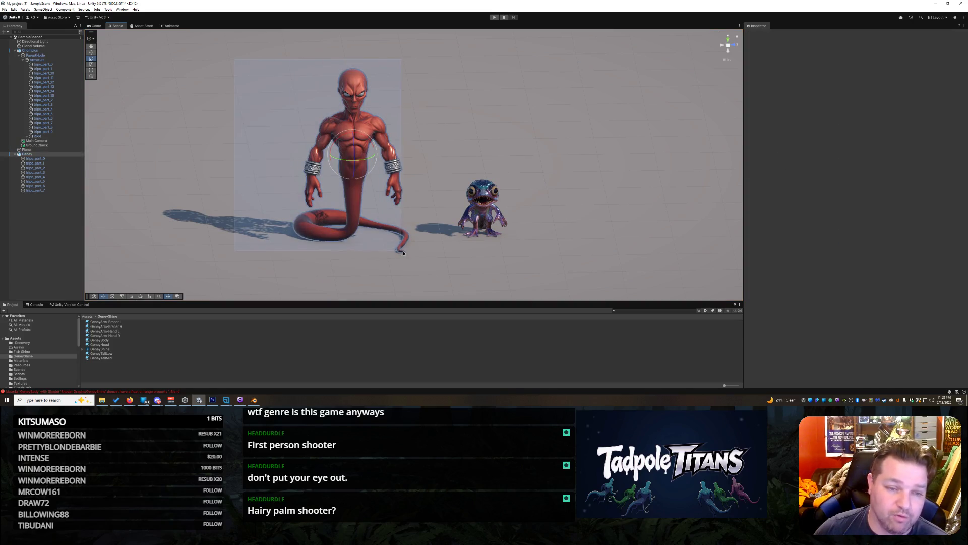
pyautogui.click(441, 198)
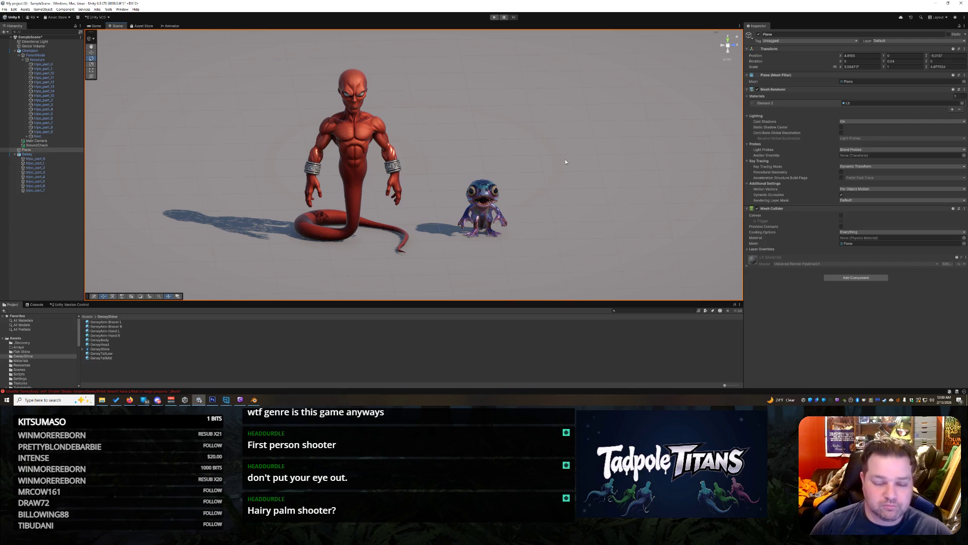
pyautogui.scroll(2, 547, 160)
pyautogui.rightClick(536, 148)
pyautogui.click(578, 208)
pyautogui.moveTo(578, 208)
pyautogui.mouseDown()
pyautogui.moveTo(512, 177)
pyautogui.moveTo(450, 174)
pyautogui.moveTo(534, 190)
pyautogui.moveTo(608, 189)
pyautogui.moveTo(578, 168)
pyautogui.mouseUp()
pyautogui.scroll(4, 597, 179)
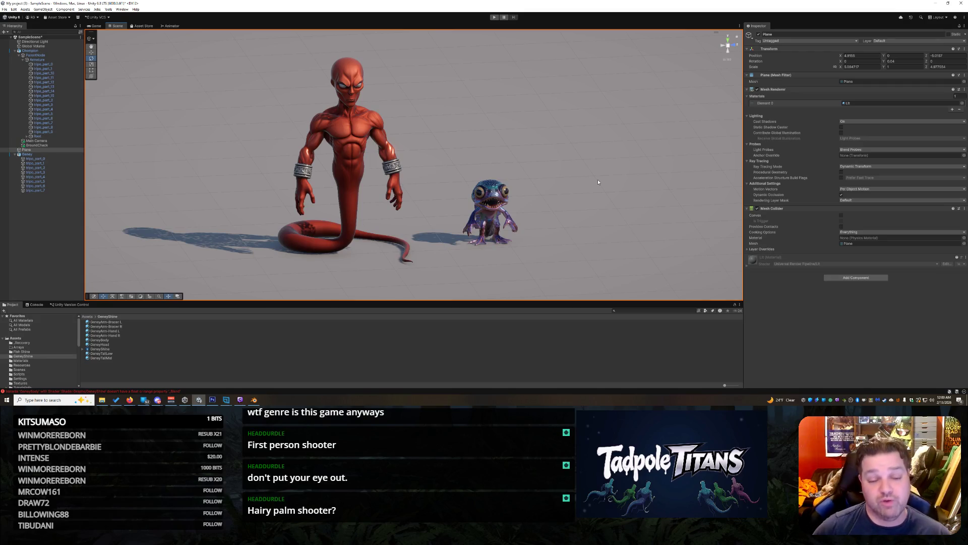
pyautogui.moveTo(598, 182)
pyautogui.mouseDown()
pyautogui.moveTo(505, 196)
pyautogui.moveTo(516, 173)
pyautogui.moveTo(625, 177)
pyautogui.moveTo(580, 186)
pyautogui.mouseUp()
pyautogui.scroll(-3, 580, 186)
pyautogui.scroll(3, 580, 184)
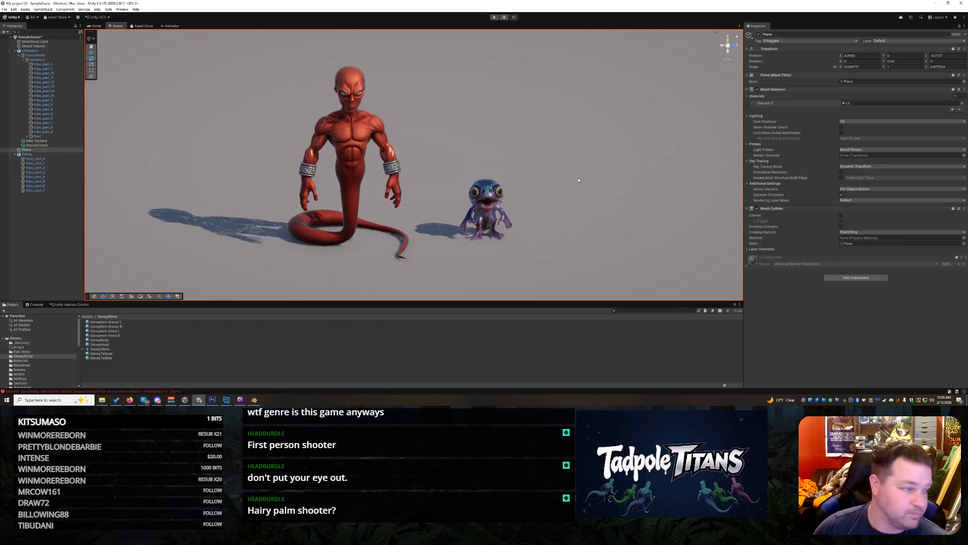
pyautogui.scroll(1, 574, 182)
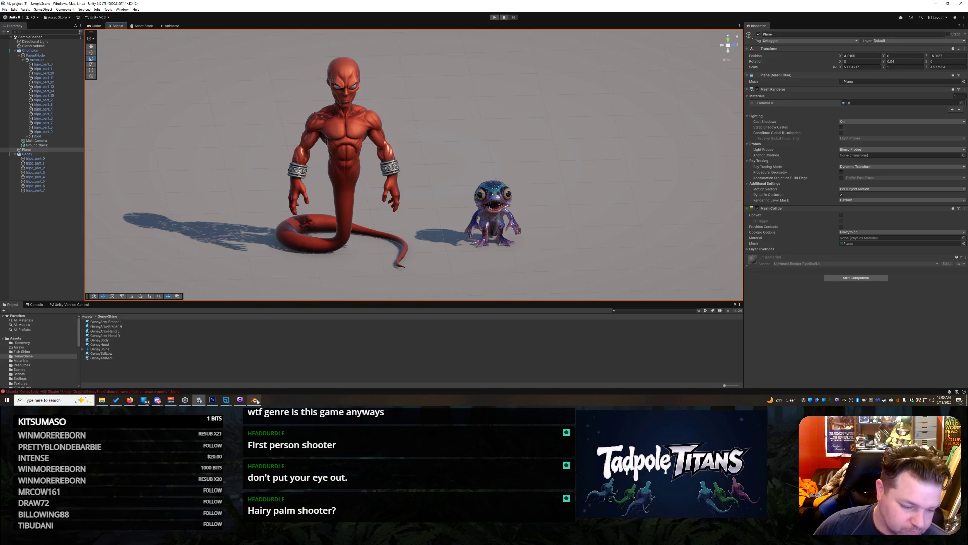
pyautogui.moveTo(257, 401)
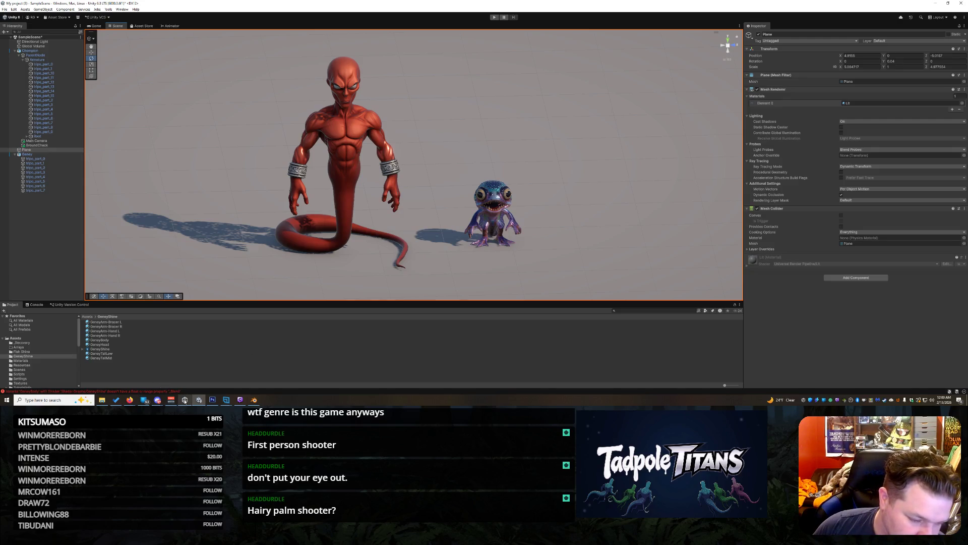
pyautogui.moveTo(185, 401)
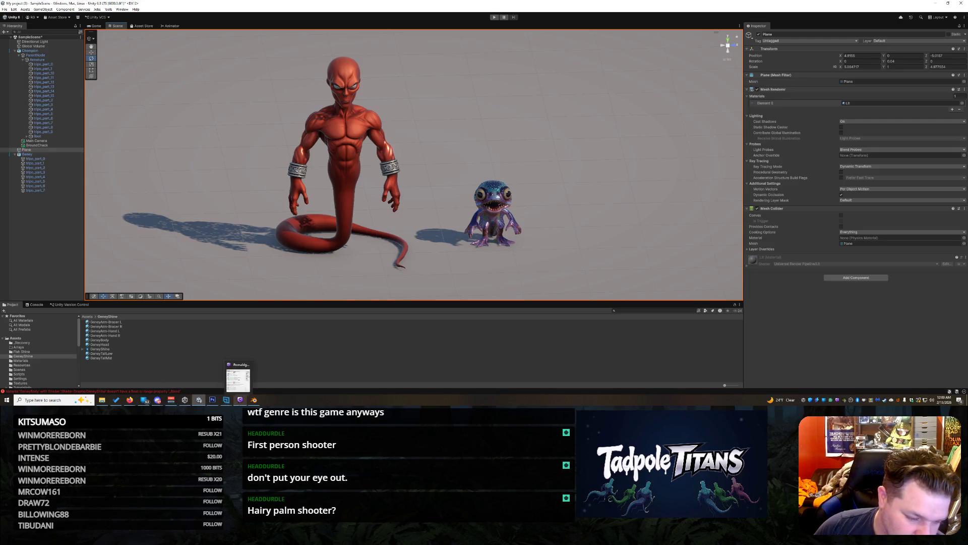
pyautogui.moveTo(144, 401)
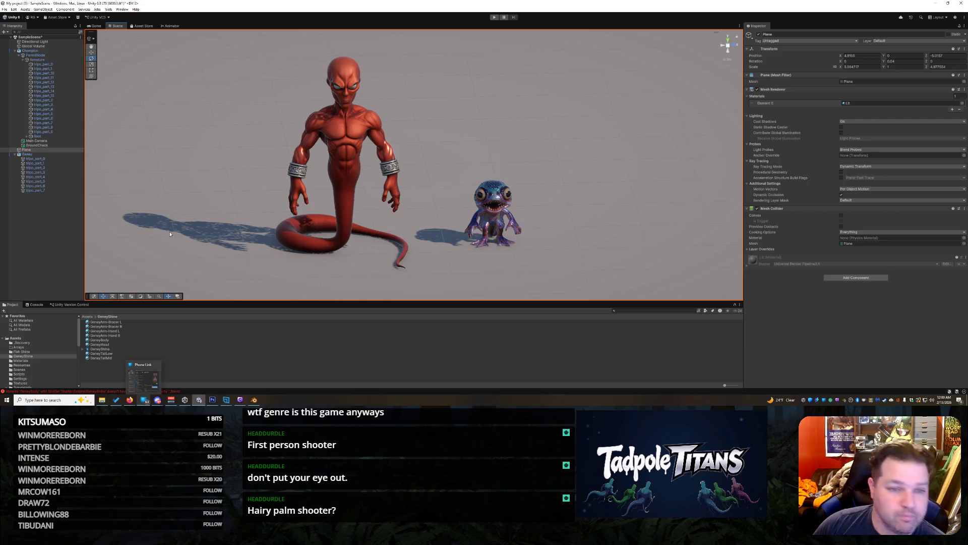
pyautogui.scroll(-3, 607, 189)
pyautogui.scroll(-2, 607, 189)
pyautogui.scroll(5, 605, 192)
pyautogui.moveTo(584, 201)
pyautogui.mouseDown()
pyautogui.moveTo(444, 188)
pyautogui.moveTo(567, 183)
pyautogui.moveTo(631, 188)
pyautogui.moveTo(631, 196)
pyautogui.moveTo(626, 189)
pyautogui.mouseUp()
pyautogui.scroll(1, 606, 202)
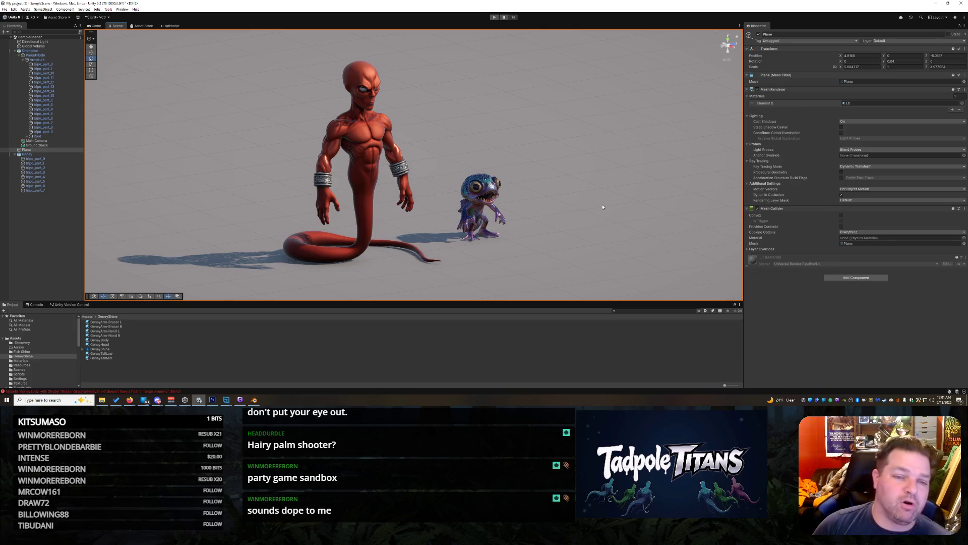
pyautogui.moveTo(573, 198); pyautogui.dragTo(558, 202)
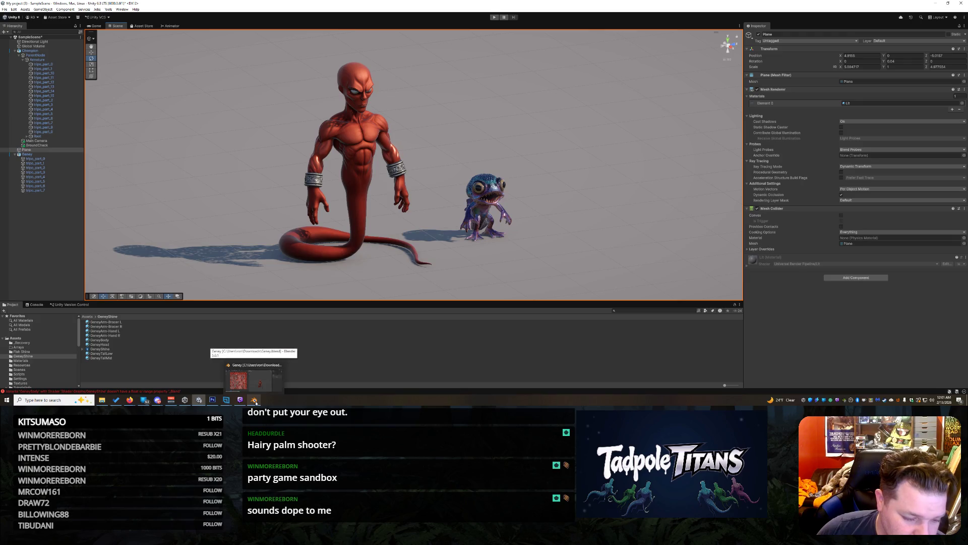
pyautogui.moveTo(130, 399)
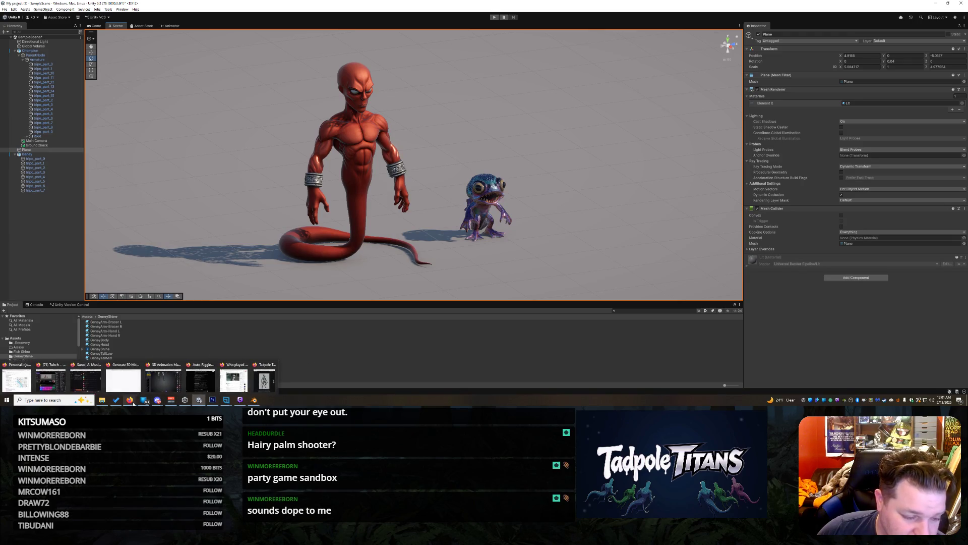
# Step: Bring Tripo back in front and scroll through the rigged alien's animation list, returning to the top
pyautogui.click(171, 370)
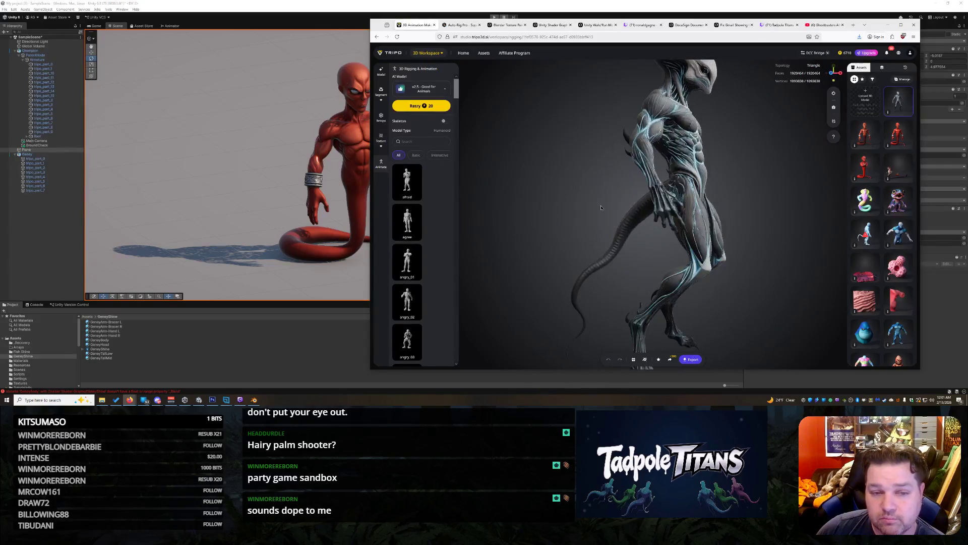
pyautogui.scroll(-3, 591, 215)
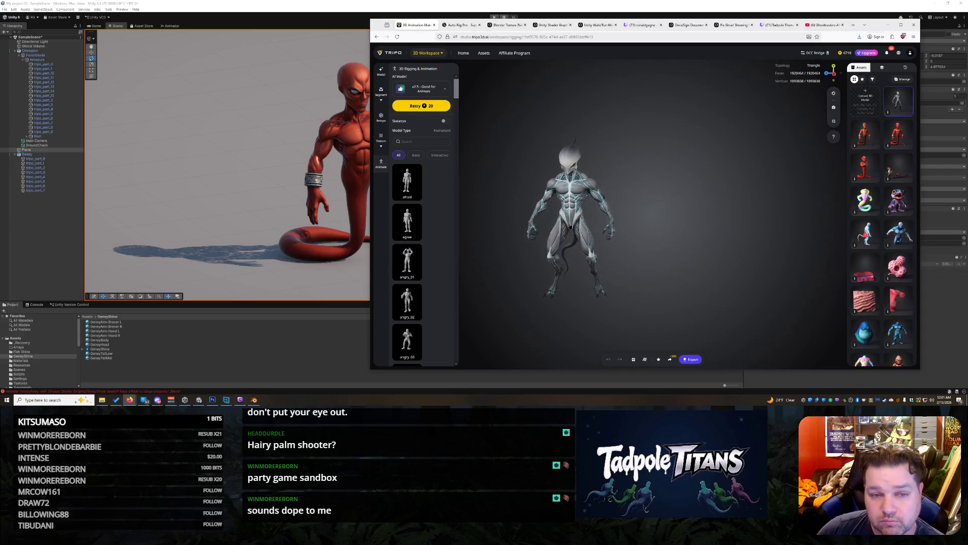
pyautogui.scroll(3, 592, 221)
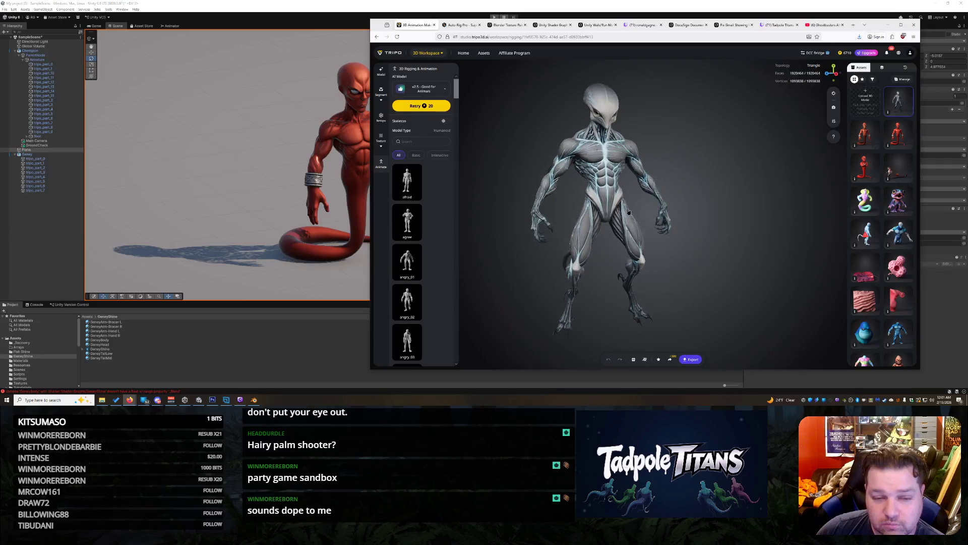
pyautogui.scroll(-15, 428, 214)
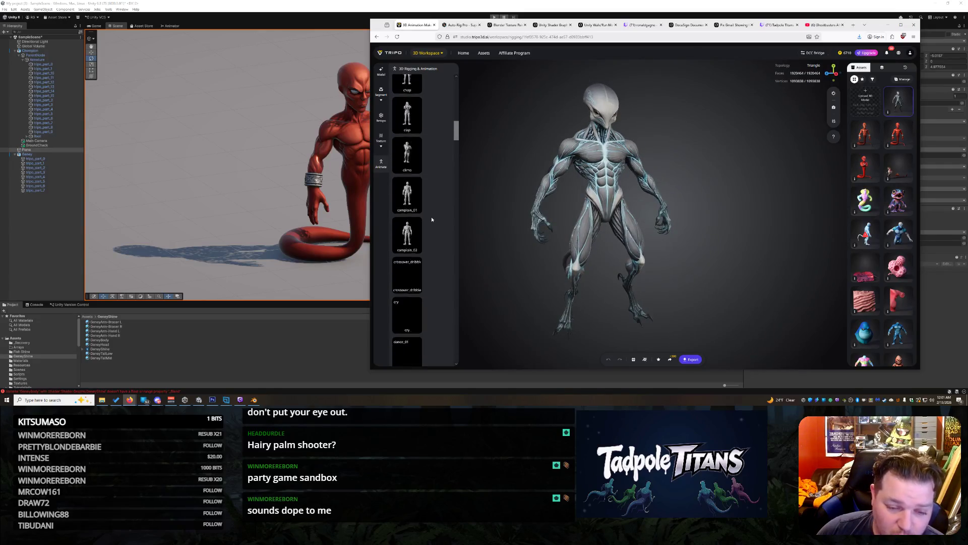
pyautogui.scroll(-15, 430, 242)
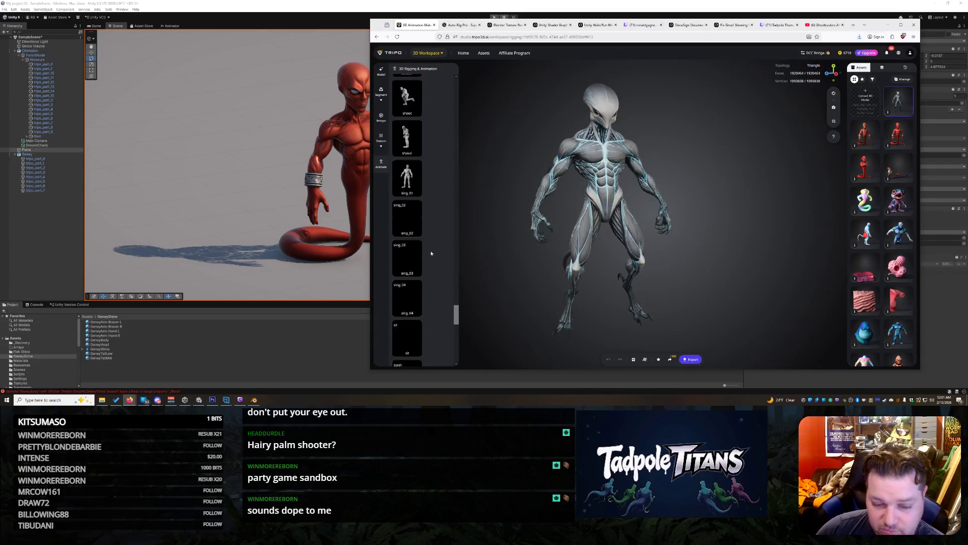
pyautogui.scroll(-5, 431, 257)
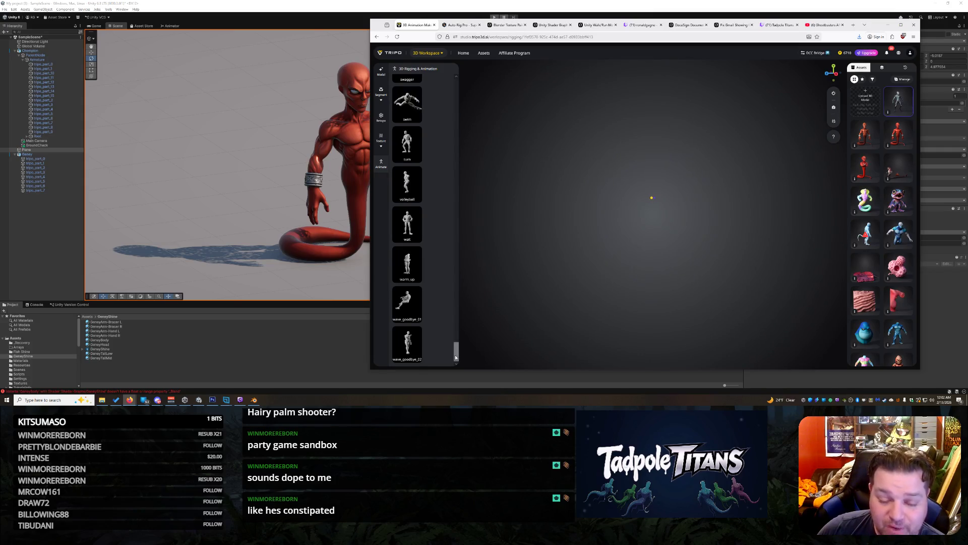
pyautogui.moveTo(455, 357); pyautogui.dragTo(456, 211)
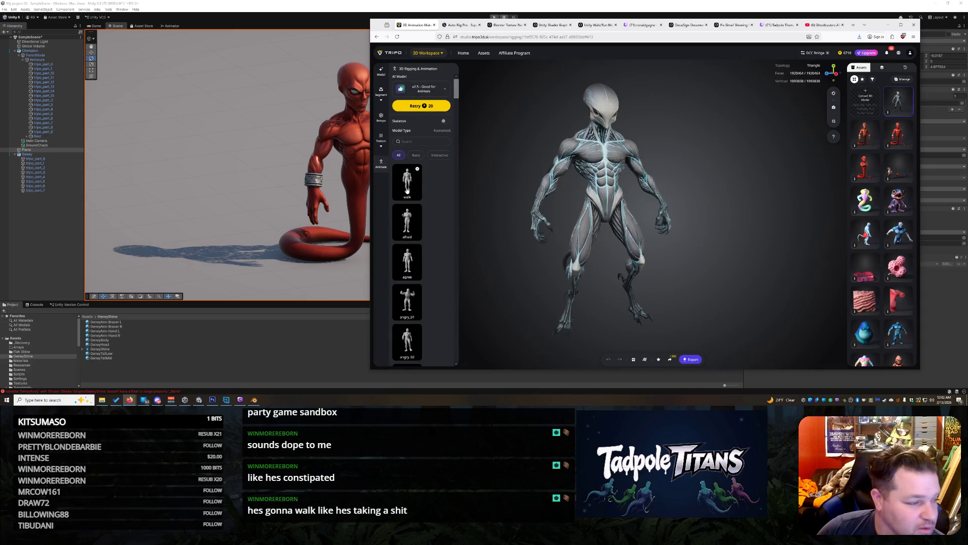
# Step: Apply the walk animation to the alien and scroll down the animation library
pyautogui.click(407, 190)
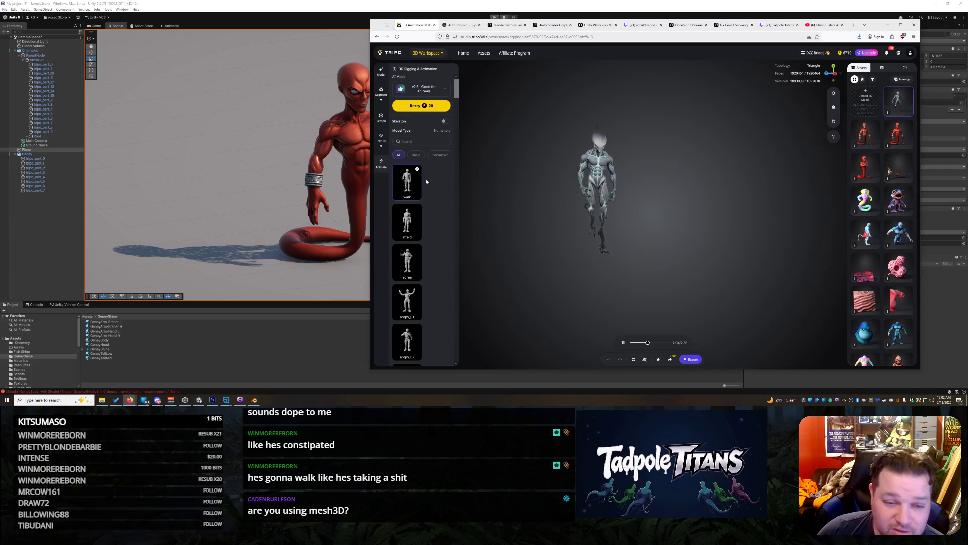
pyautogui.scroll(-5, 427, 232)
pyautogui.scroll(-15, 428, 237)
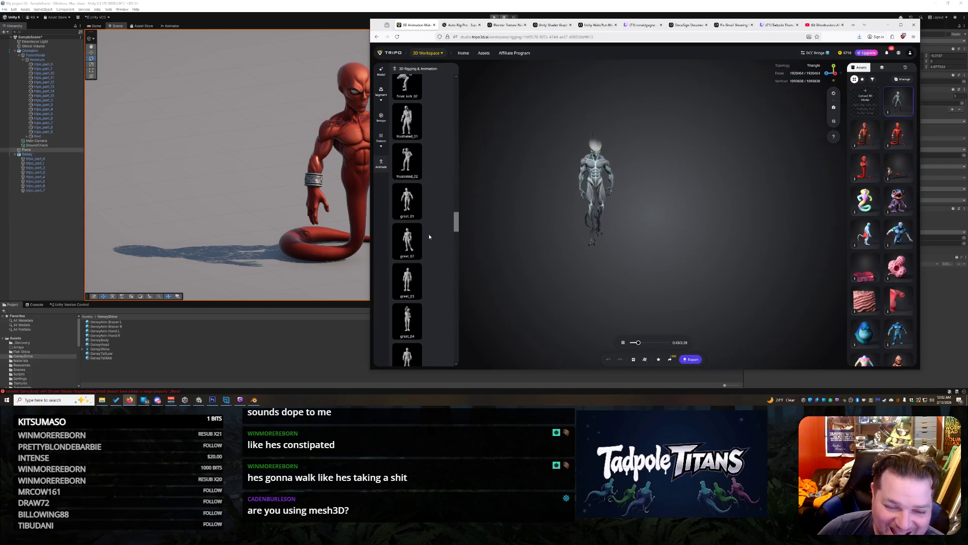
pyautogui.scroll(-5, 430, 234)
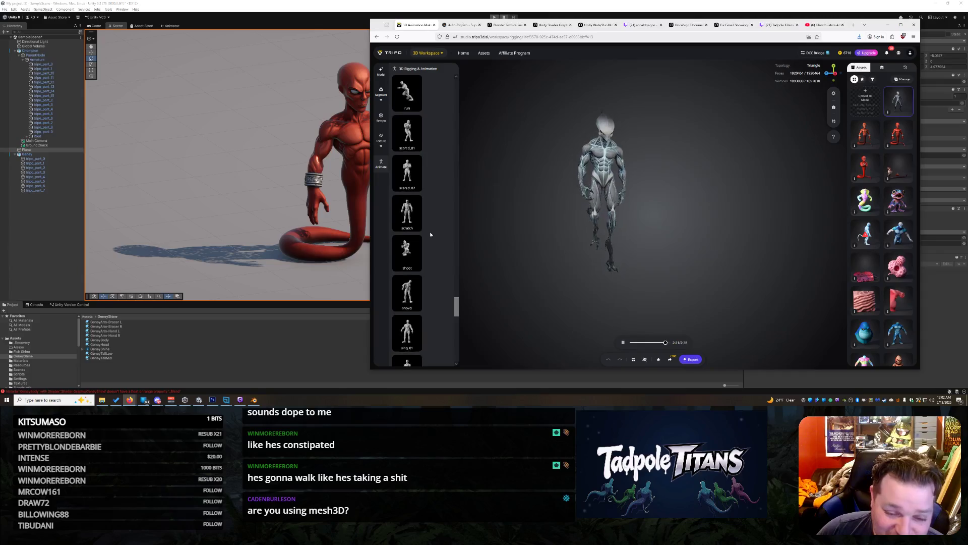
pyautogui.scroll(-5, 426, 273)
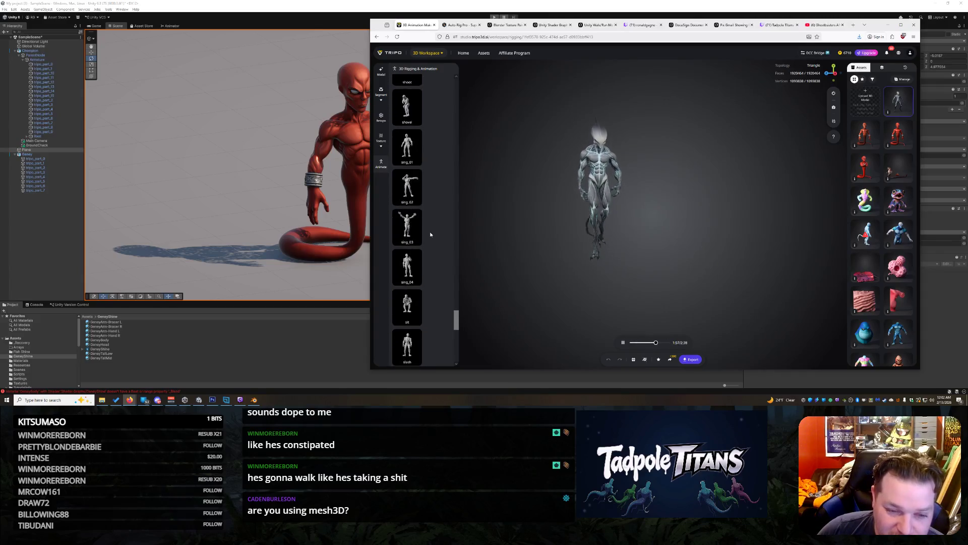
pyautogui.scroll(-2, 426, 305)
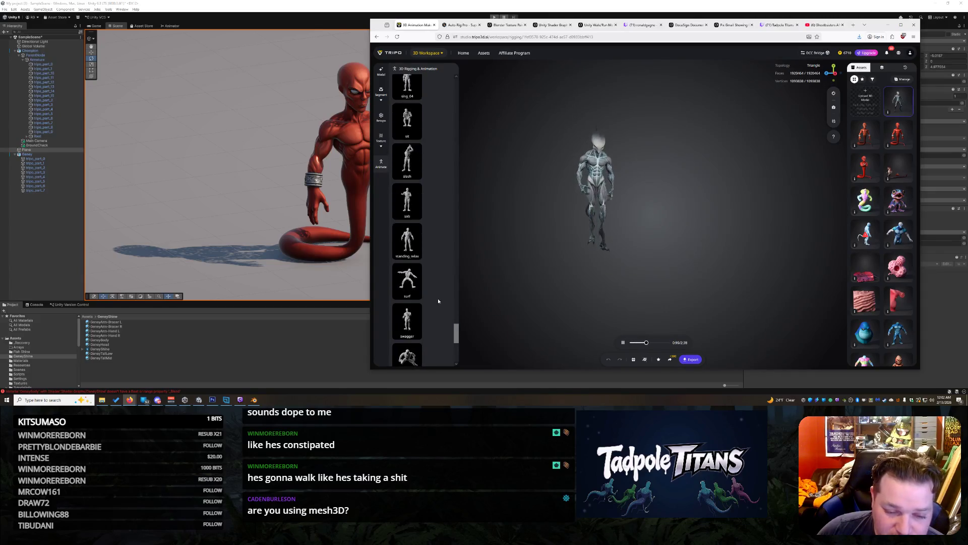
pyautogui.scroll(-2, 423, 246)
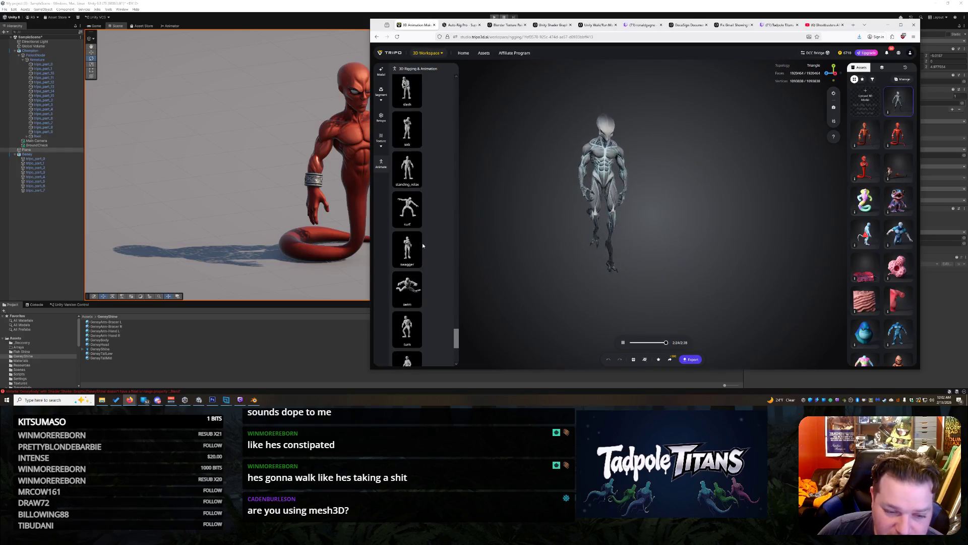
# Step: Add the swim animation to the rigged alien and preview it
pyautogui.click(411, 279)
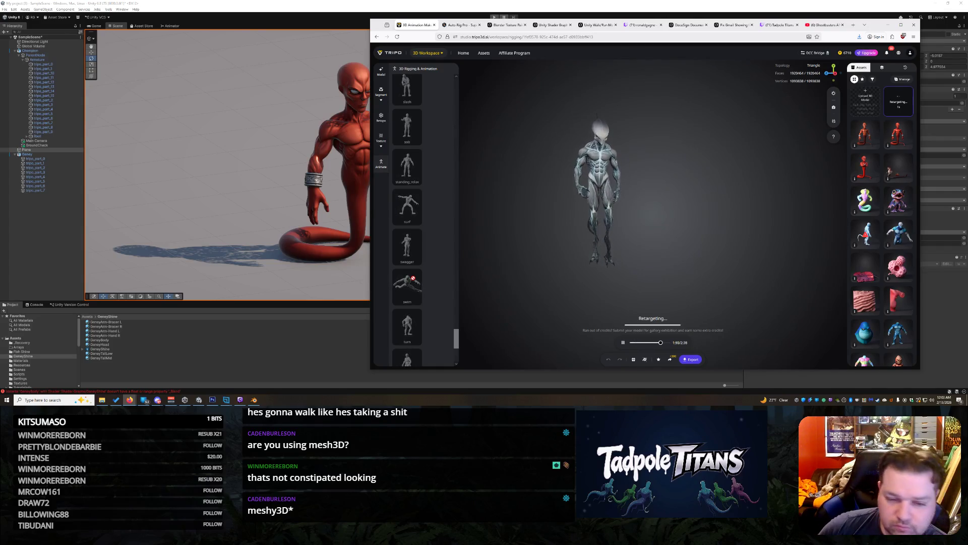
pyautogui.scroll(10, 435, 305)
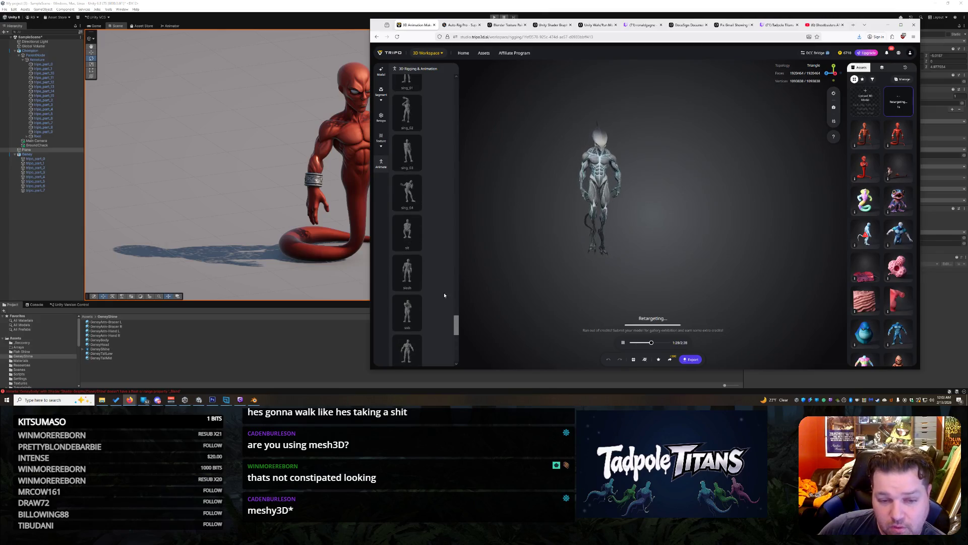
pyautogui.scroll(15, 434, 306)
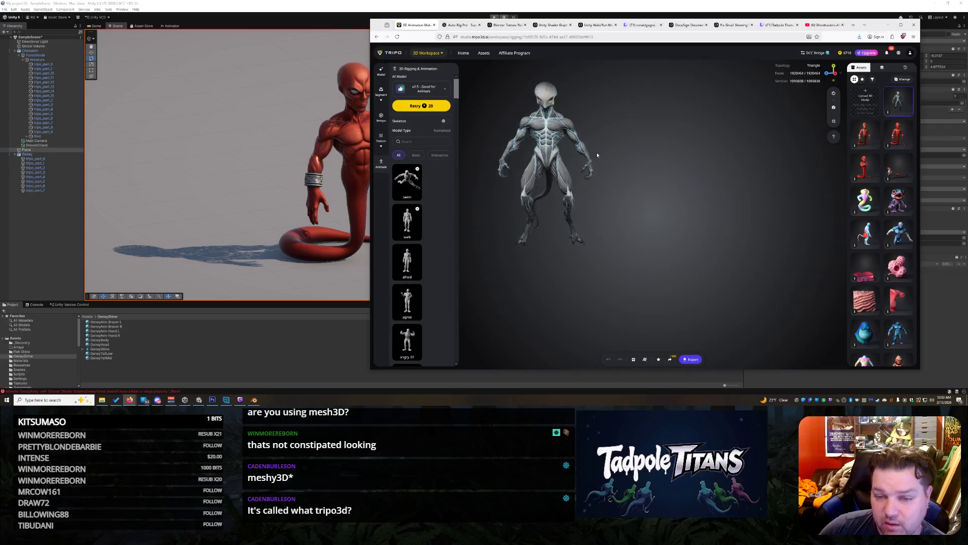
pyautogui.click(421, 195)
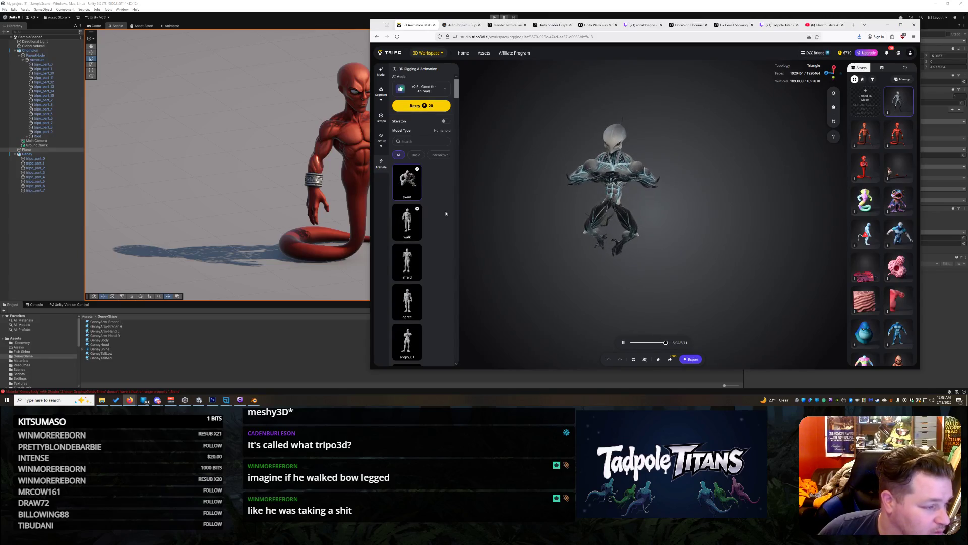
# Step: Scroll the animation list and add a run animation to the alien
pyautogui.scroll(-15, 438, 259)
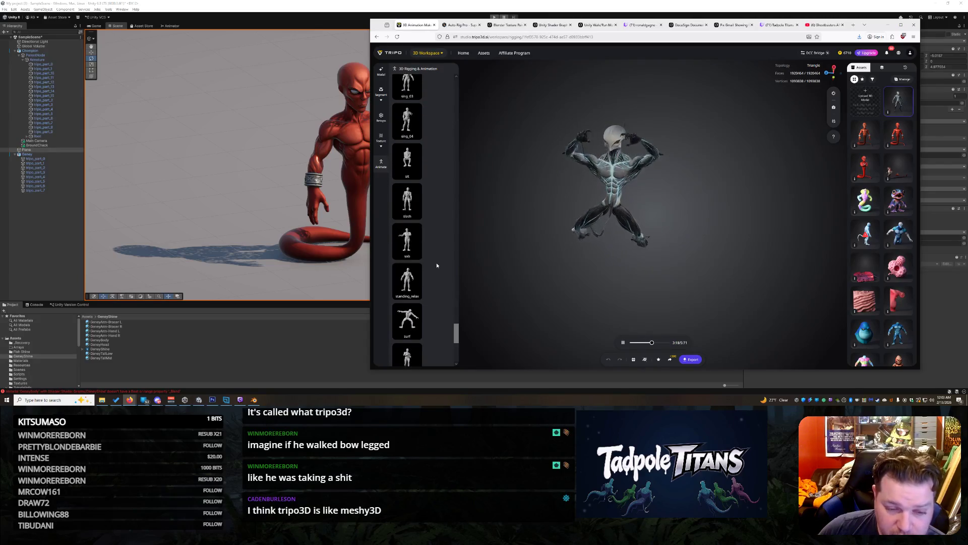
pyautogui.scroll(5, 424, 177)
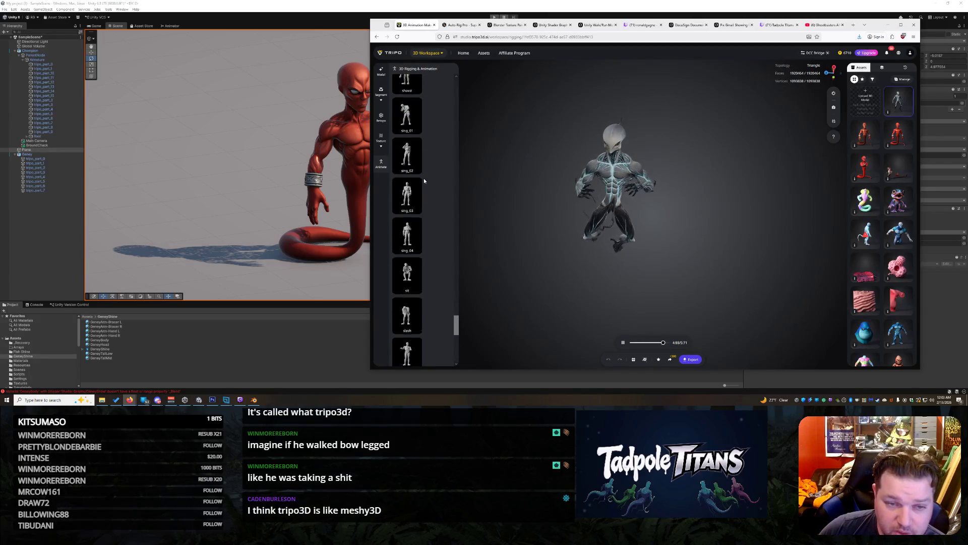
pyautogui.click(407, 260)
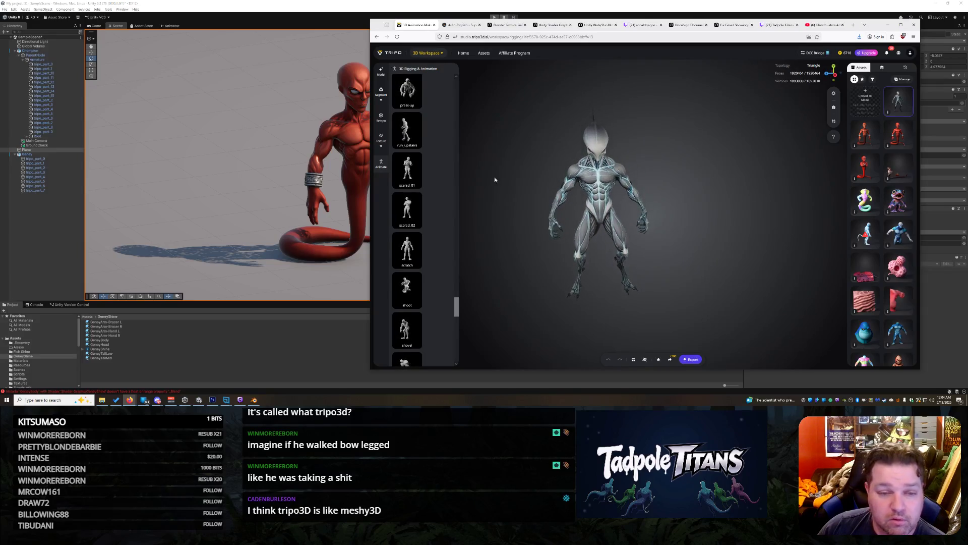
pyautogui.scroll(15, 410, 163)
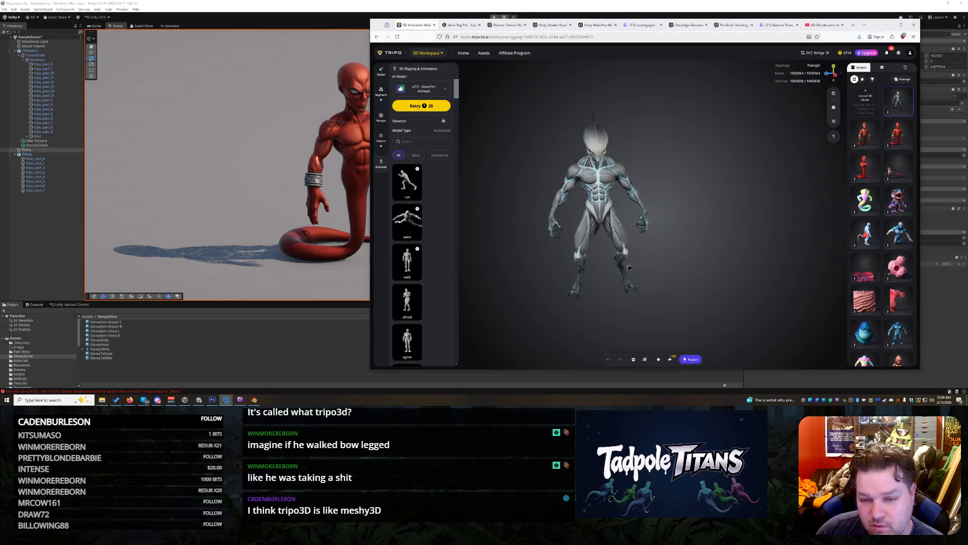
pyautogui.scroll(-10, 407, 283)
pyautogui.scroll(-10, 406, 283)
pyautogui.scroll(-3, 413, 286)
pyautogui.scroll(5, 426, 247)
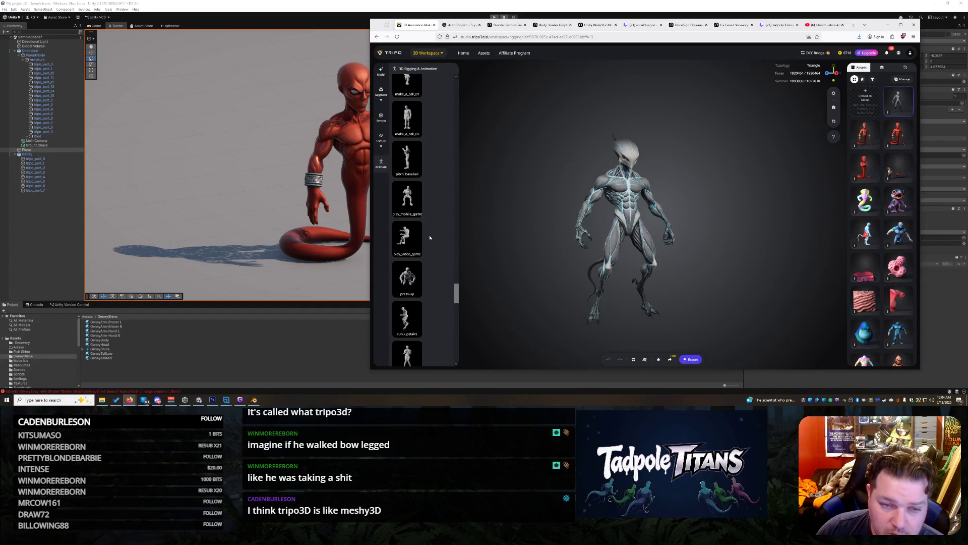
pyautogui.scroll(-5, 430, 237)
pyautogui.scroll(3, 429, 234)
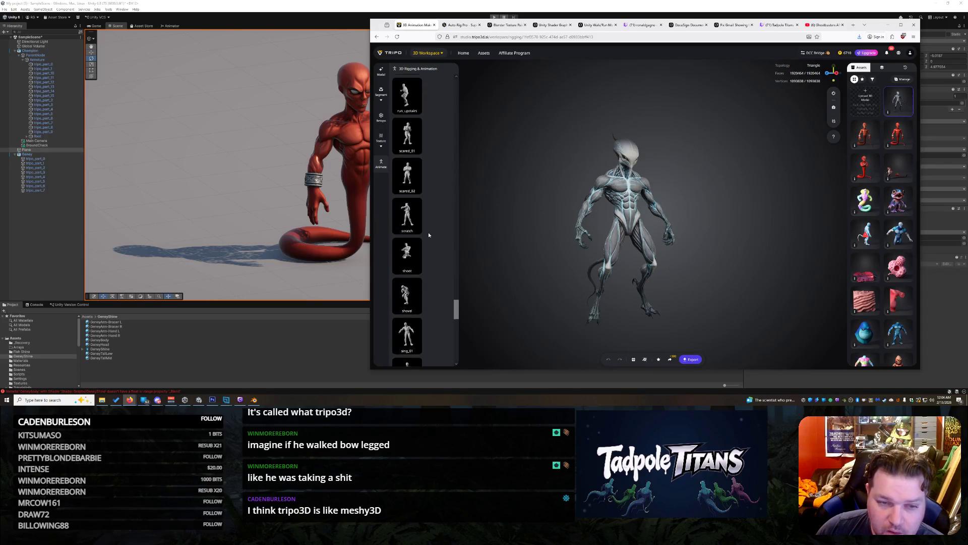
pyautogui.scroll(5, 428, 233)
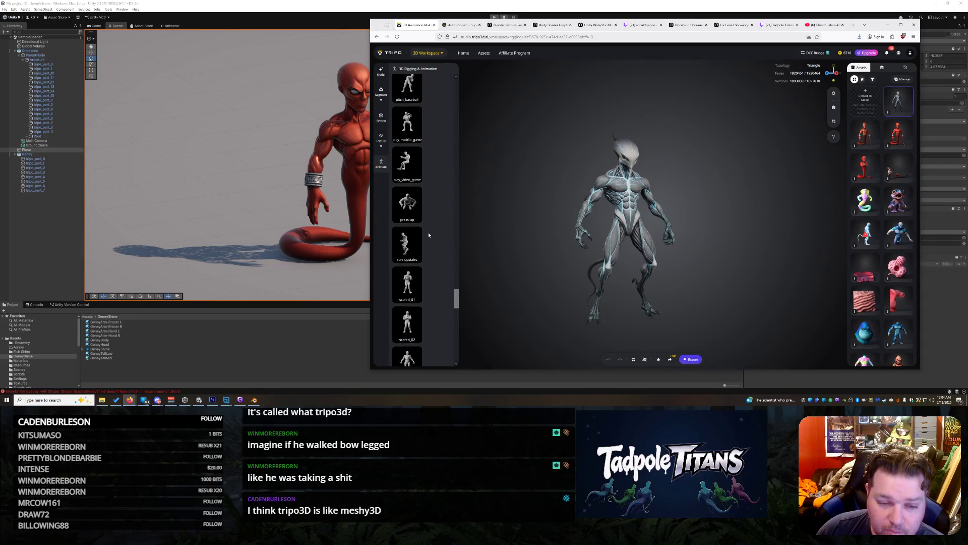
pyautogui.scroll(10, 426, 237)
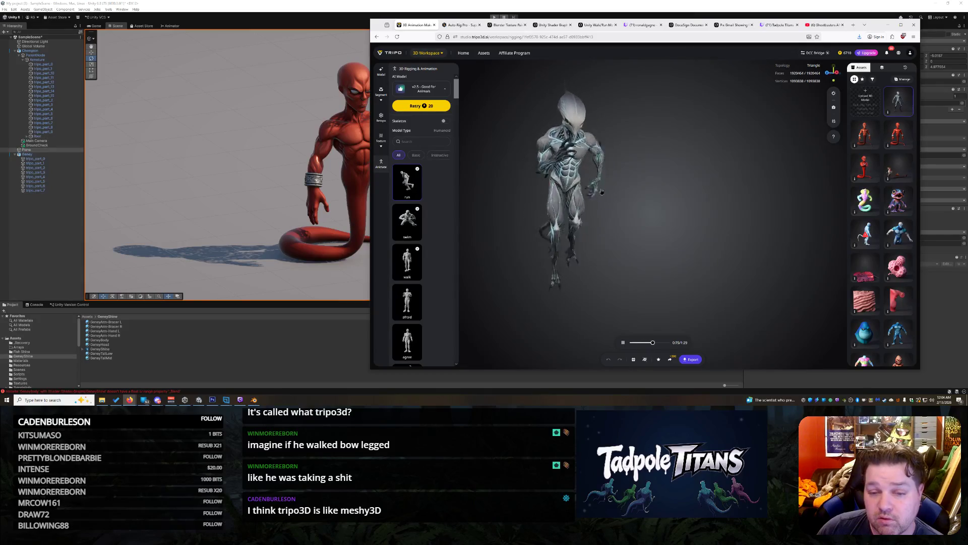
pyautogui.moveTo(613, 193); pyautogui.dragTo(691, 199)
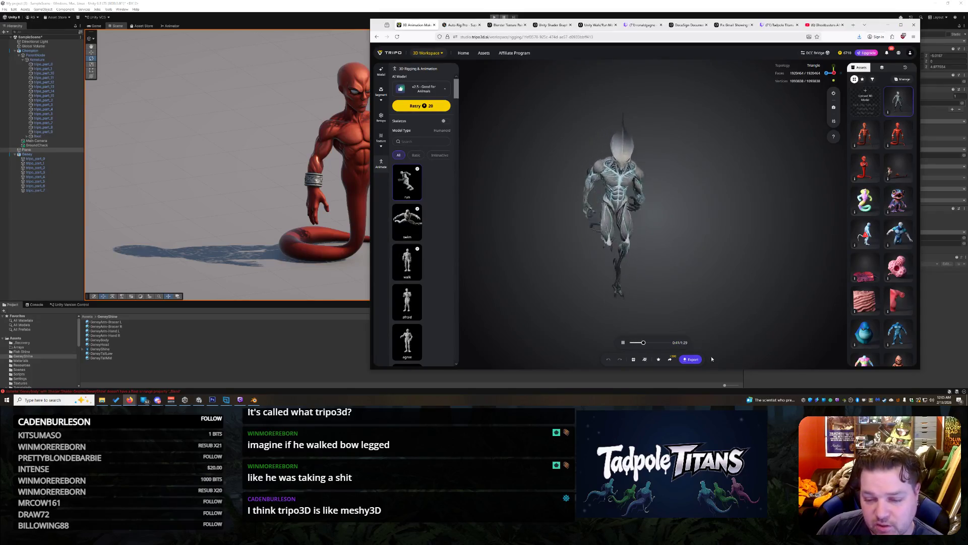
pyautogui.click(691, 359)
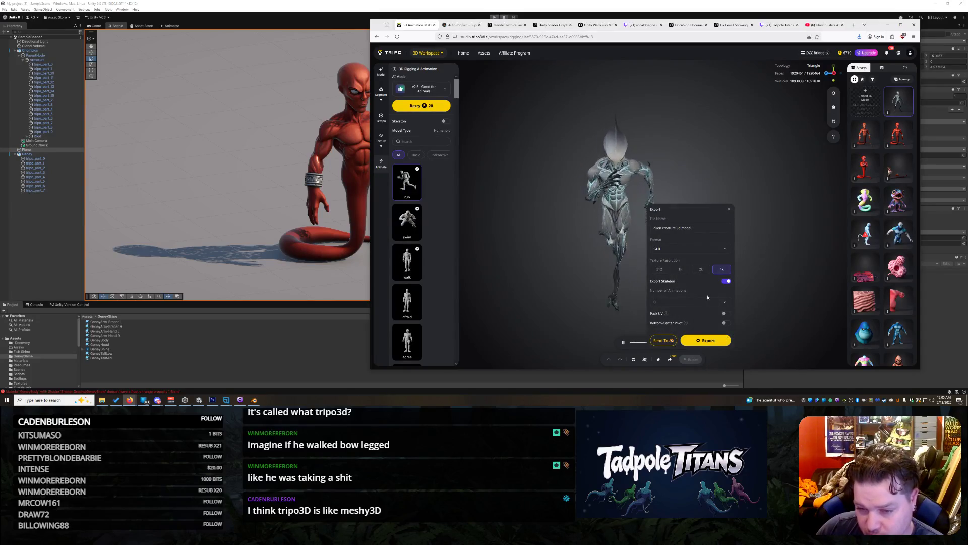
# Step: Check the export's run, swim and walk animations, add idle, then return to Unity
pyautogui.click(725, 302)
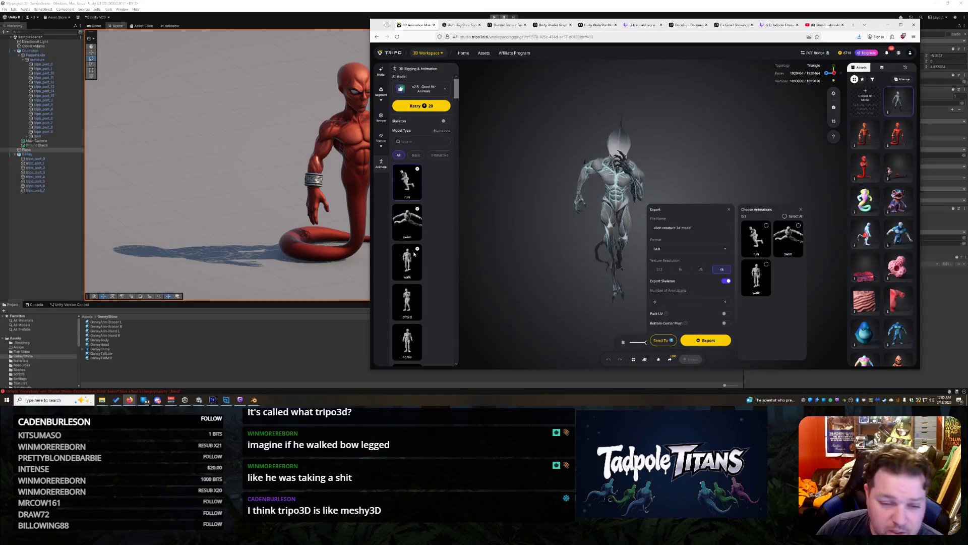
pyautogui.scroll(-10, 411, 268)
pyautogui.scroll(-3, 411, 268)
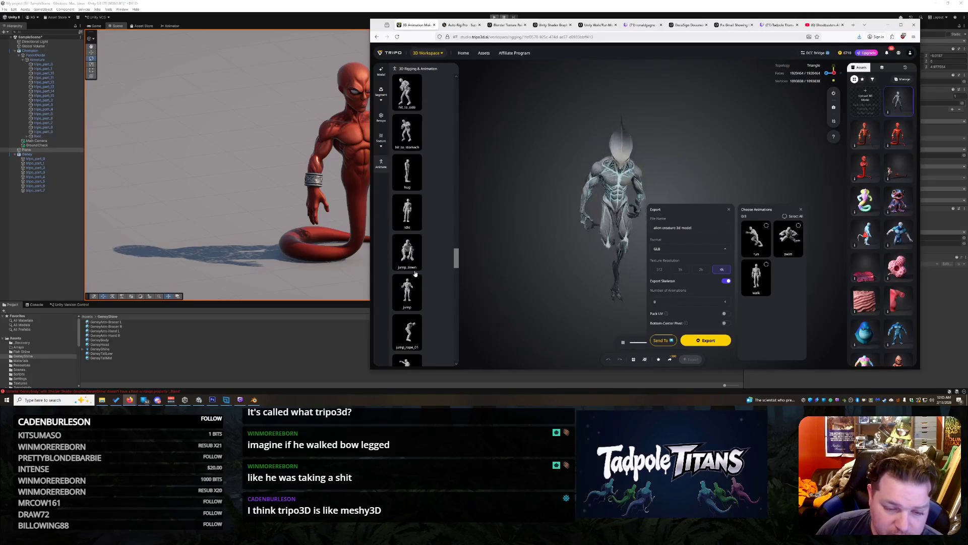
pyautogui.click(409, 167)
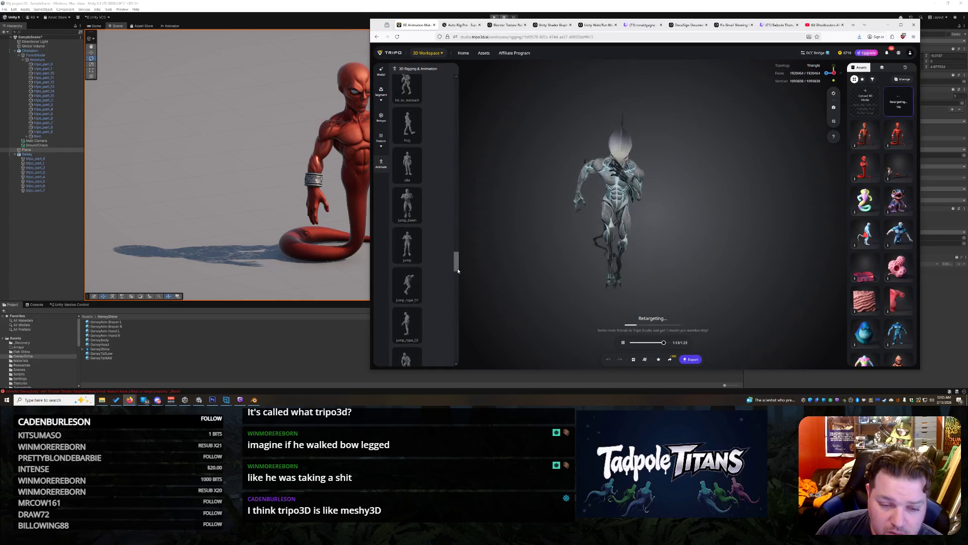
pyautogui.click(221, 138)
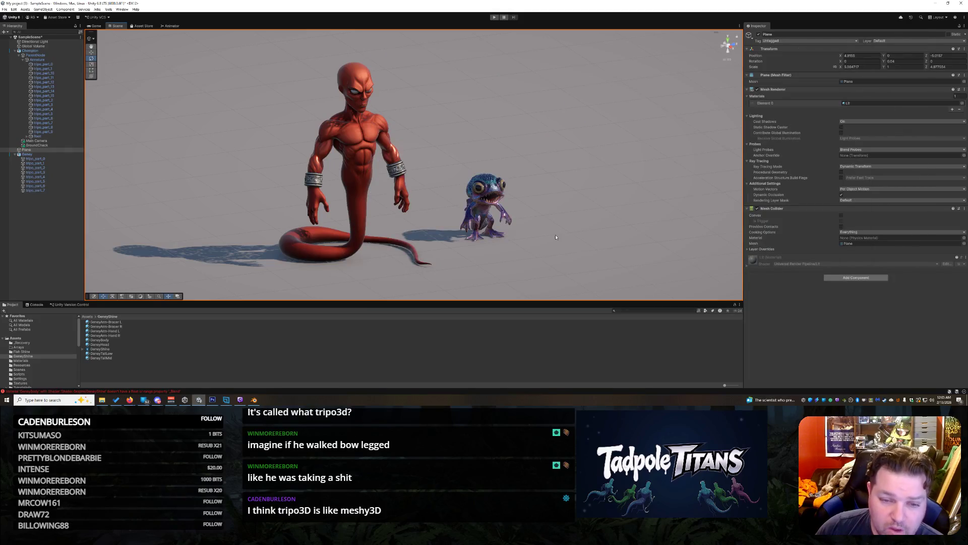
# Step: Select the Champion and play the scene, walking the red genie with W and turning it with S
pyautogui.click(508, 190)
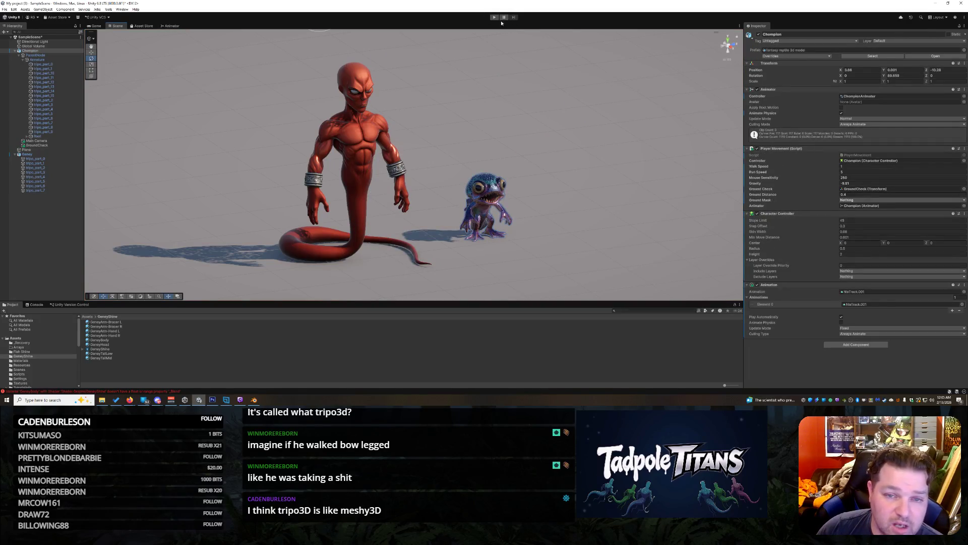
pyautogui.click(495, 17)
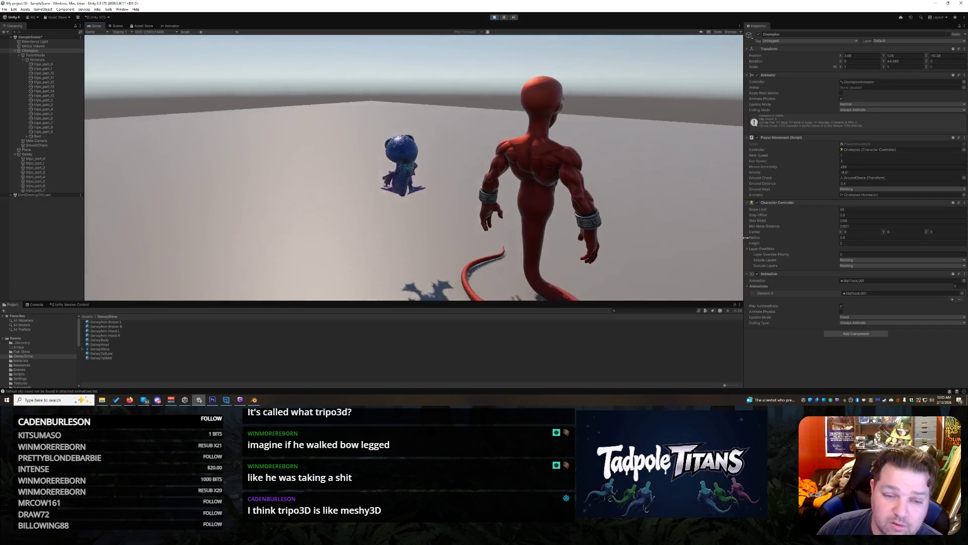
pyautogui.moveTo(786, 247)
pyautogui.press('w')
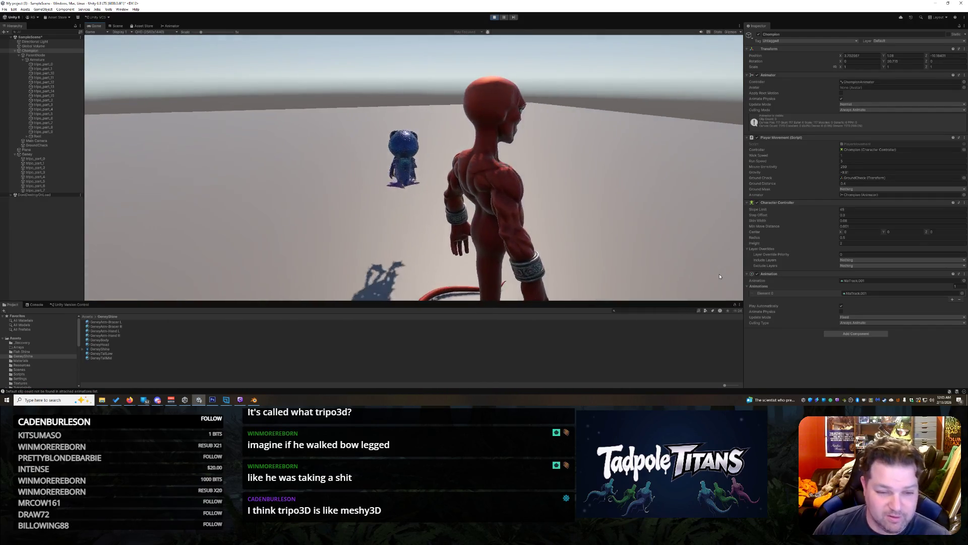
pyautogui.press('w')
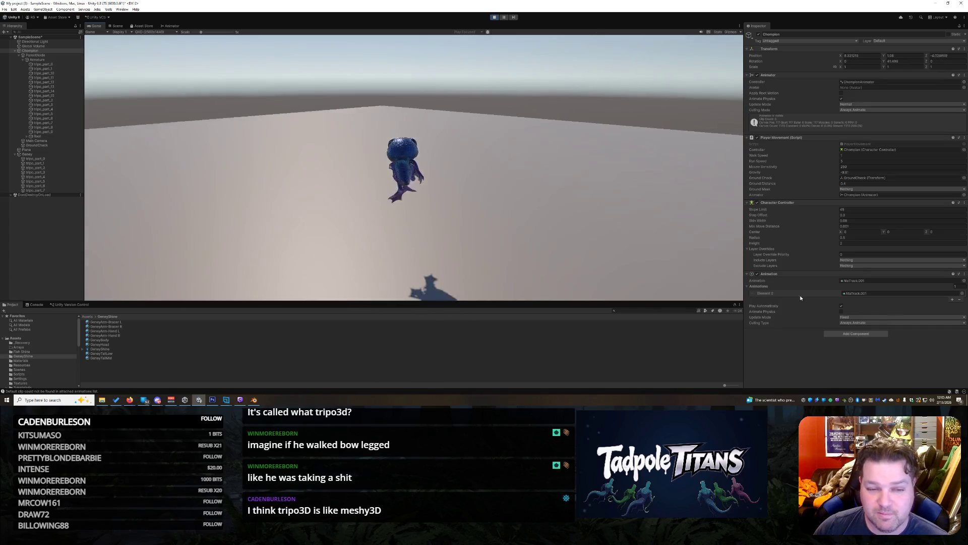
pyautogui.moveTo(963, 347)
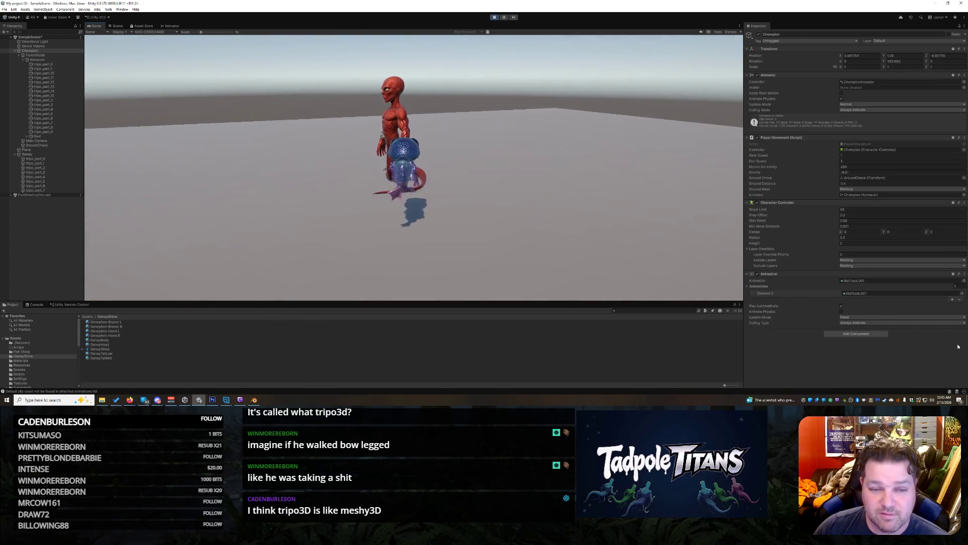
pyautogui.press('w')
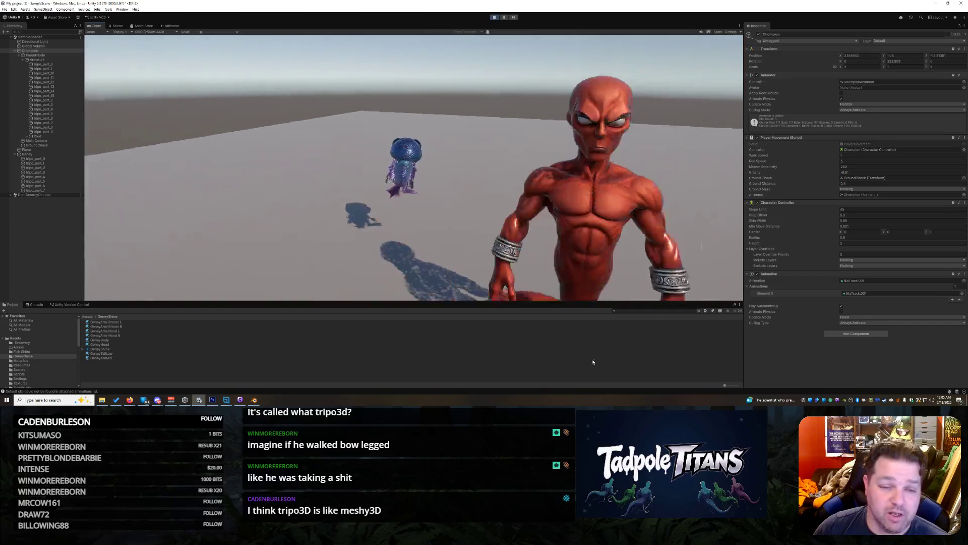
pyautogui.press('w')
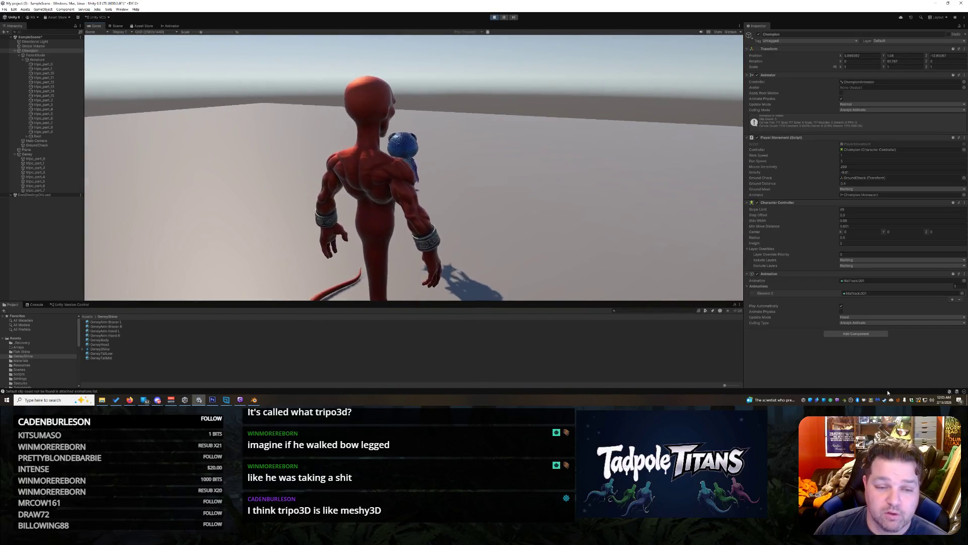
pyautogui.press('w')
pyautogui.press('s')
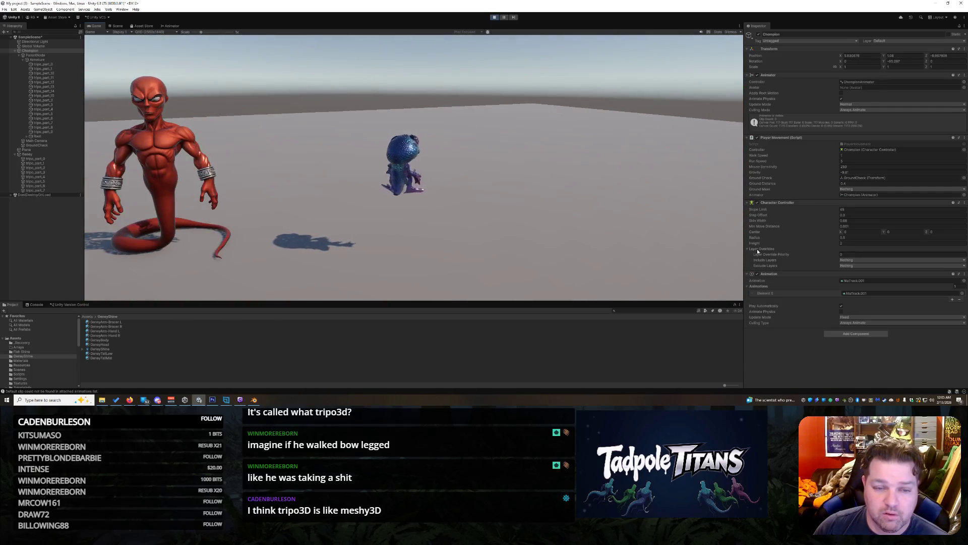
pyautogui.moveTo(696, 192)
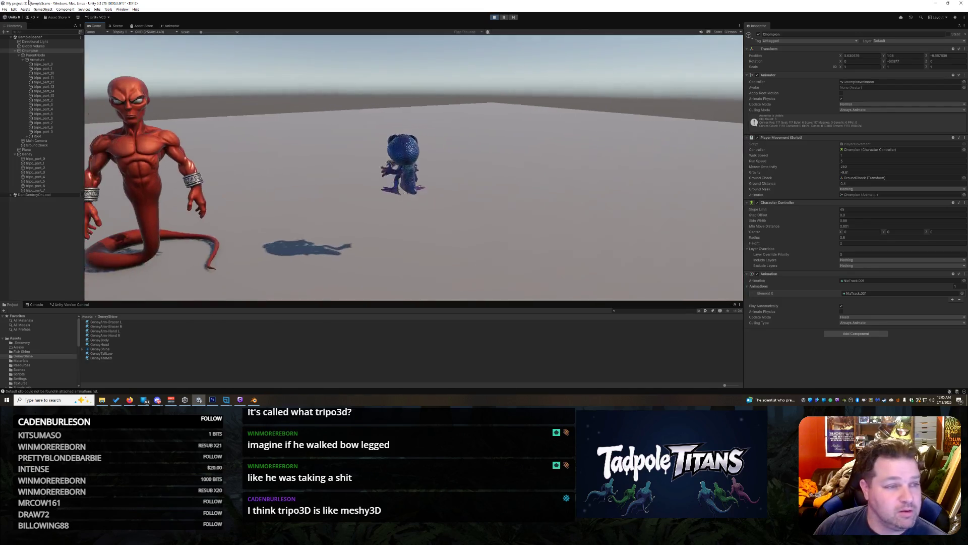
# Step: Exit Play mode and orbit the Scene view to face both characters, with the genie deselected
pyautogui.click(116, 26)
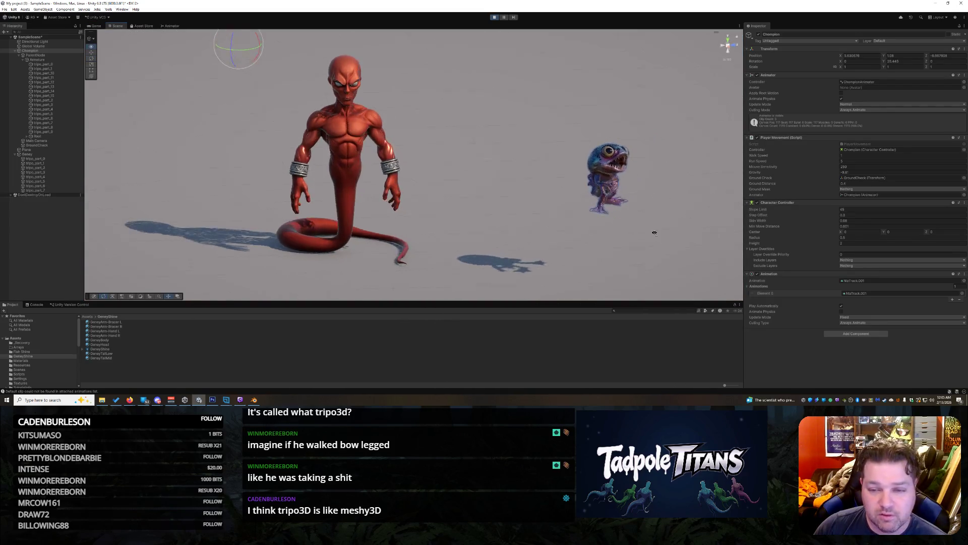
pyautogui.moveTo(603, 215)
pyautogui.mouseDown()
pyautogui.moveTo(572, 229)
pyautogui.moveTo(512, 231)
pyautogui.mouseUp()
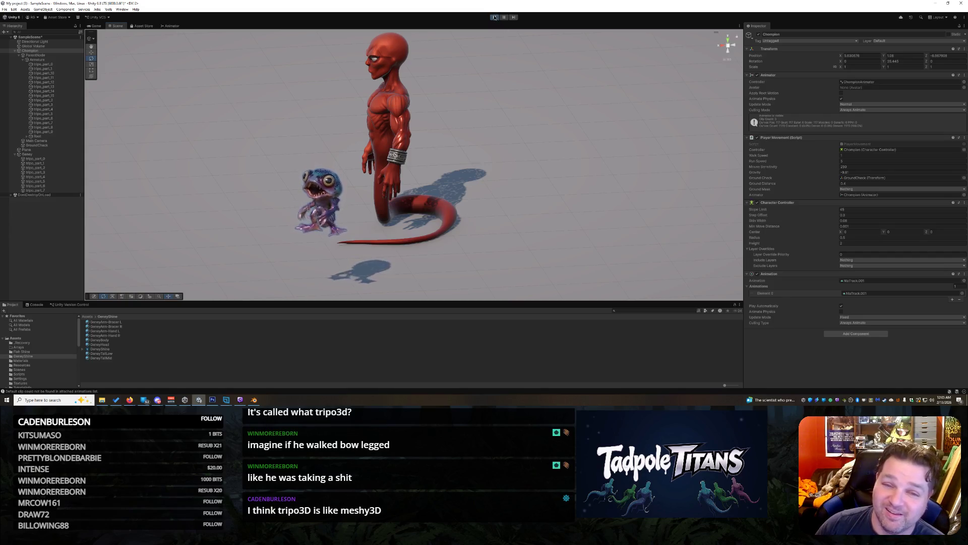
pyautogui.hotkey('ctrl', 'p')
pyautogui.moveTo(515, 176); pyautogui.dragTo(606, 182)
pyautogui.click(605, 181)
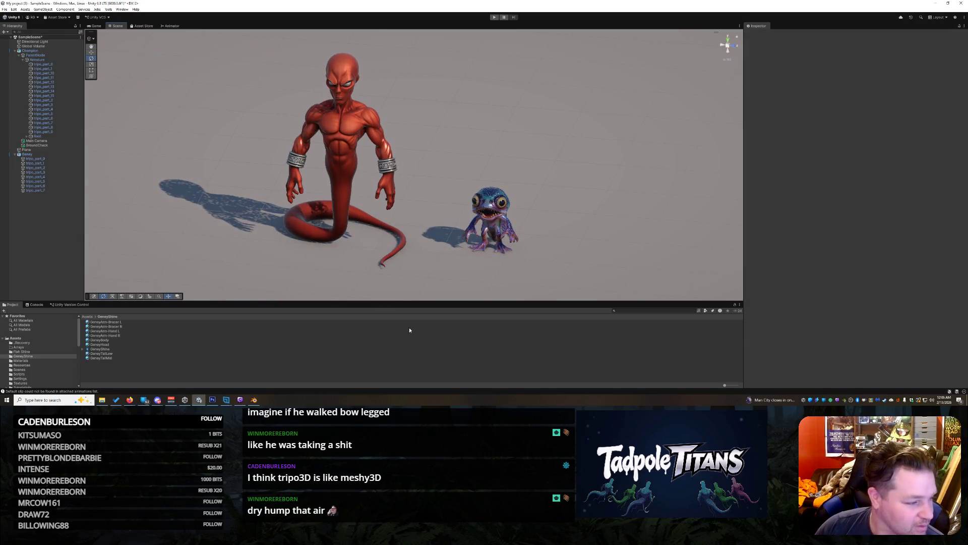
# Step: Put the To Do window away and bring up the glowing-veins alien reference image in Firefox
pyautogui.click(117, 400)
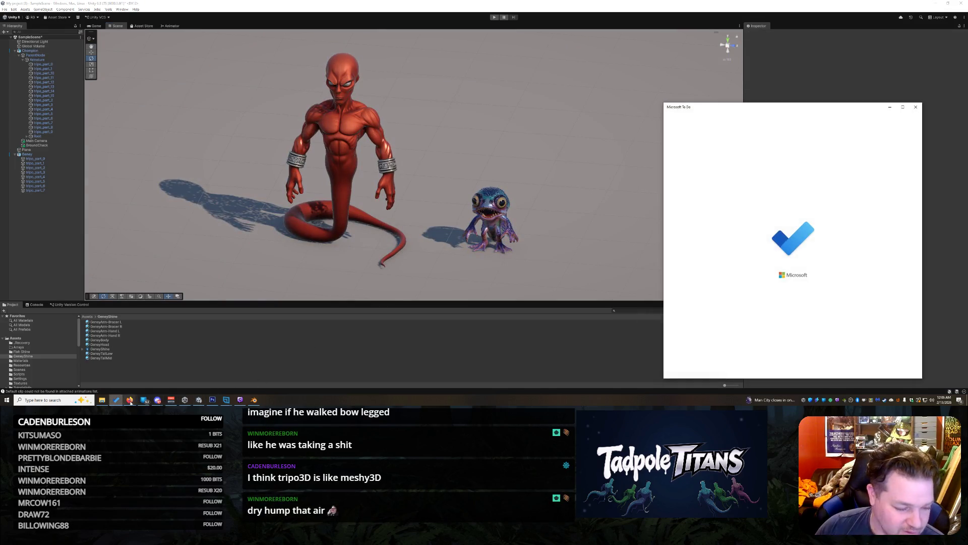
pyautogui.moveTo(129, 399)
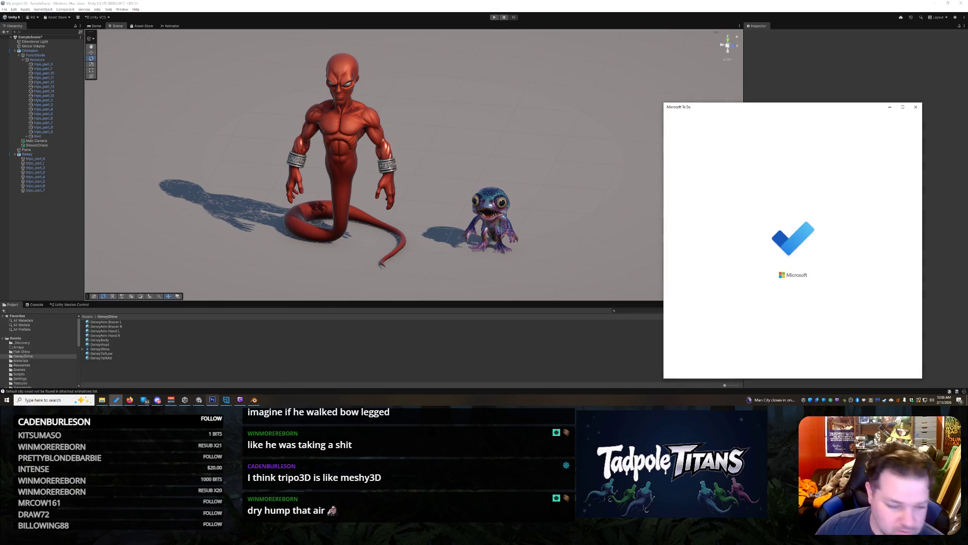
pyautogui.click(793, 71)
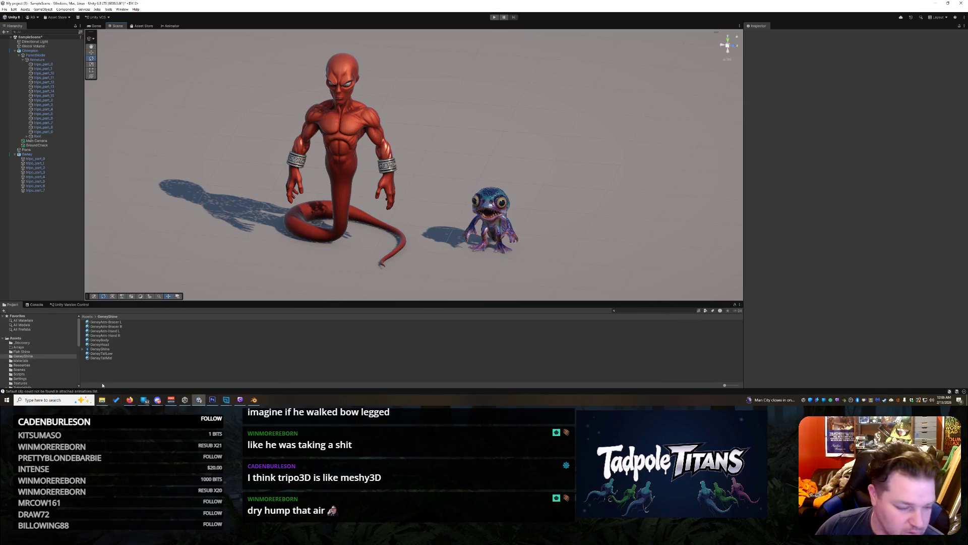
pyautogui.moveTo(136, 402)
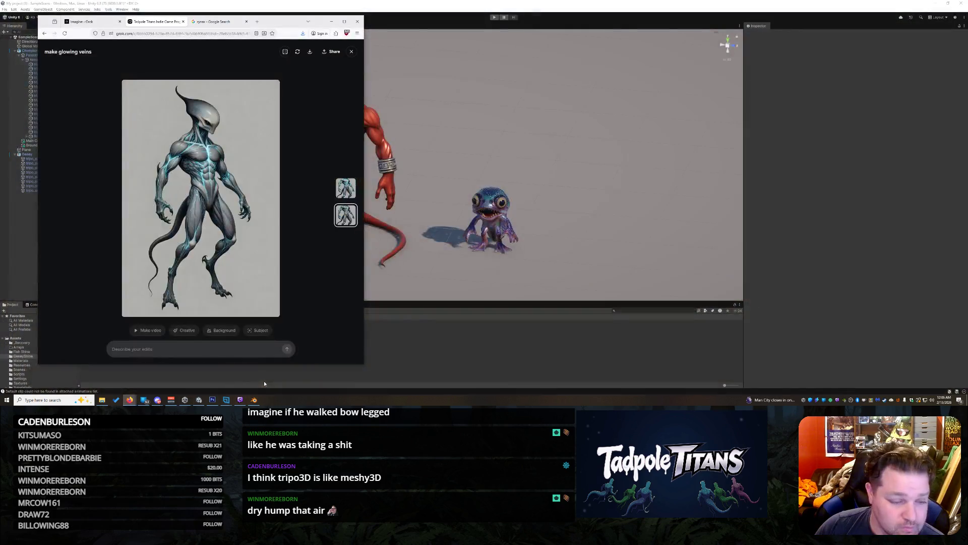
pyautogui.click(265, 380)
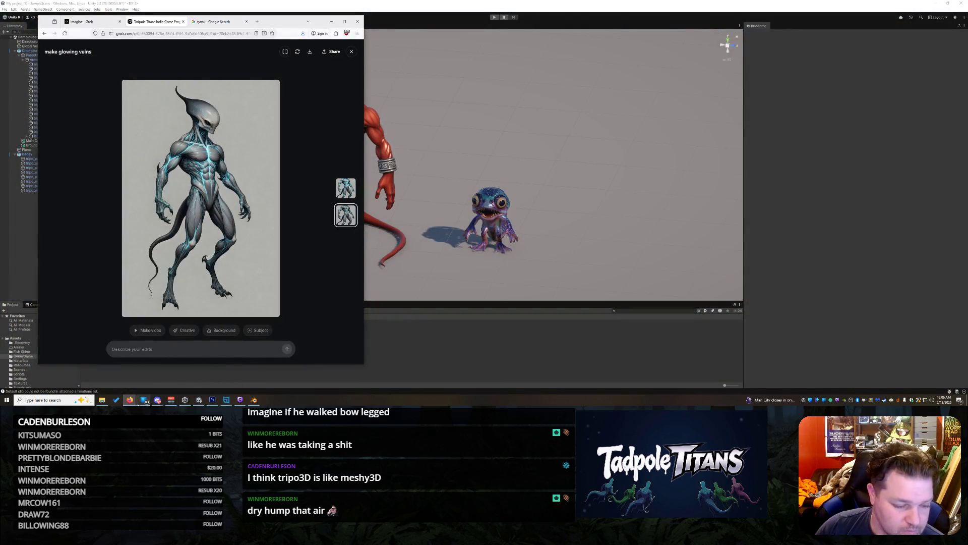
# Step: Bring Tripo forward, minimise the Grok image, and narrow the Tripo window beside Unity
pyautogui.moveTo(130, 400)
pyautogui.click(162, 386)
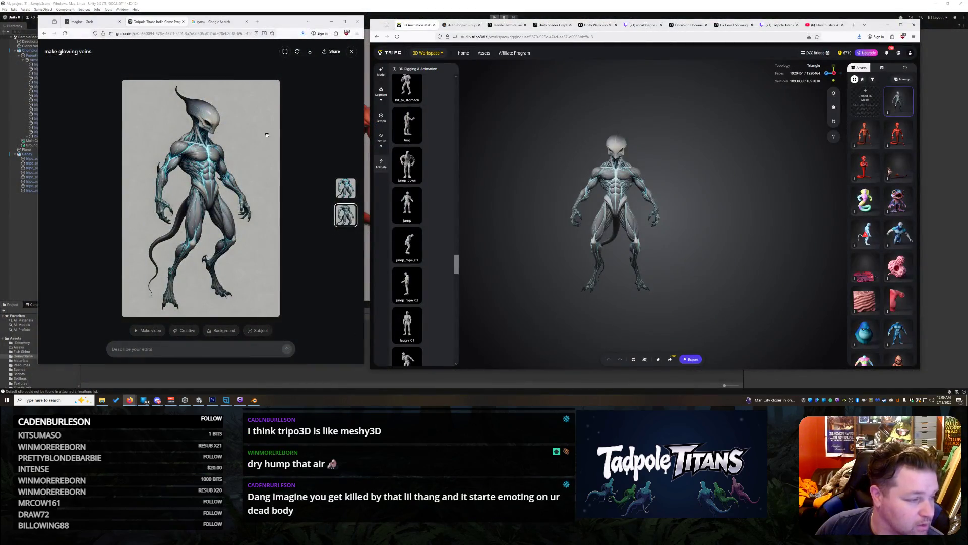
pyautogui.click(331, 21)
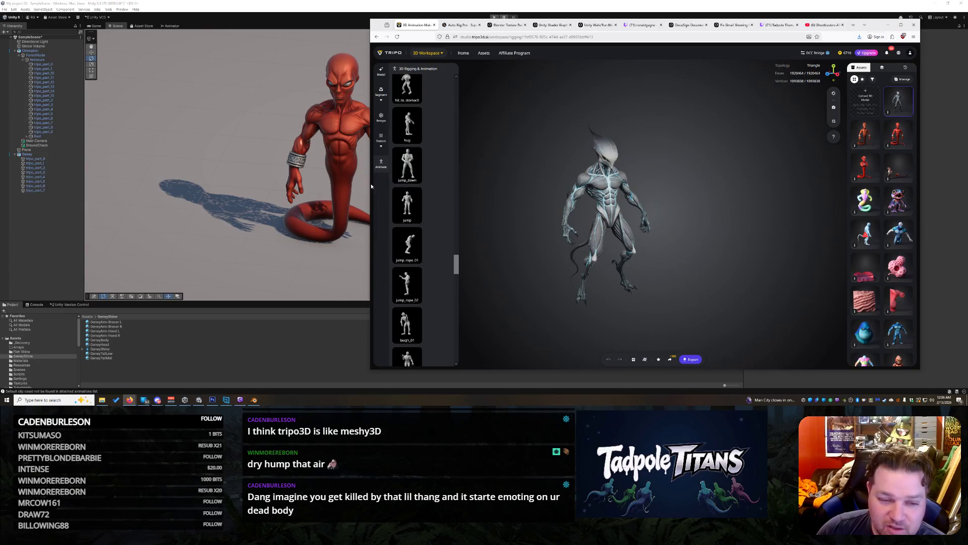
pyautogui.moveTo(370, 183); pyautogui.dragTo(534, 181)
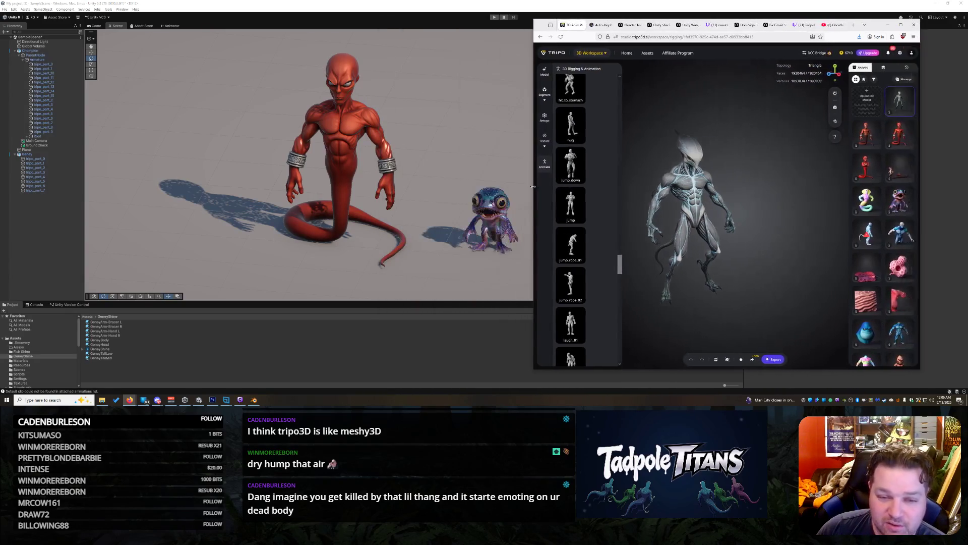
pyautogui.moveTo(875, 27); pyautogui.dragTo(884, 21)
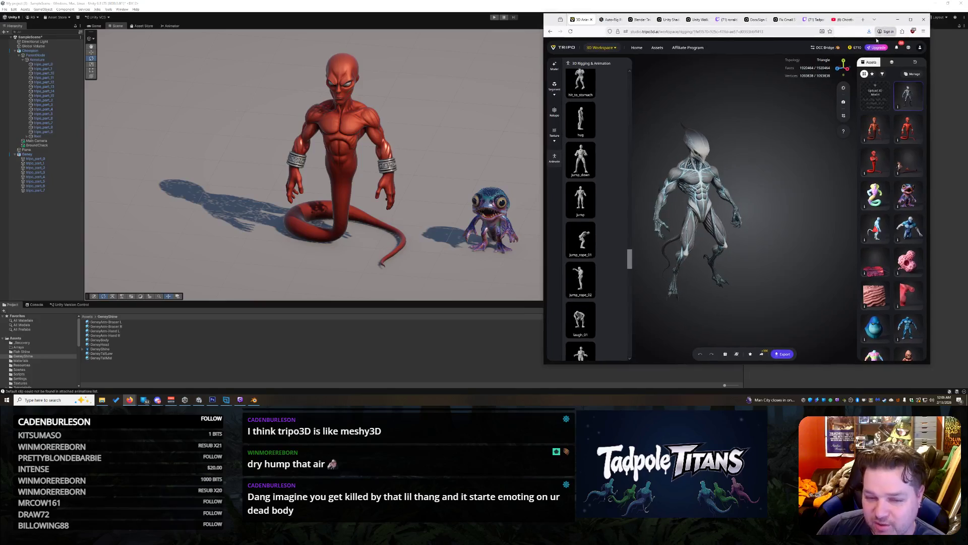
# Step: Centre the alien in the viewport, apply the jump animation, and return to the Unity editor
pyautogui.moveTo(756, 281); pyautogui.dragTo(798, 270)
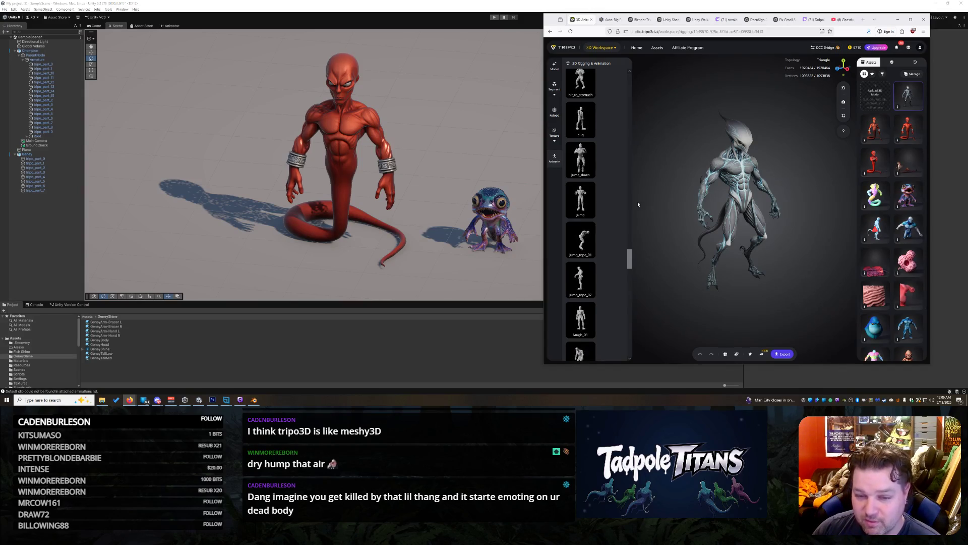
pyautogui.click(575, 201)
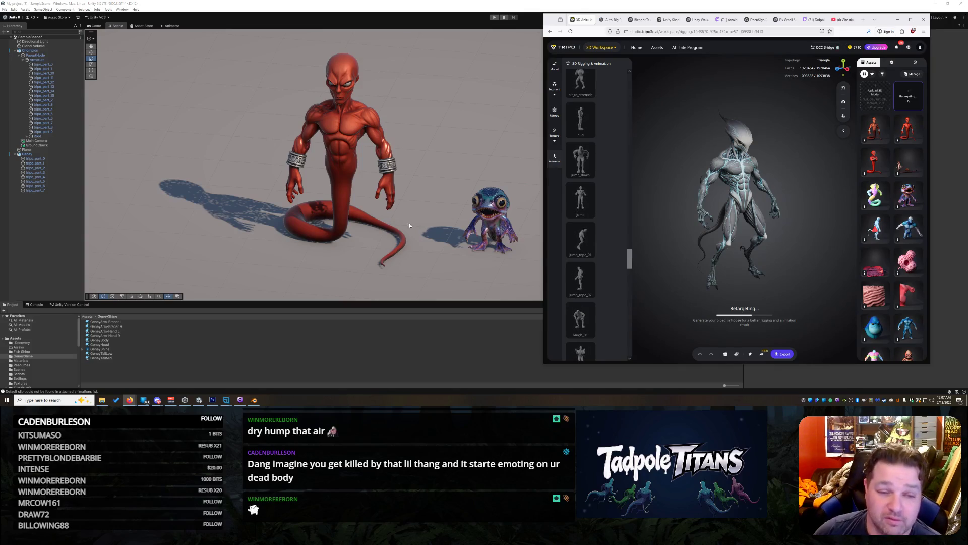
pyautogui.click(484, 241)
pyautogui.scroll(-3, 492, 241)
pyautogui.scroll(3, 529, 226)
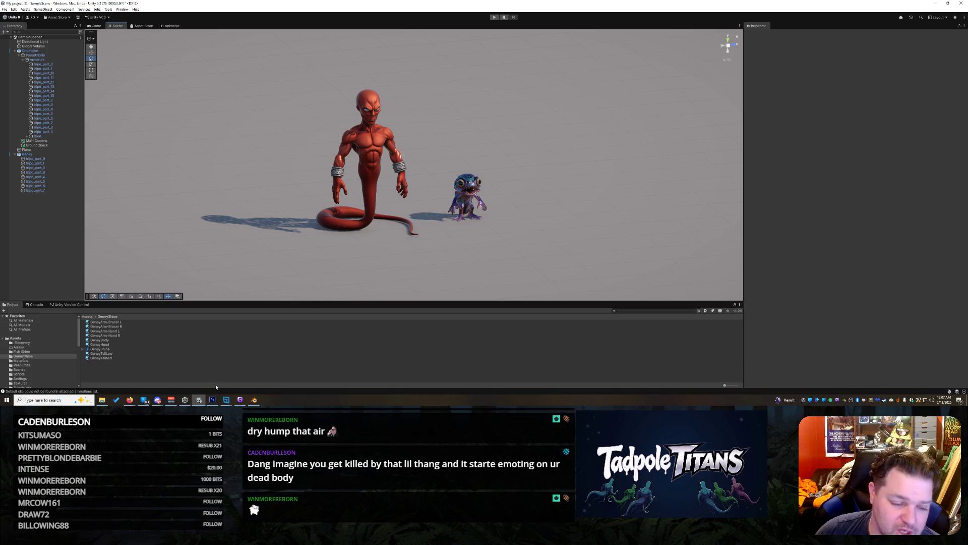
# Step: Briefly check the genie in Blender, minimise it, and zoom the Unity Scene view
pyautogui.moveTo(258, 403)
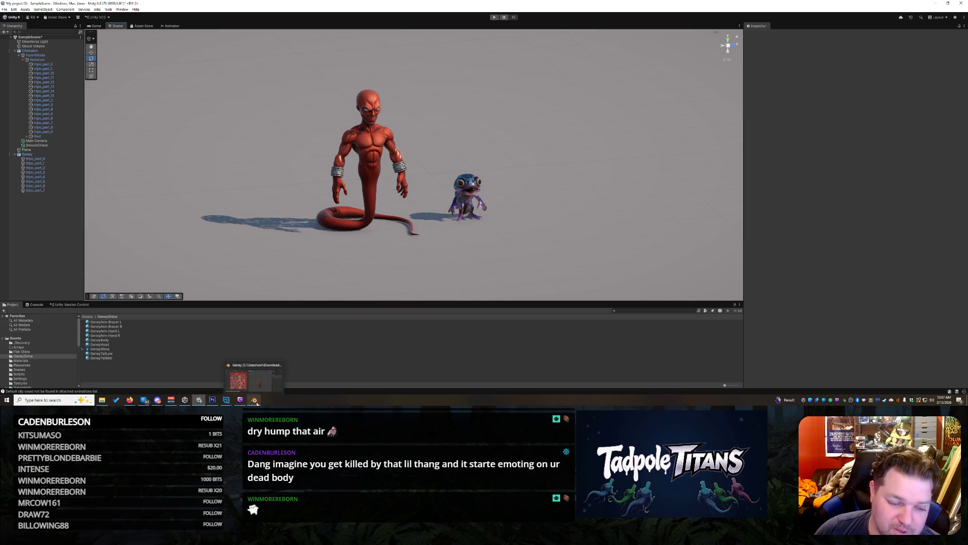
pyautogui.click(257, 403)
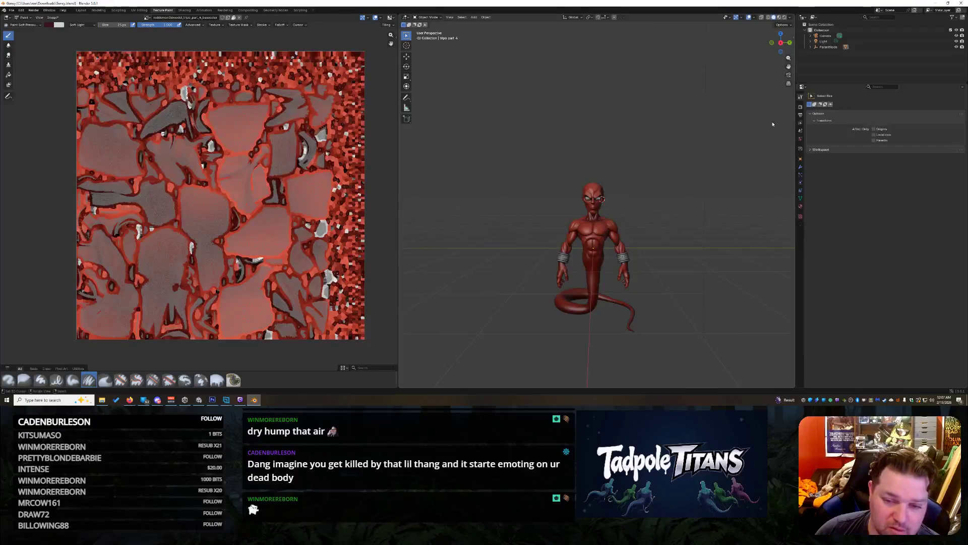
pyautogui.click(937, 3)
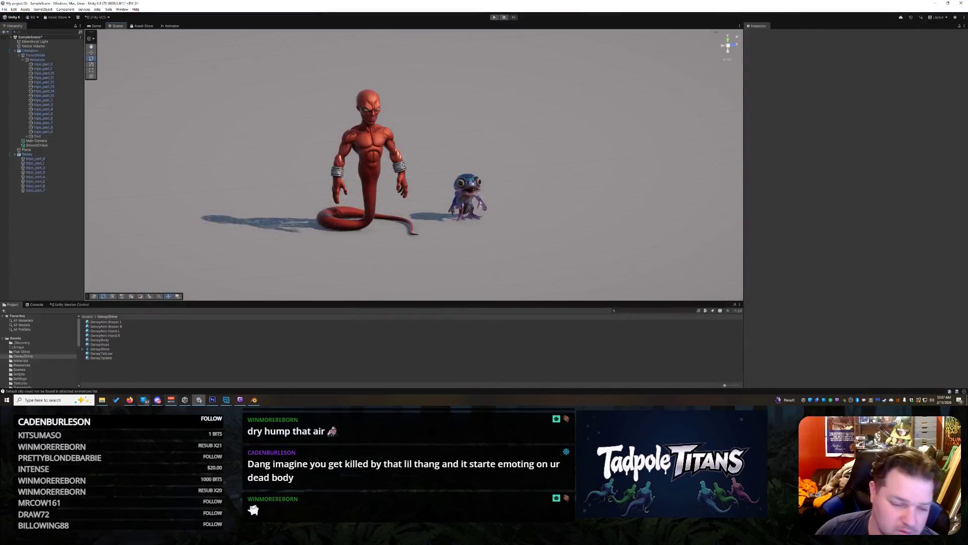
pyautogui.scroll(5, 588, 187)
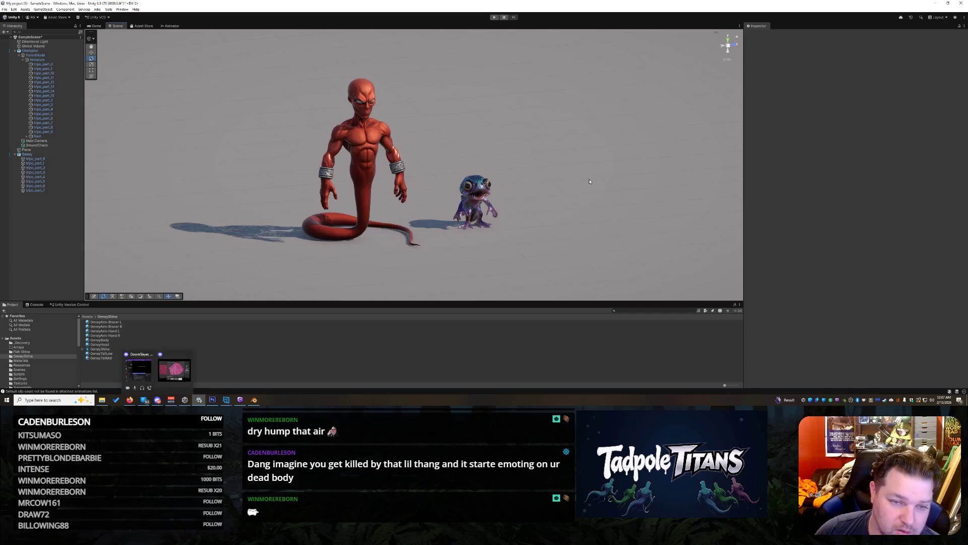
pyautogui.scroll(-1, 588, 186)
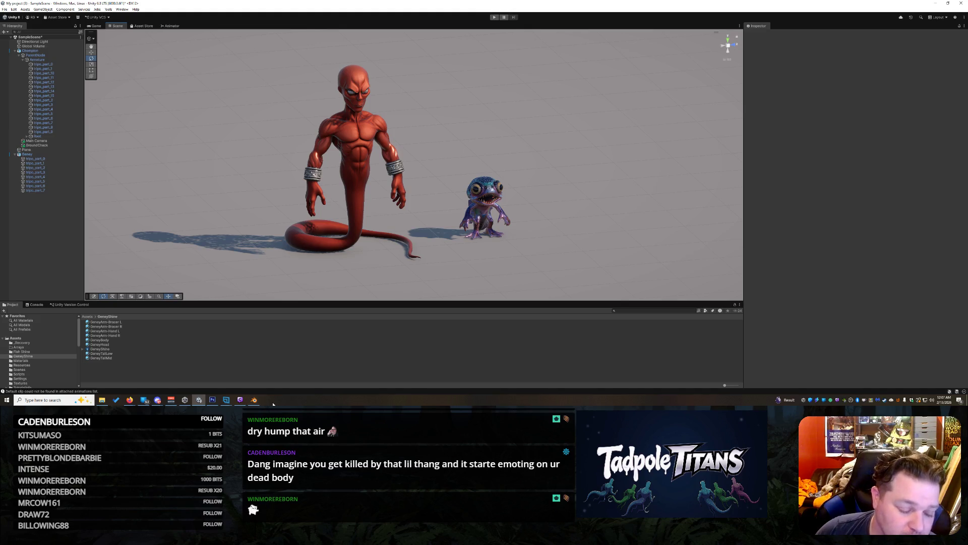
# Step: Bring the Tripo workspace with the grey alien back to the front
pyautogui.moveTo(228, 400)
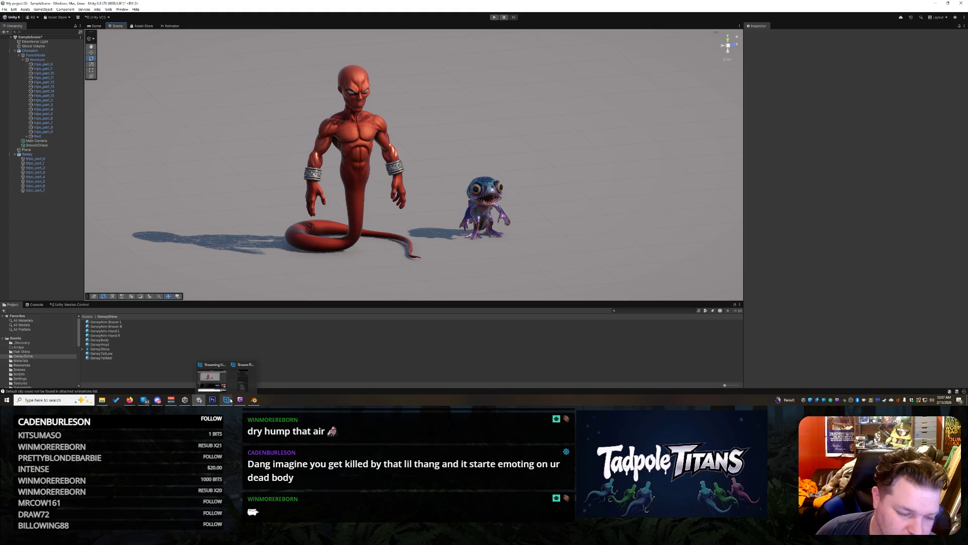
pyautogui.moveTo(124, 402)
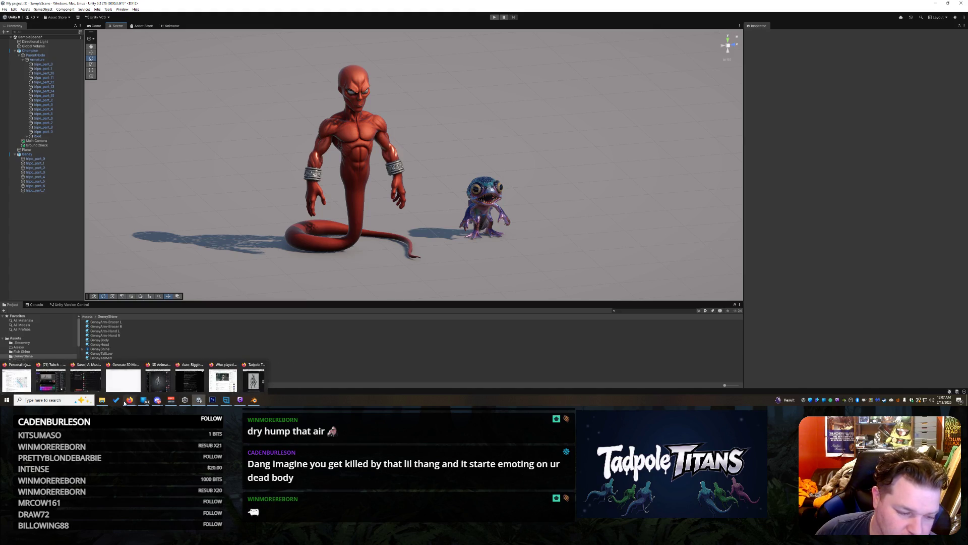
pyautogui.click(157, 378)
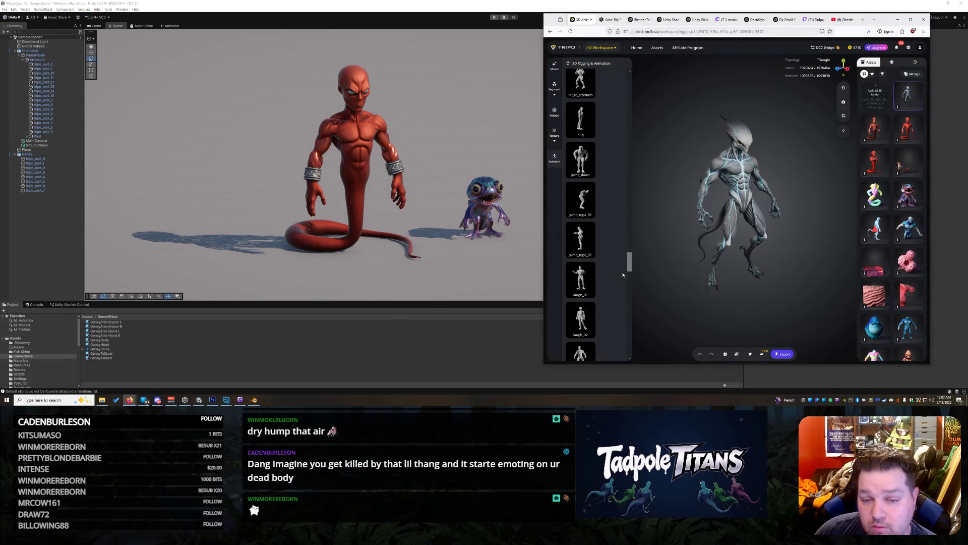
# Step: Export the rigged alien as a GLB named 'Rynos' with the skeleton included
pyautogui.moveTo(628, 259); pyautogui.dragTo(619, 62)
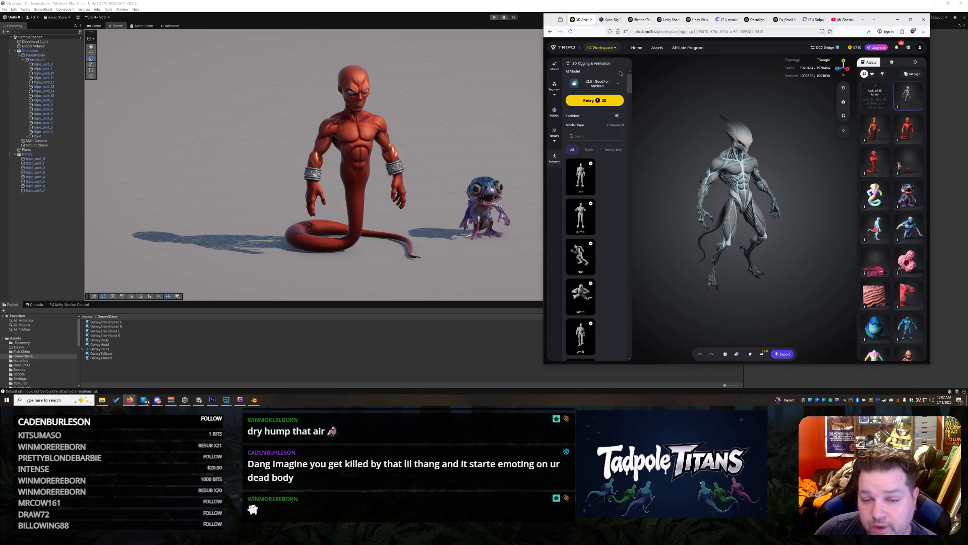
pyautogui.scroll(-3, 621, 74)
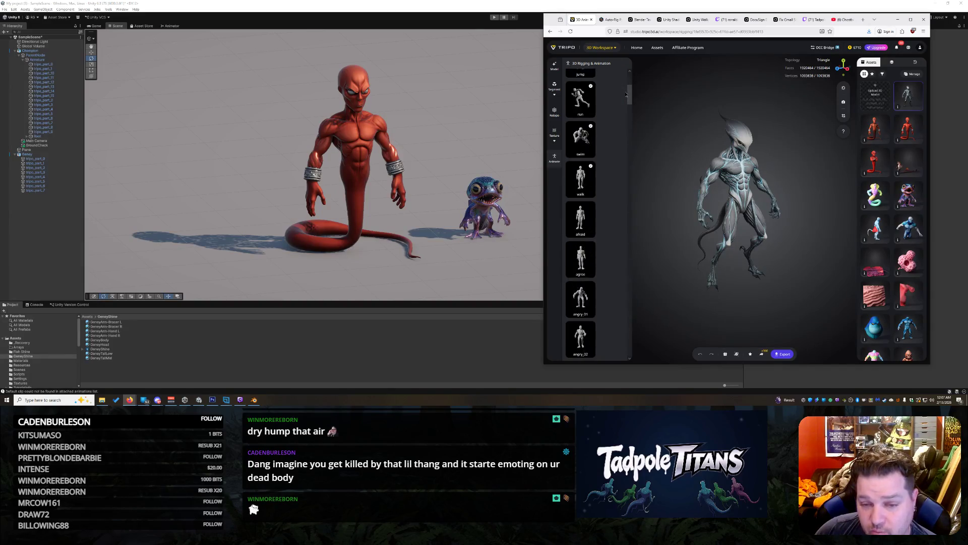
pyautogui.click(781, 354)
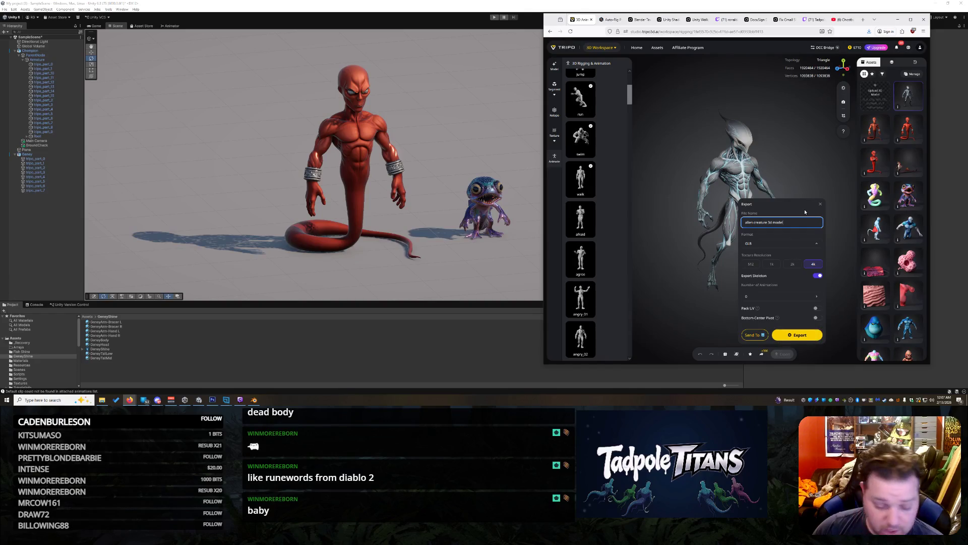
pyautogui.click(803, 227)
pyautogui.hotkey('ctrl', 'a')
pyautogui.write('Rynos')
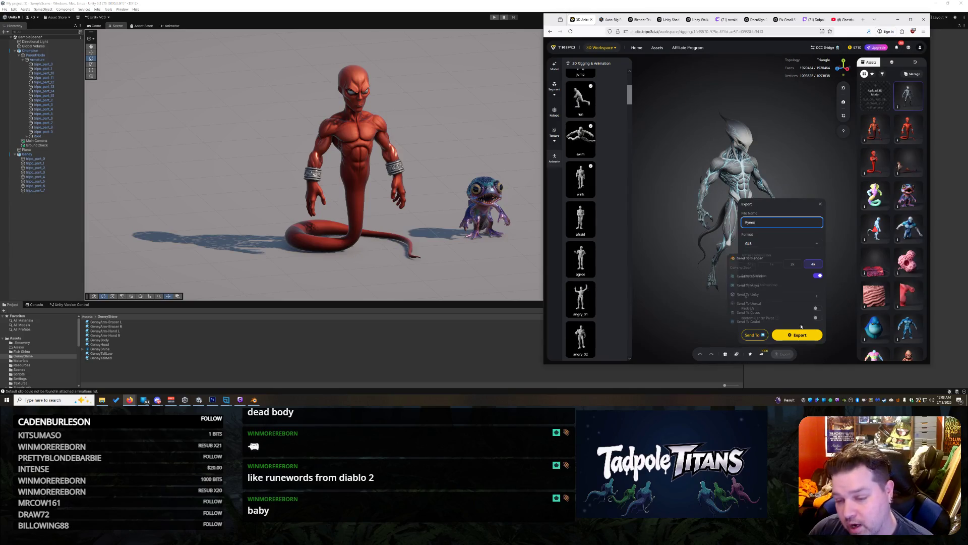
pyautogui.click(808, 337)
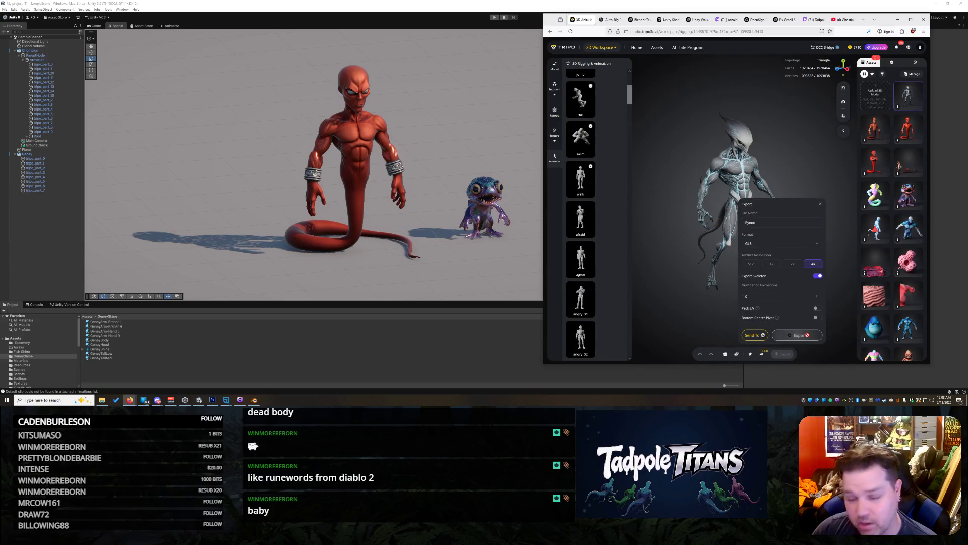
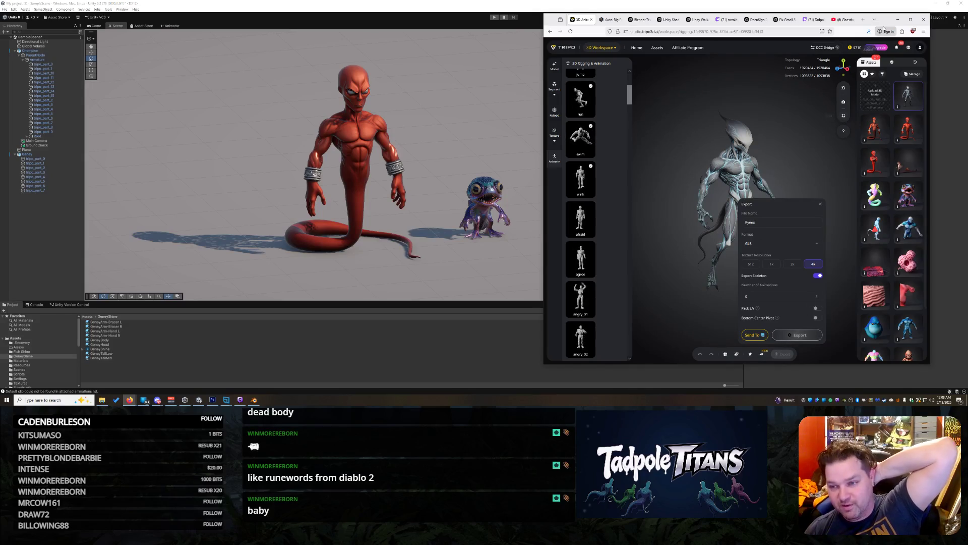
# Step: Glance at the browser's recent downloads list, then bring the Unity scene with the red alien forward
pyautogui.click(868, 32)
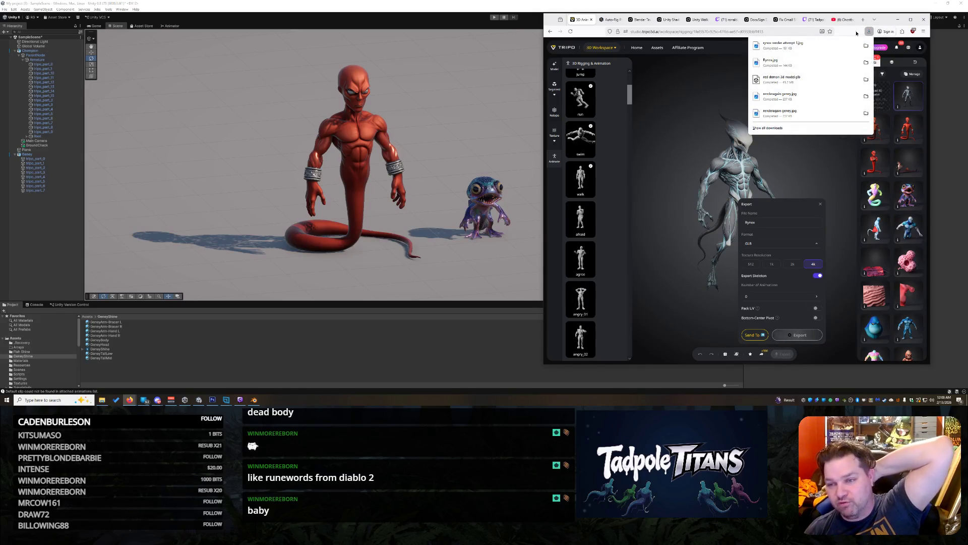
pyautogui.click(856, 33)
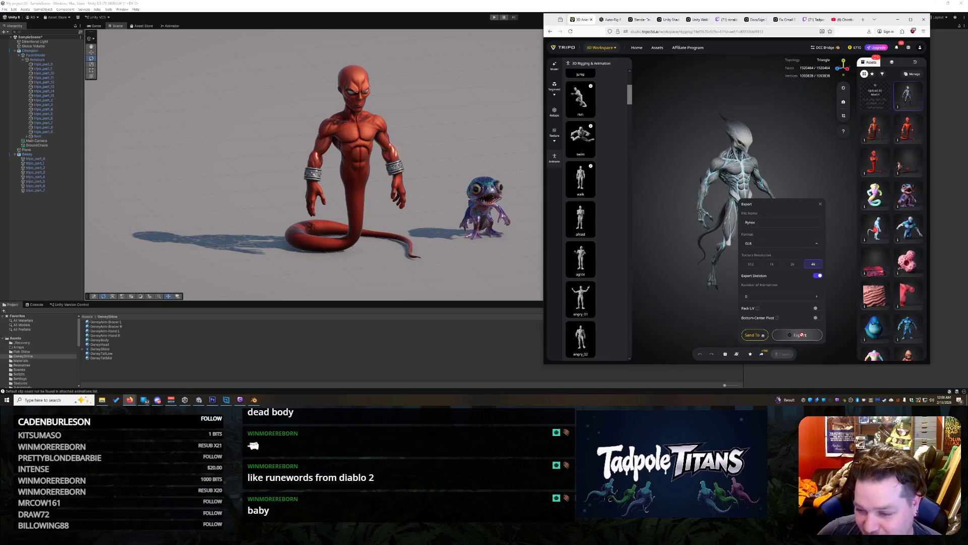
pyautogui.click(459, 255)
pyautogui.scroll(5, 504, 237)
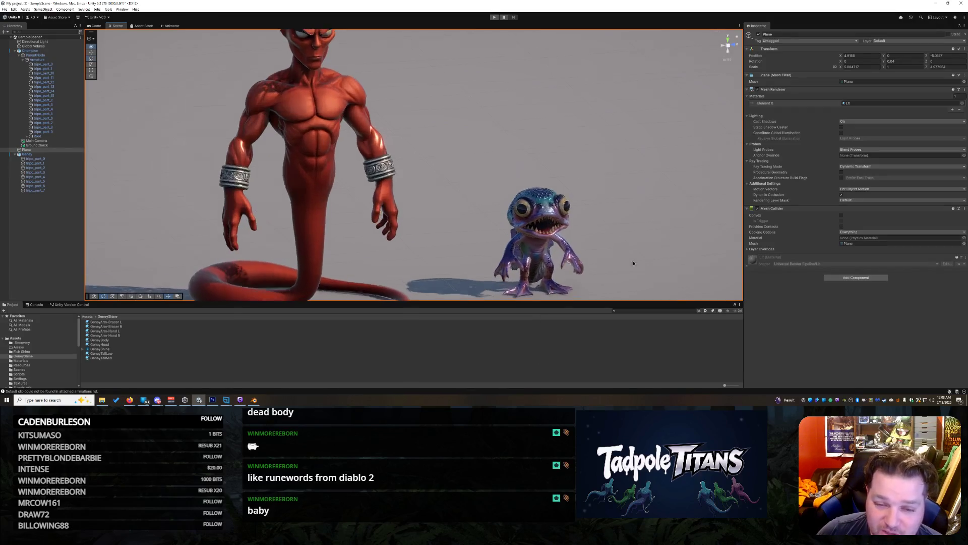
# Step: Orbit Unity's Scene view to look down on the red alien and blue creature, then switch to Blender
pyautogui.moveTo(586, 226)
pyautogui.mouseDown()
pyautogui.moveTo(610, 264)
pyautogui.moveTo(655, 235)
pyautogui.moveTo(602, 213)
pyautogui.moveTo(622, 214)
pyautogui.moveTo(593, 211)
pyautogui.moveTo(617, 216)
pyautogui.mouseUp()
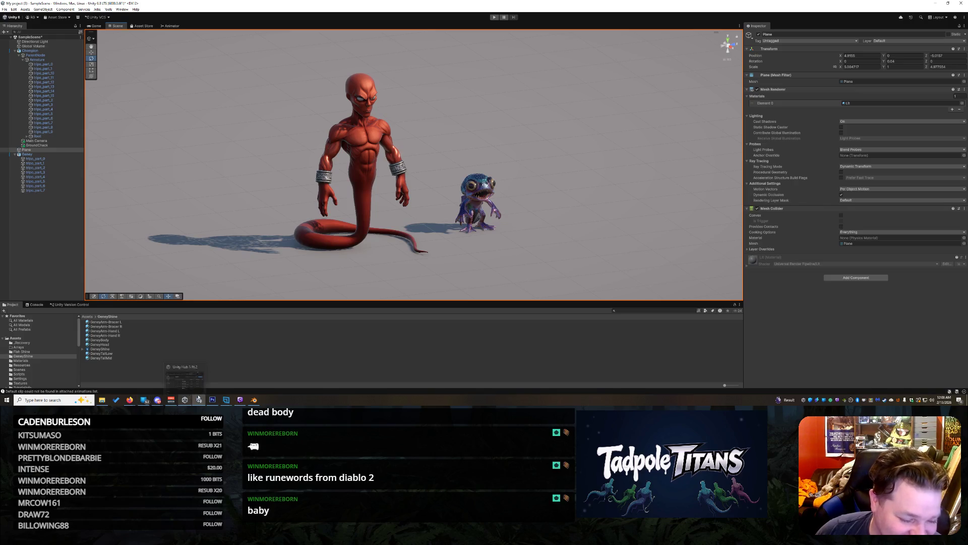
pyautogui.click(254, 400)
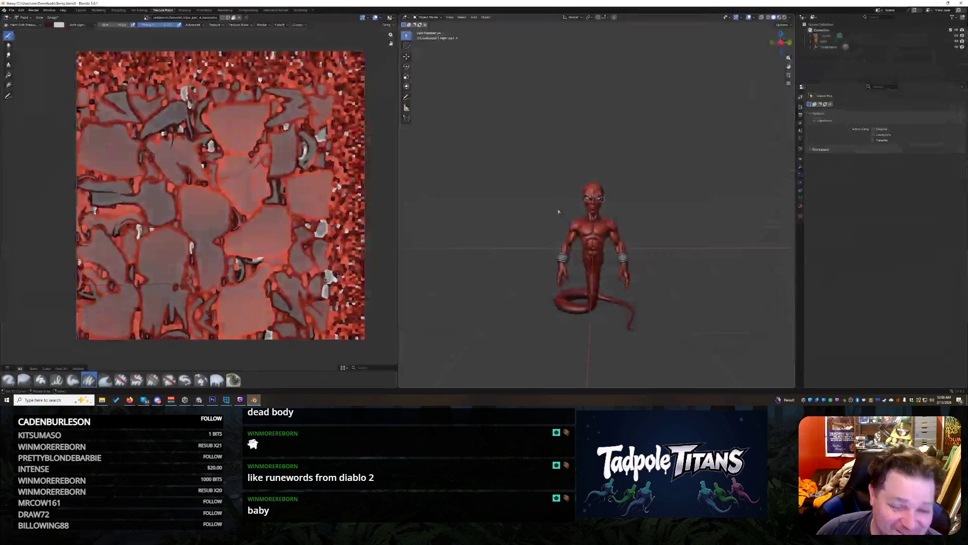
# Step: Start a new General scene without saving the painted alien file, and delete the default cube
pyautogui.click(15, 10)
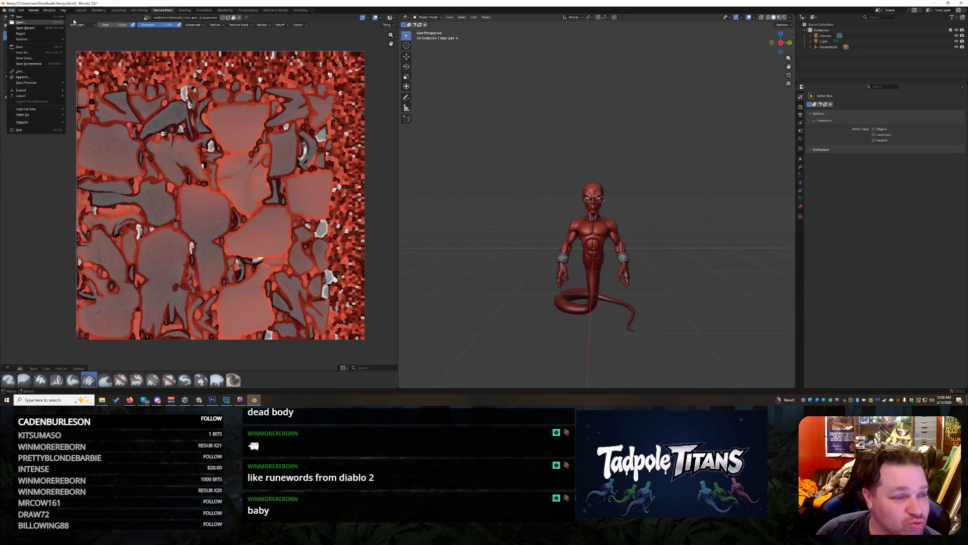
pyautogui.hotkey('ctrl', 'q')
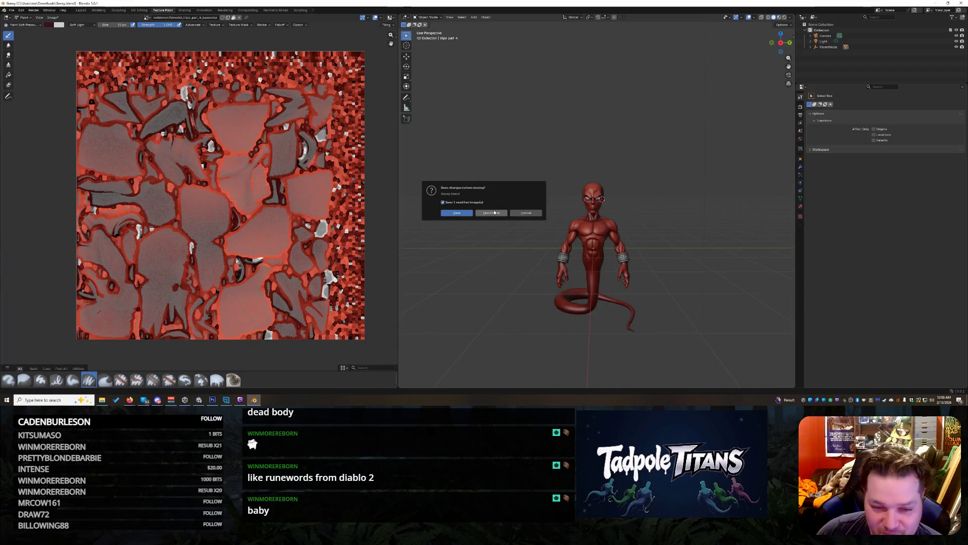
pyautogui.click(488, 214)
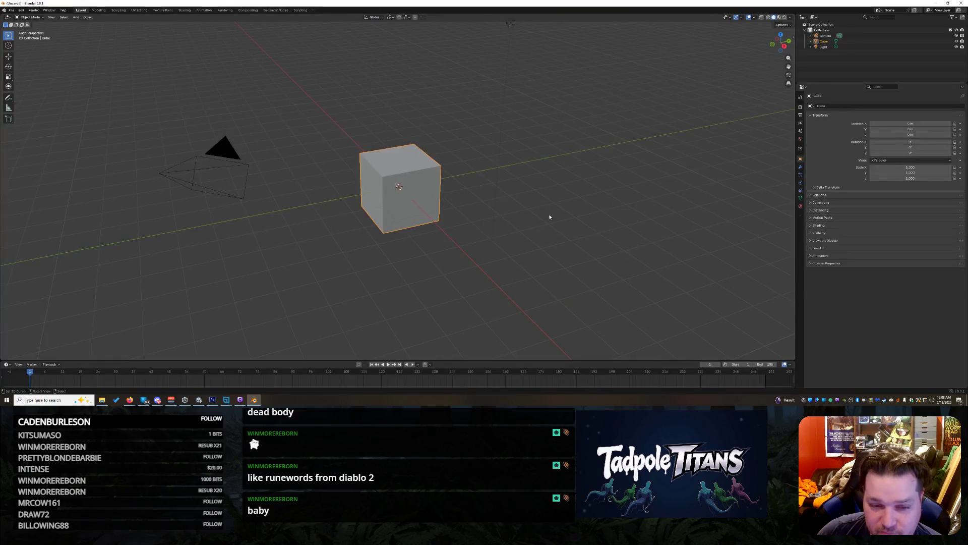
pyautogui.press('Delete')
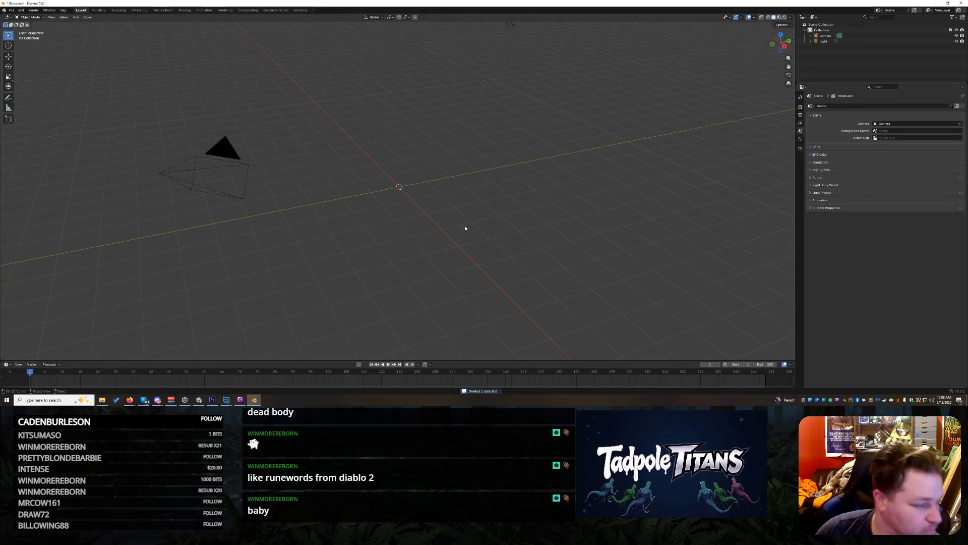
pyautogui.moveTo(130, 401)
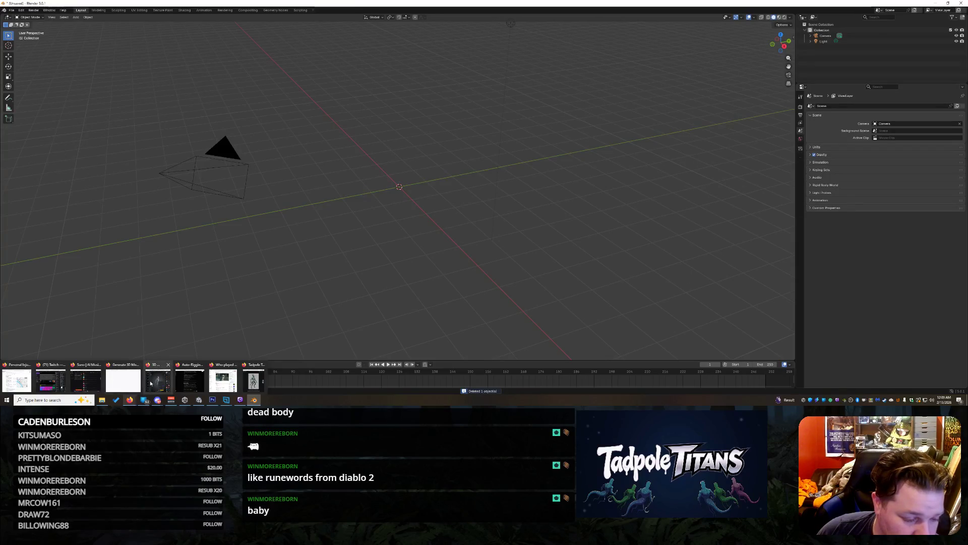
# Step: Drag Rynox.glb from Downloads into Blender's viewport and import it as glTF 2.0
pyautogui.keyDown('shift'); pyautogui.rightClick(216, 226); pyautogui.keyUp('shift')
pyautogui.click(102, 399)
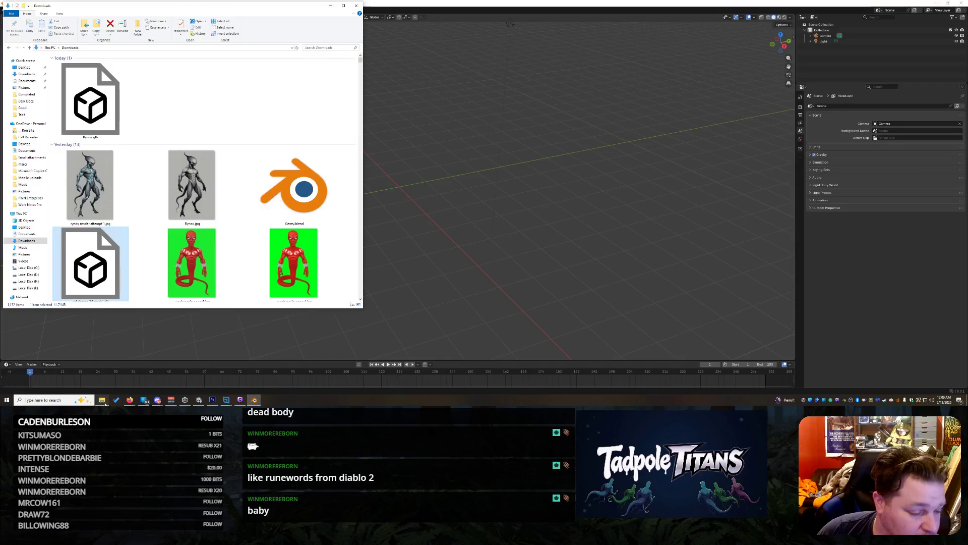
pyautogui.moveTo(91, 101)
pyautogui.mouseDown()
pyautogui.moveTo(189, 136)
pyautogui.moveTo(478, 273)
pyautogui.mouseUp()
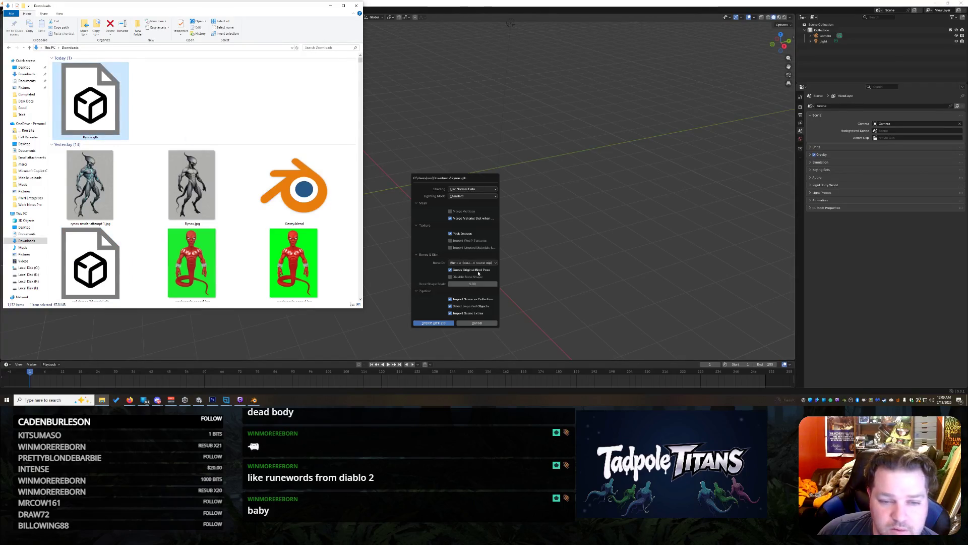
pyautogui.click(435, 322)
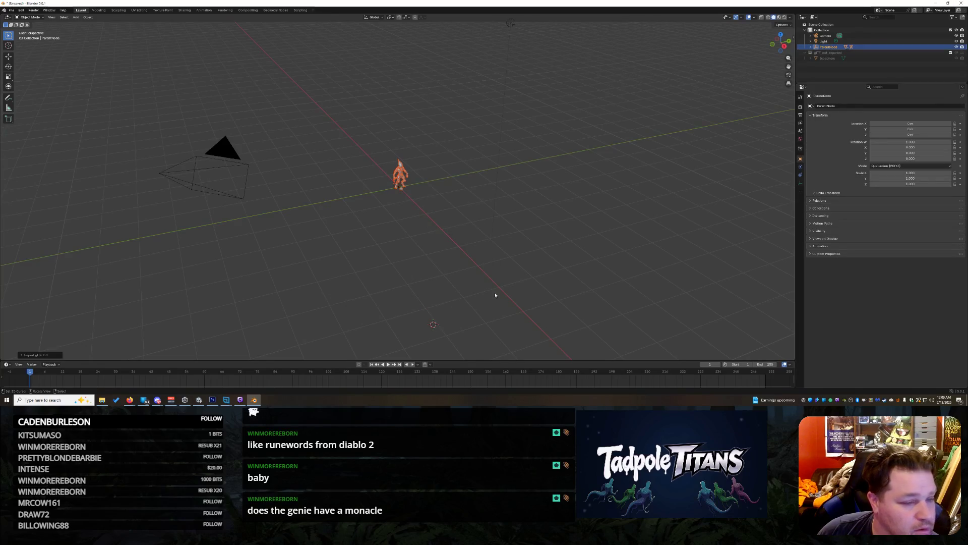
# Step: Orbit, zoom and pan around the imported grey alien, then select its torso mesh tripo_part_9
pyautogui.scroll(10, 457, 147)
pyautogui.click(576, 135)
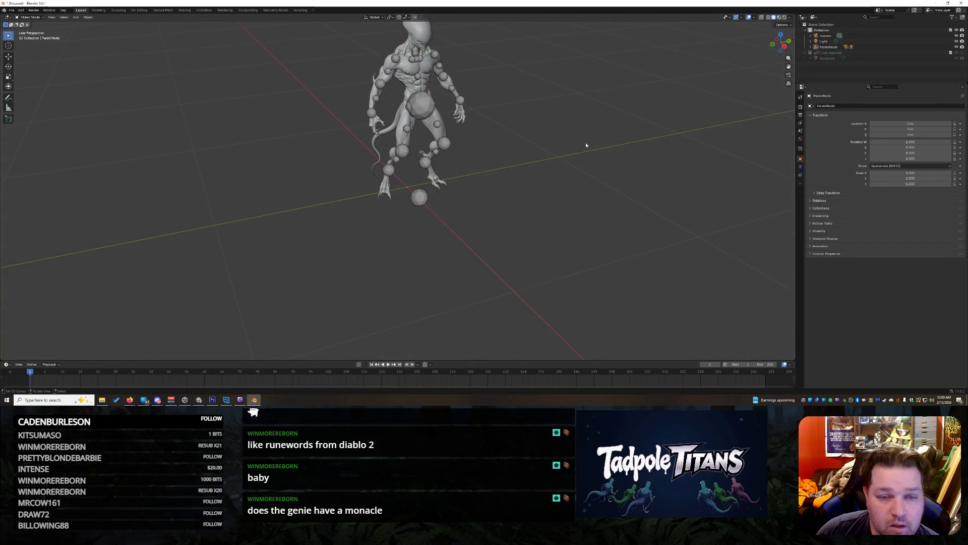
pyautogui.moveTo(780, 43)
pyautogui.mouseDown()
pyautogui.moveTo(758, 46)
pyautogui.moveTo(692, 123)
pyautogui.mouseUp()
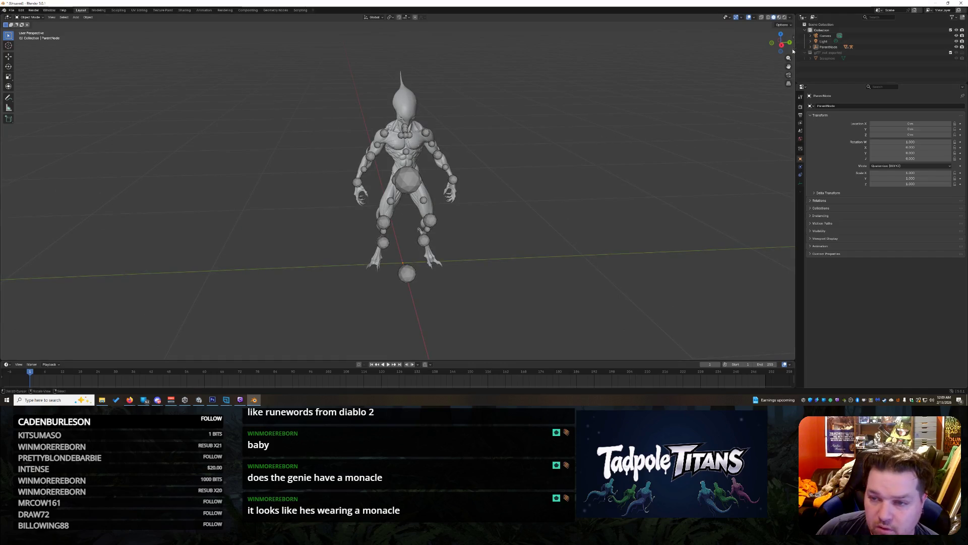
pyautogui.moveTo(780, 43)
pyautogui.mouseDown()
pyautogui.moveTo(484, 60)
pyautogui.moveTo(525, 59)
pyautogui.moveTo(484, 61)
pyautogui.moveTo(520, 58)
pyautogui.moveTo(565, 95)
pyautogui.moveTo(603, 110)
pyautogui.mouseUp()
pyautogui.scroll(3, 579, 124)
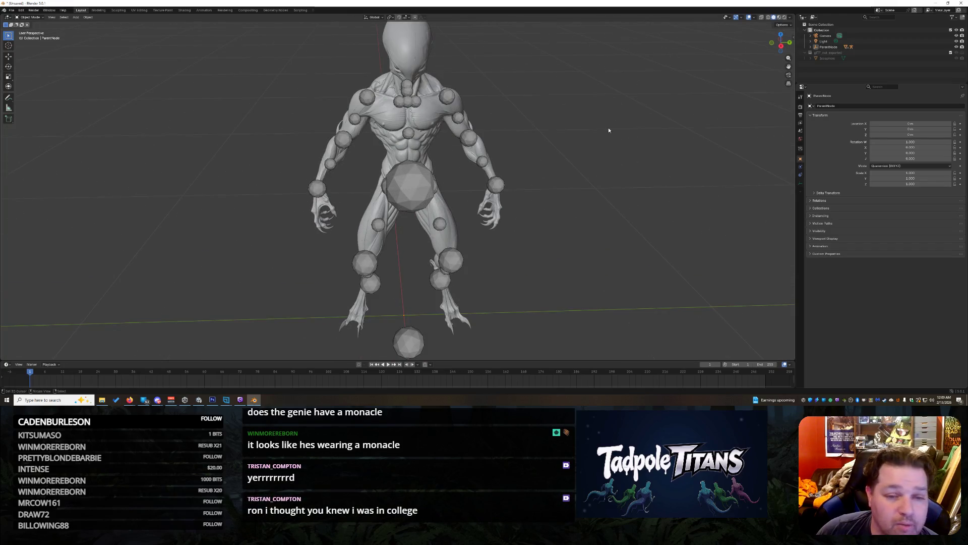
pyautogui.scroll(6, 589, 121)
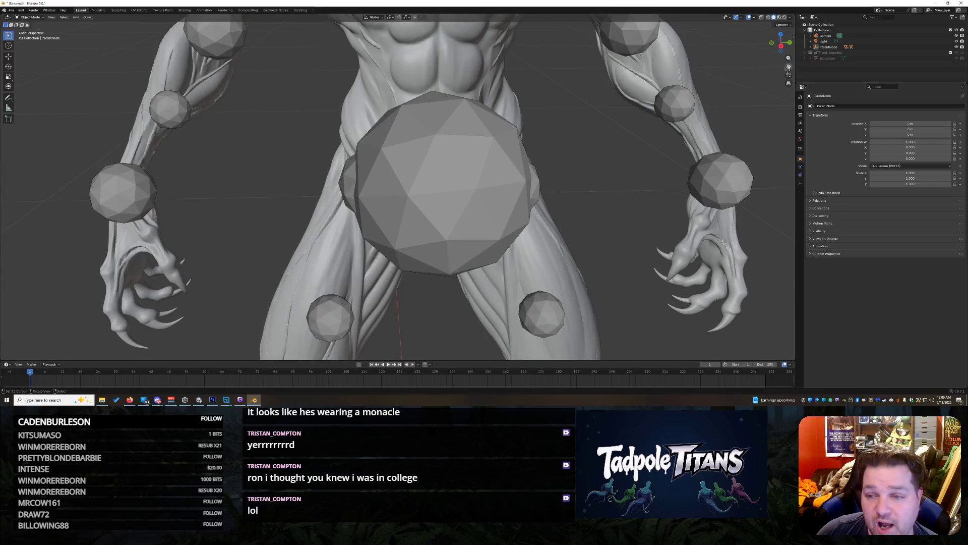
pyautogui.moveTo(789, 66)
pyautogui.mouseDown()
pyautogui.moveTo(759, 172)
pyautogui.moveTo(752, 40)
pyautogui.mouseUp()
pyautogui.scroll(2, 752, 40)
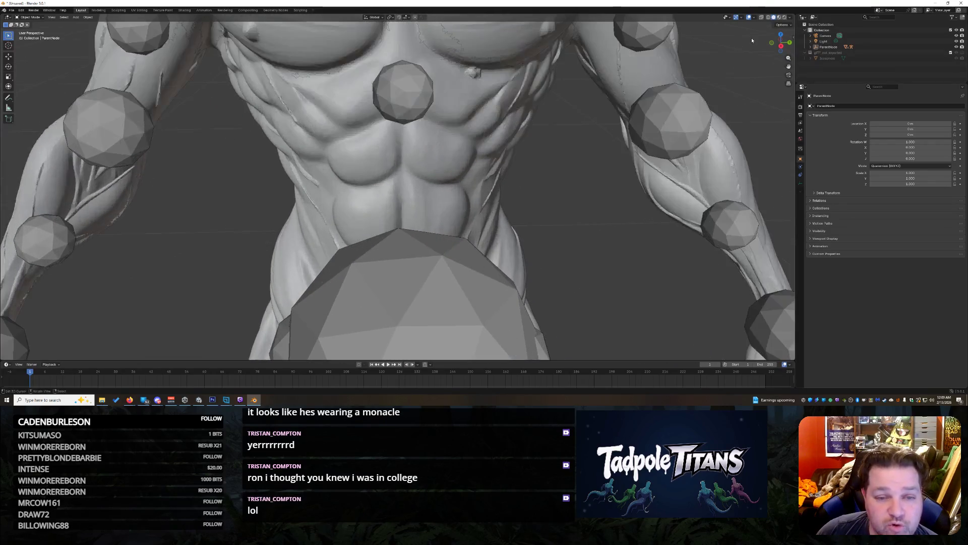
pyautogui.click(495, 125)
# Step: Expand ParentNode > Armature in the Outliner to list the body parts, then enter the Sculpting workspace
pyautogui.scroll(-4, 554, 151)
pyautogui.scroll(2, 617, 168)
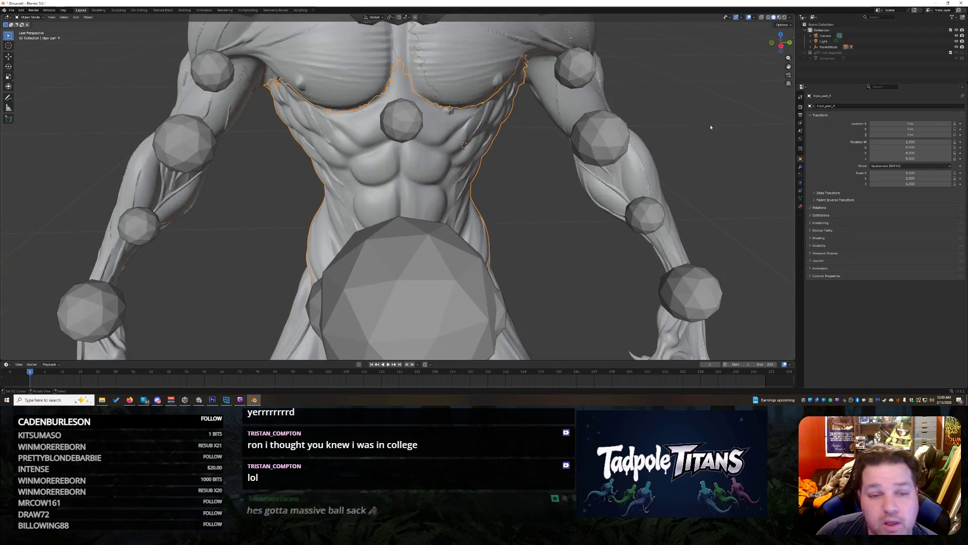
pyautogui.click(811, 47)
pyautogui.click(816, 53)
pyautogui.scroll(-5, 869, 76)
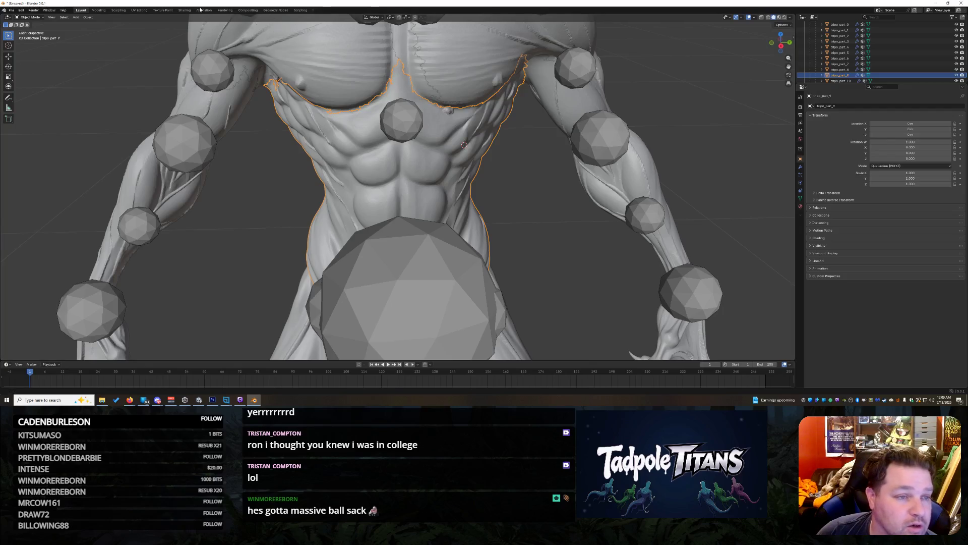
pyautogui.click(118, 10)
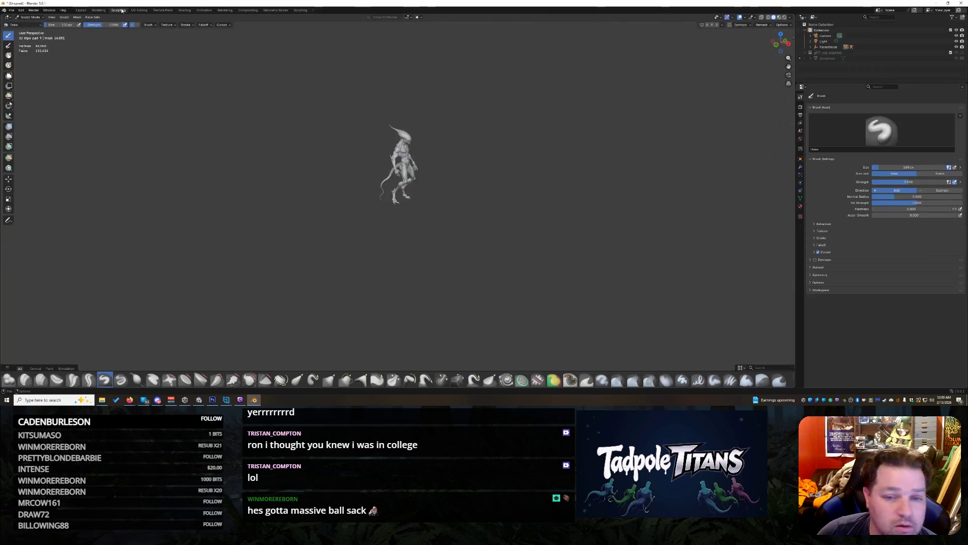
# Step: Zoom in beneath the alien's chest muscles and select the Flatten/Contrast brush
pyautogui.moveTo(789, 58)
pyautogui.mouseDown()
pyautogui.moveTo(800, 63)
pyautogui.moveTo(768, 41)
pyautogui.mouseUp()
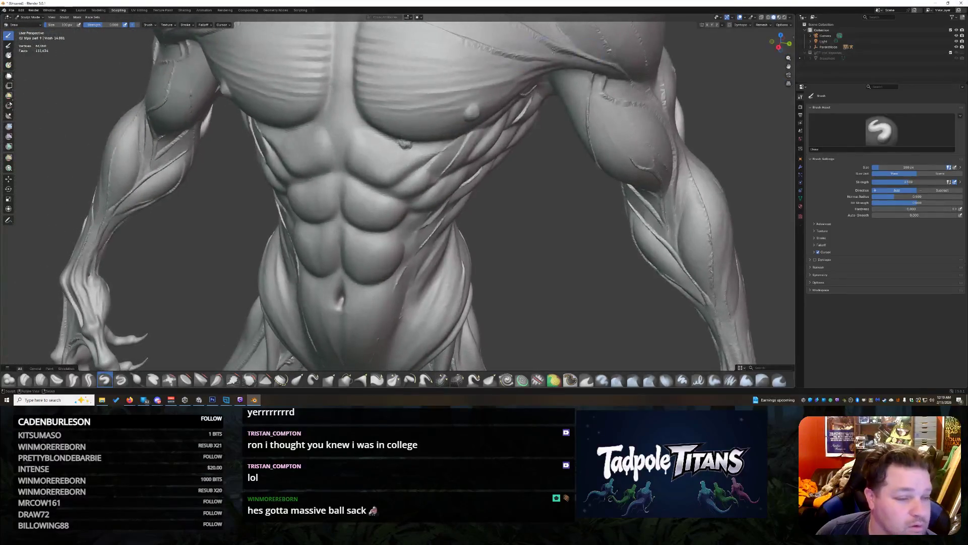
pyautogui.scroll(-5, 568, 143)
pyautogui.scroll(6, 469, 158)
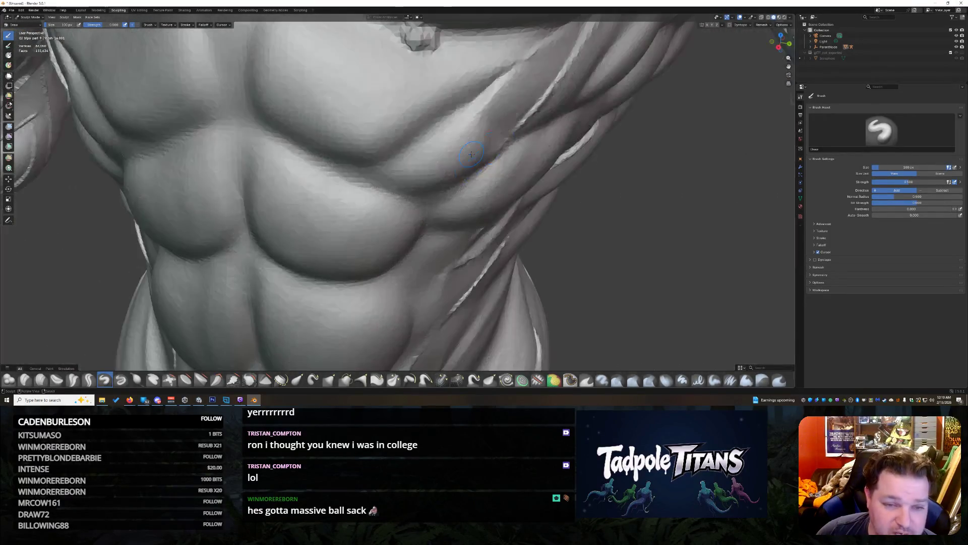
pyautogui.moveTo(788, 66); pyautogui.dragTo(787, 96)
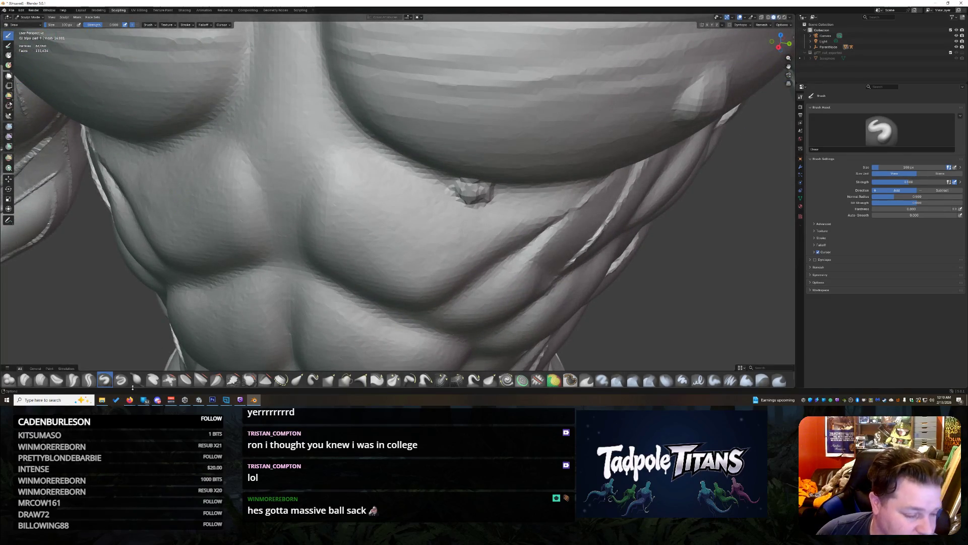
pyautogui.click(187, 379)
# Step: Flatten the small bump and notch below the pecs with a few Flatten/Contrast strokes
pyautogui.moveTo(489, 195)
pyautogui.mouseDown()
pyautogui.moveTo(460, 191)
pyautogui.moveTo(487, 196)
pyautogui.mouseUp()
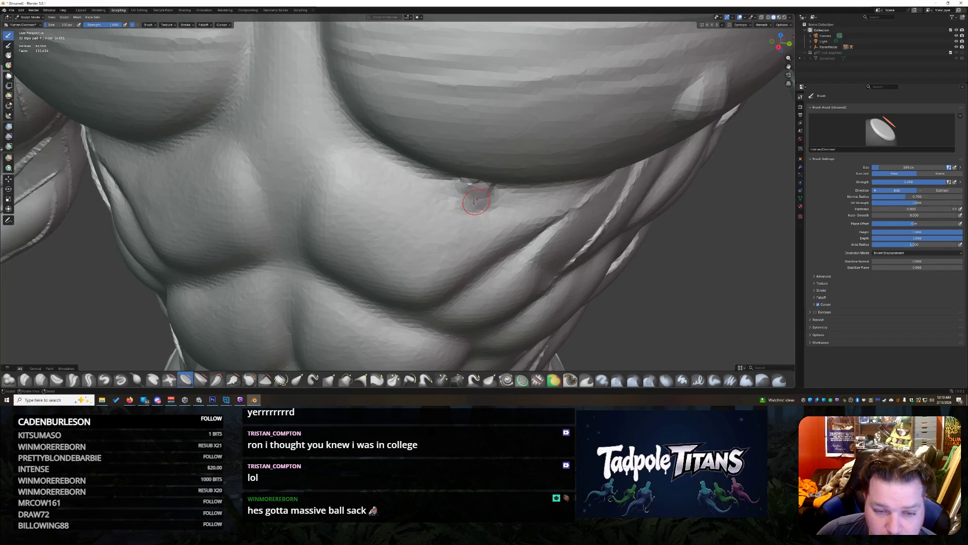
pyautogui.moveTo(448, 200)
pyautogui.mouseDown()
pyautogui.moveTo(494, 194)
pyautogui.moveTo(478, 187)
pyautogui.moveTo(489, 211)
pyautogui.moveTo(456, 214)
pyautogui.moveTo(446, 190)
pyautogui.mouseUp()
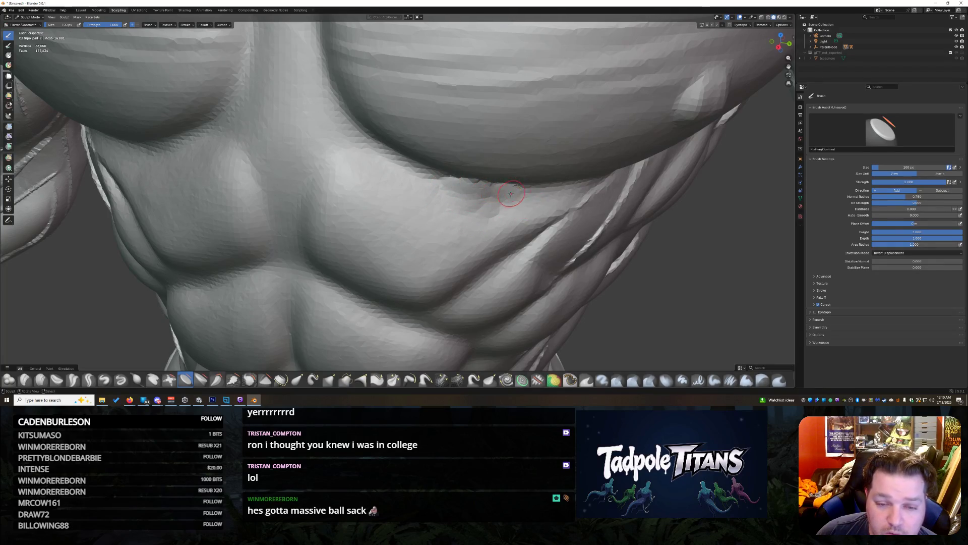
pyautogui.moveTo(494, 196)
pyautogui.mouseDown()
pyautogui.moveTo(497, 214)
pyautogui.moveTo(455, 204)
pyautogui.moveTo(475, 188)
pyautogui.mouseUp()
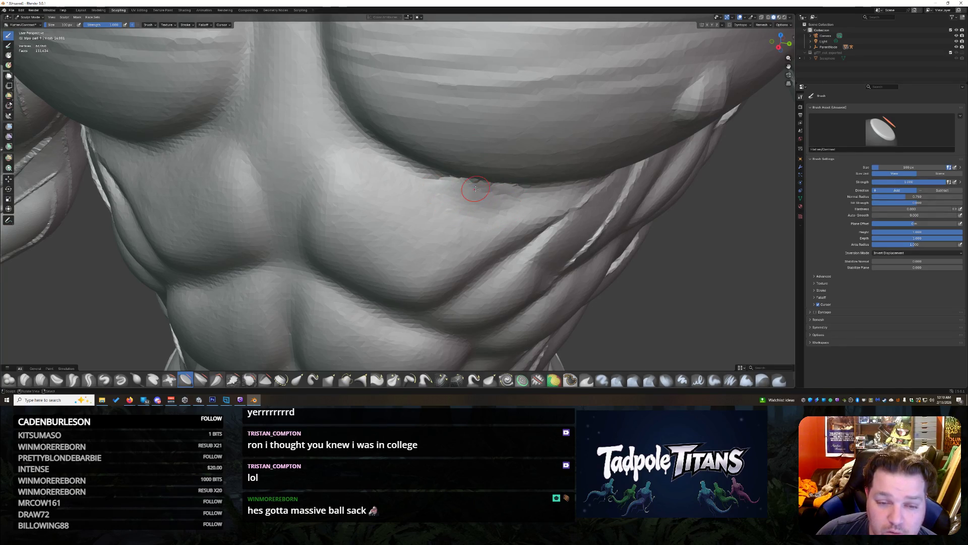
pyautogui.scroll(-15, 536, 189)
pyautogui.scroll(10, 519, 172)
pyautogui.scroll(15, 519, 172)
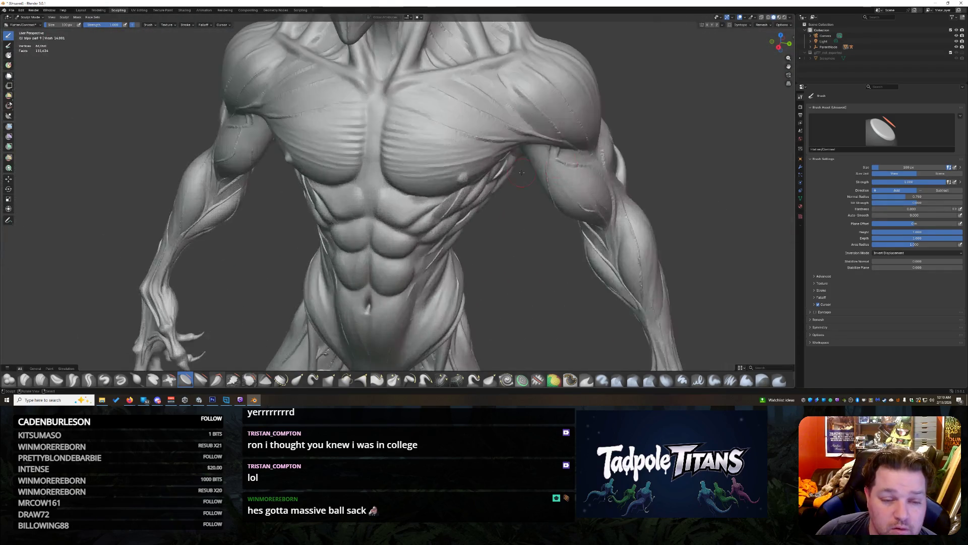
pyautogui.scroll(-10, 555, 194)
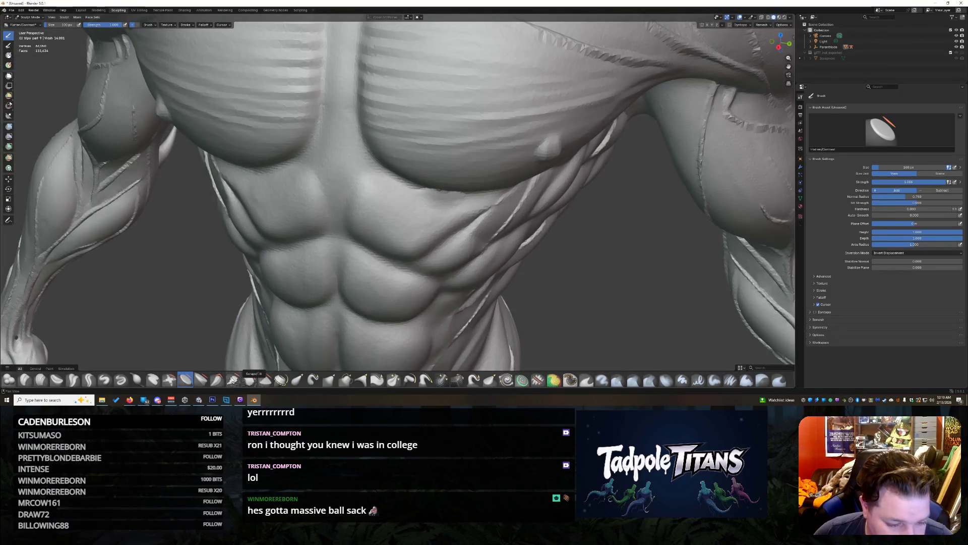
pyautogui.click(250, 379)
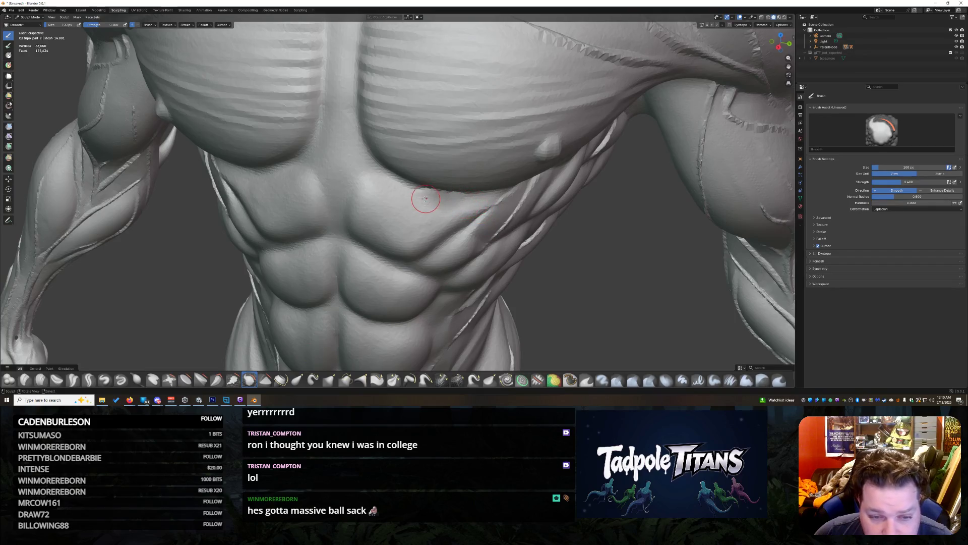
# Step: Smooth the upper abdomen just below the chest, then pan and orbit to check the torso
pyautogui.moveTo(428, 200); pyautogui.dragTo(444, 211)
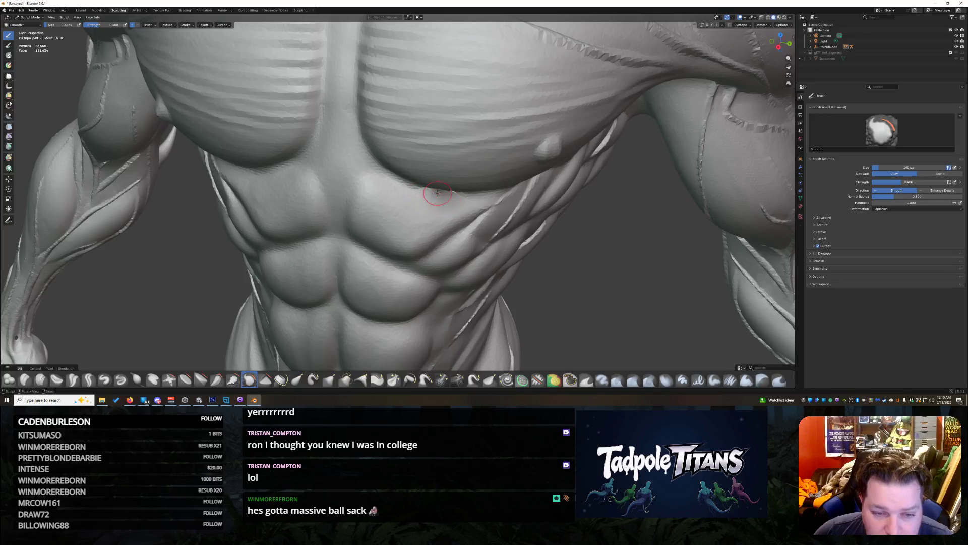
pyautogui.scroll(10, 445, 196)
pyautogui.scroll(-10, 504, 182)
pyautogui.scroll(10, 555, 167)
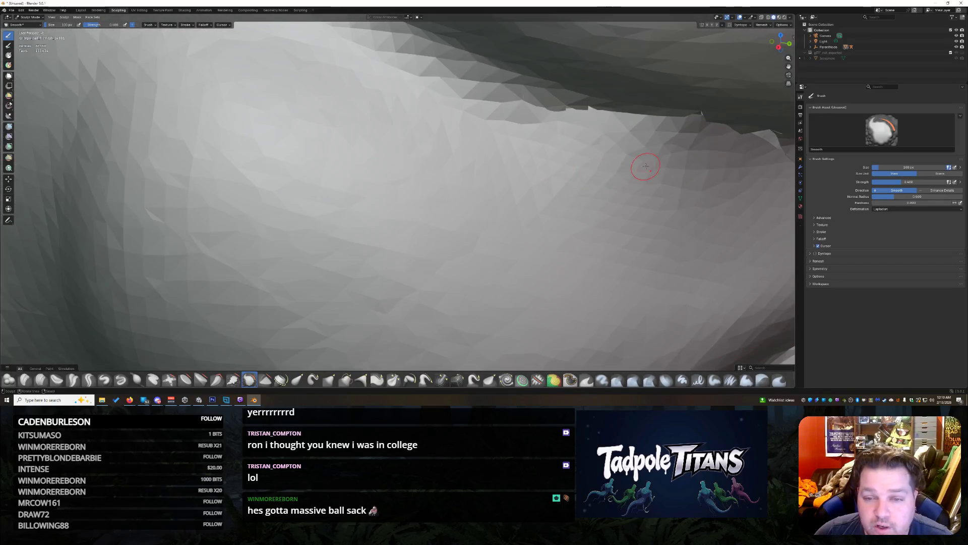
pyautogui.scroll(-6, 645, 166)
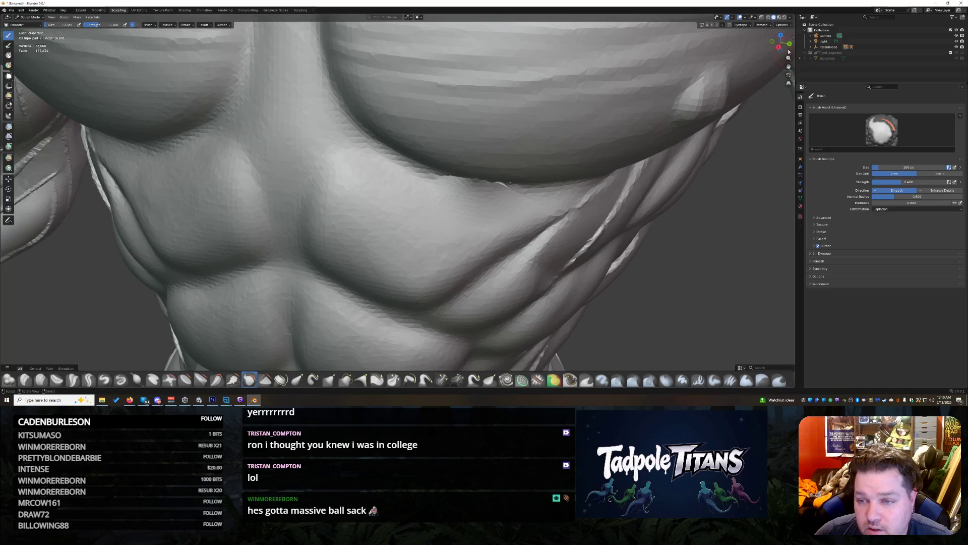
pyautogui.scroll(-4, 398, 191)
pyautogui.moveTo(789, 66); pyautogui.dragTo(794, 151)
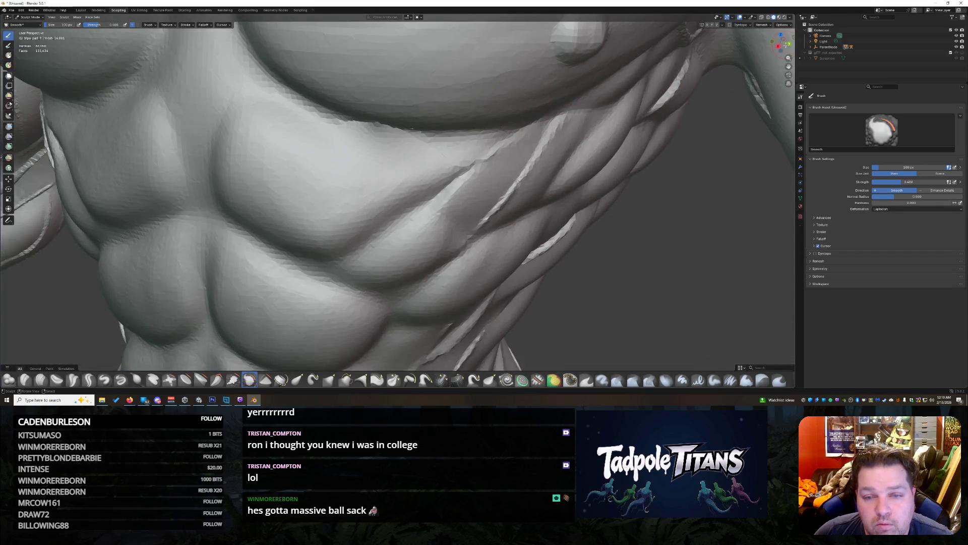
pyautogui.moveTo(398, 192)
pyautogui.mouseDown()
pyautogui.moveTo(376, 173)
pyautogui.moveTo(637, 195)
pyautogui.mouseUp()
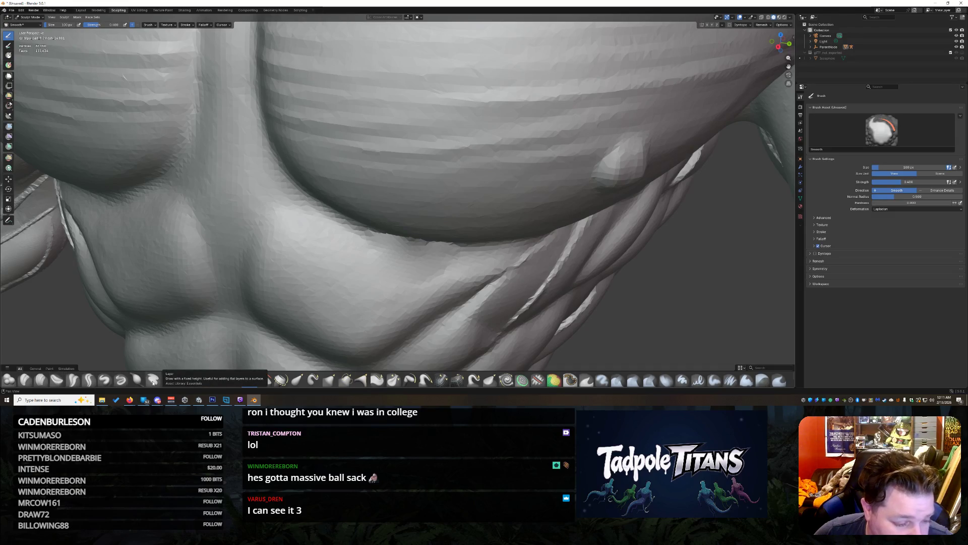
pyautogui.click(185, 379)
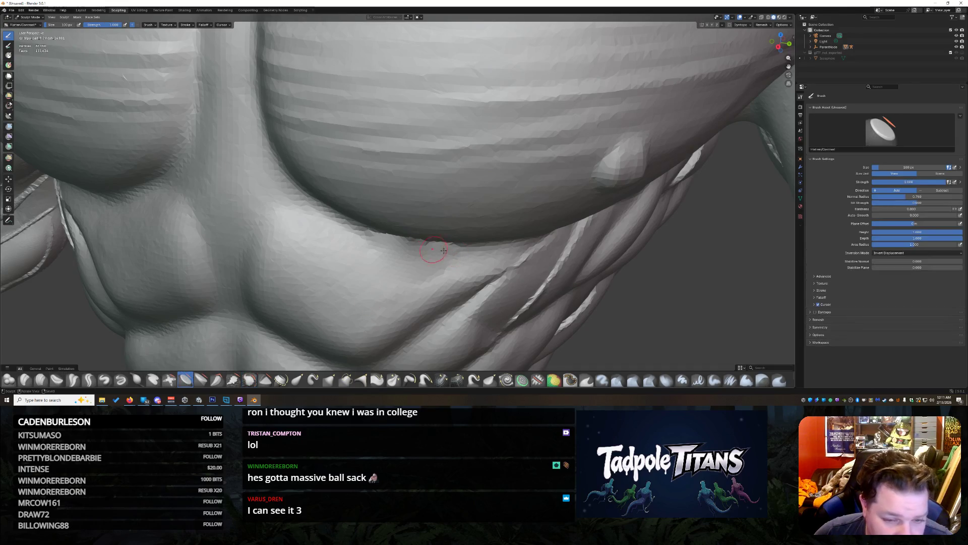
# Step: Flatten the belly below the chest, frame the whole model, and switch to the Texture Paint workspace
pyautogui.moveTo(396, 279); pyautogui.dragTo(388, 275)
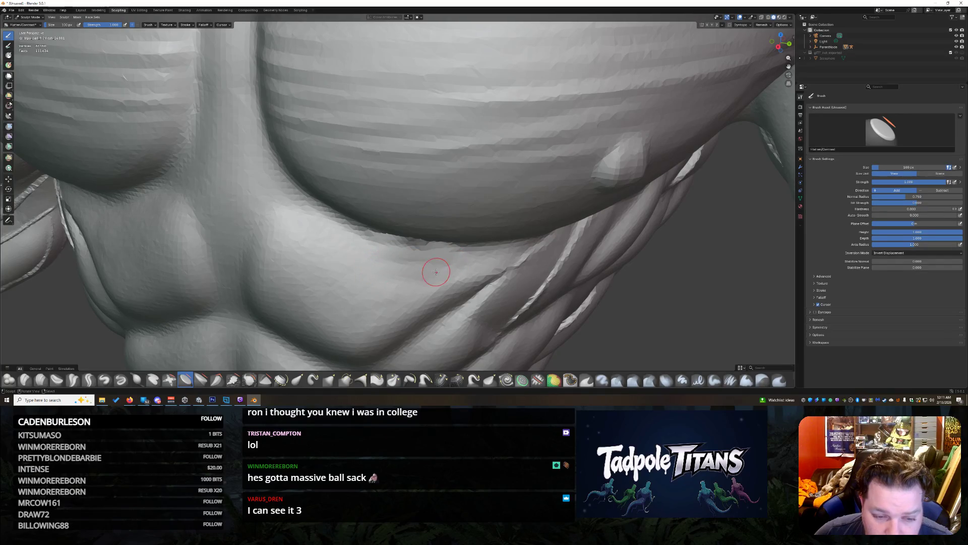
pyautogui.moveTo(437, 262); pyautogui.dragTo(443, 265)
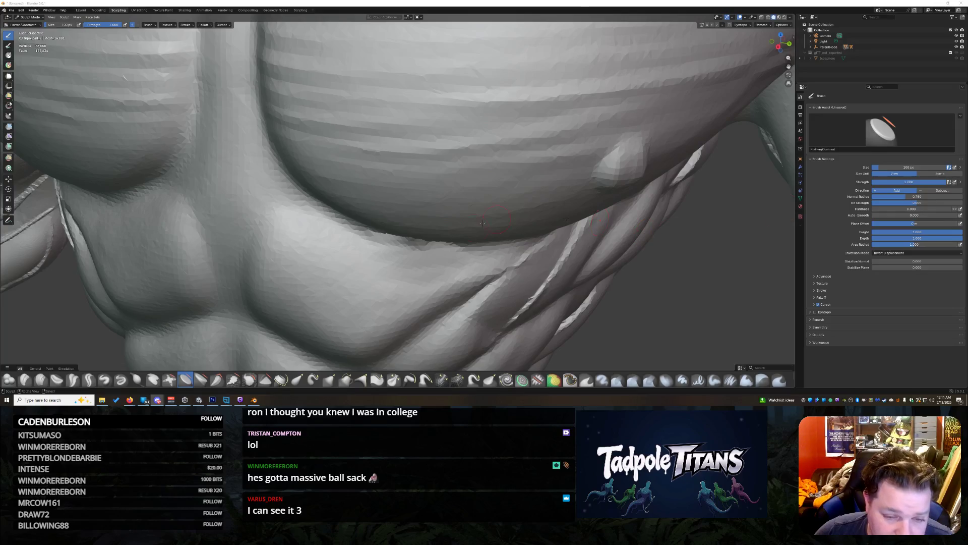
pyautogui.press('Home')
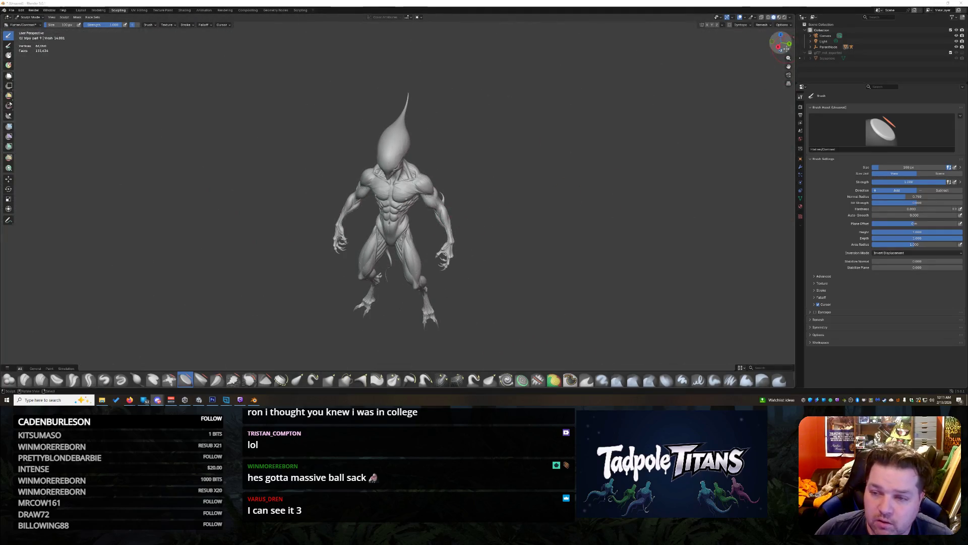
pyautogui.scroll(6, 561, 126)
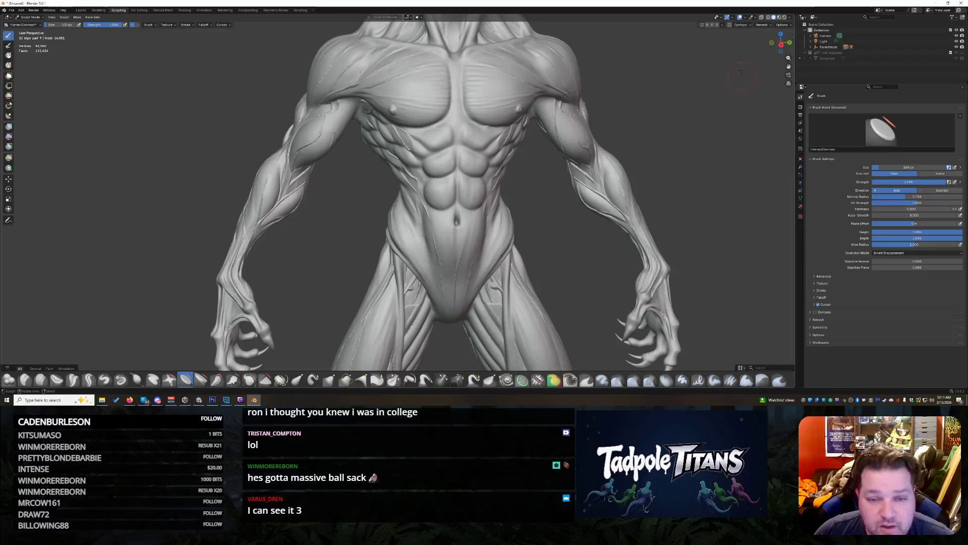
pyautogui.hotkey('ctrl', 'pagedown')
pyautogui.hotkey('ctrl', 'pagedown')
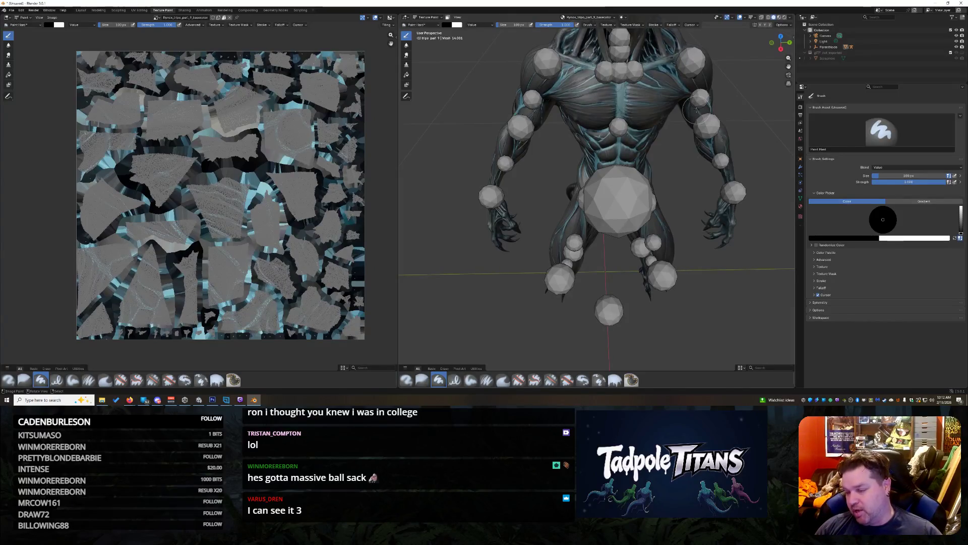
# Step: Use Save As to name the file Rynox and store it as Rynox.blend in Downloads
pyautogui.scroll(-3, 656, 171)
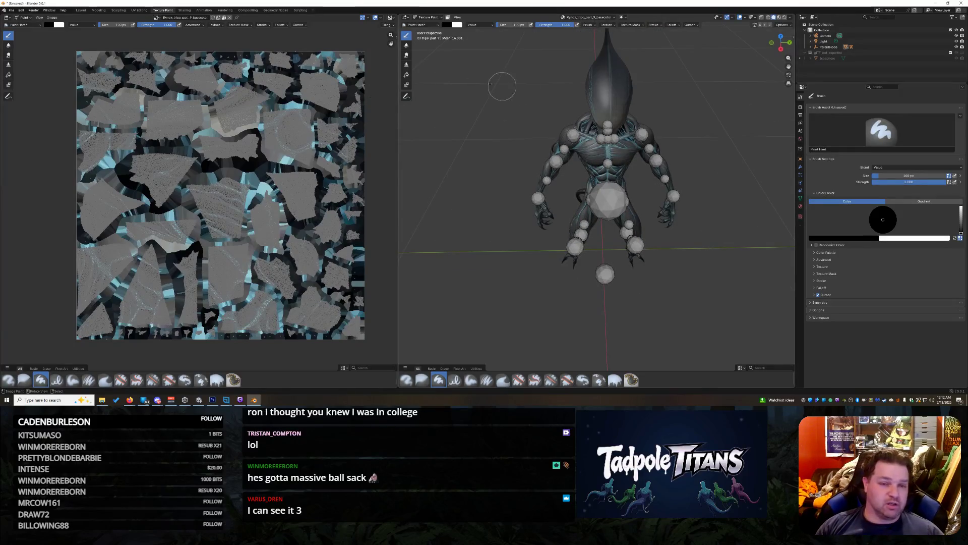
pyautogui.click(11, 10)
pyautogui.click(35, 53)
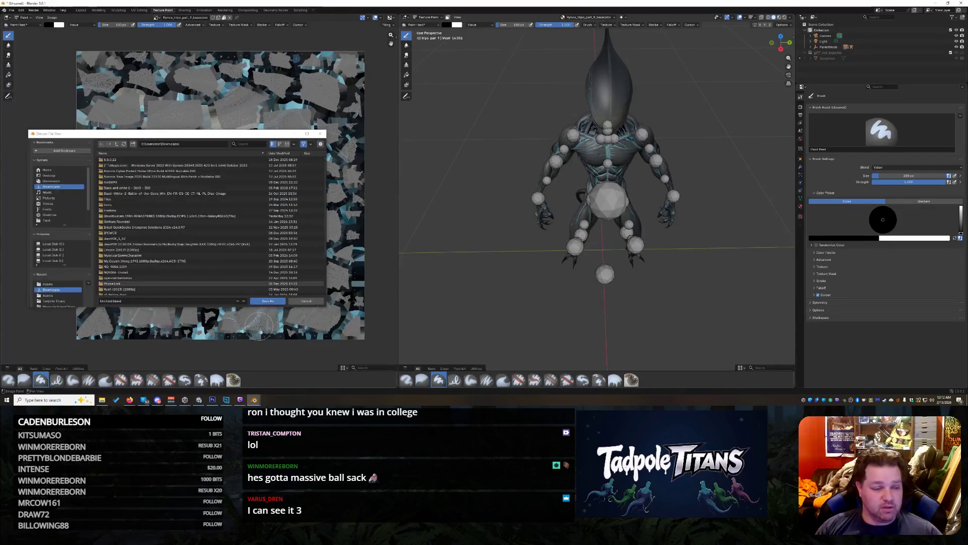
pyautogui.click(143, 302)
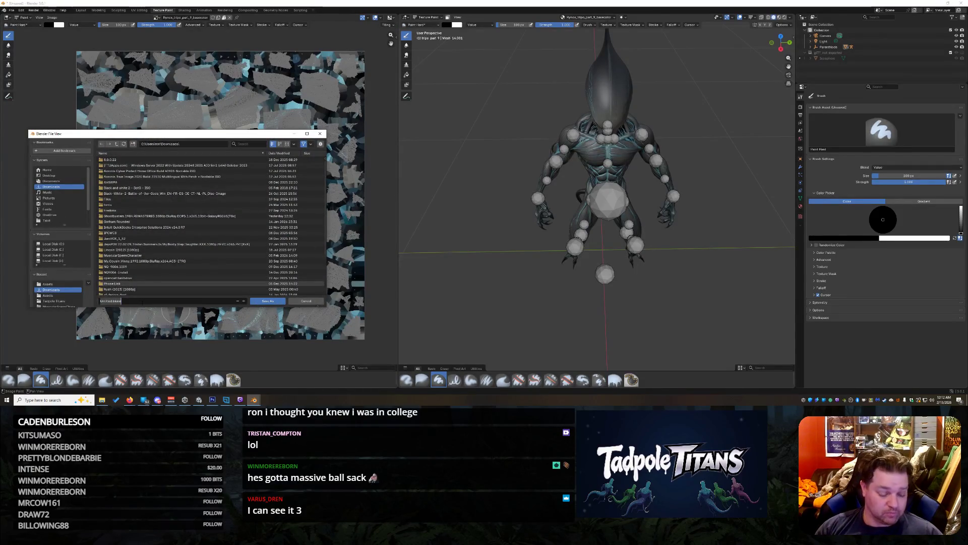
pyautogui.write('Rynox')
pyautogui.press('Return')
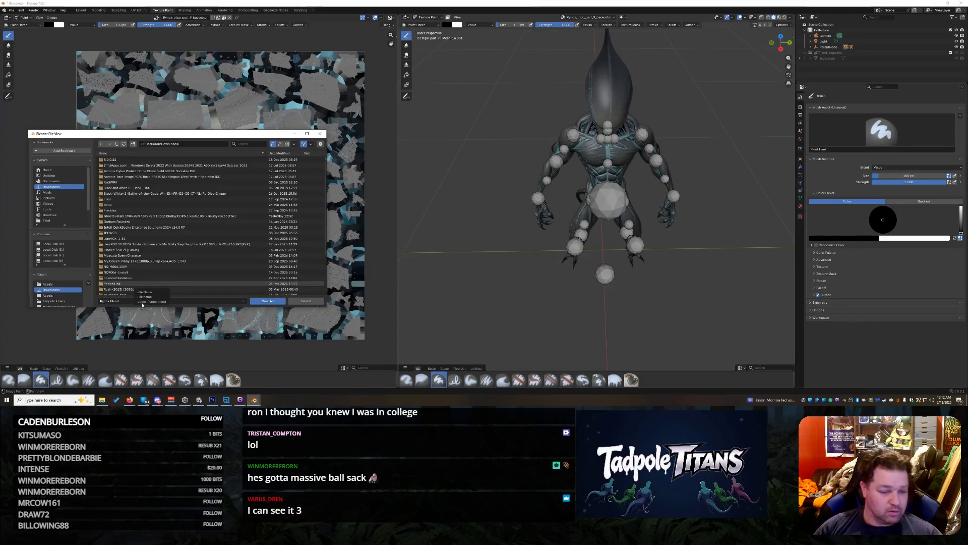
pyautogui.click(261, 304)
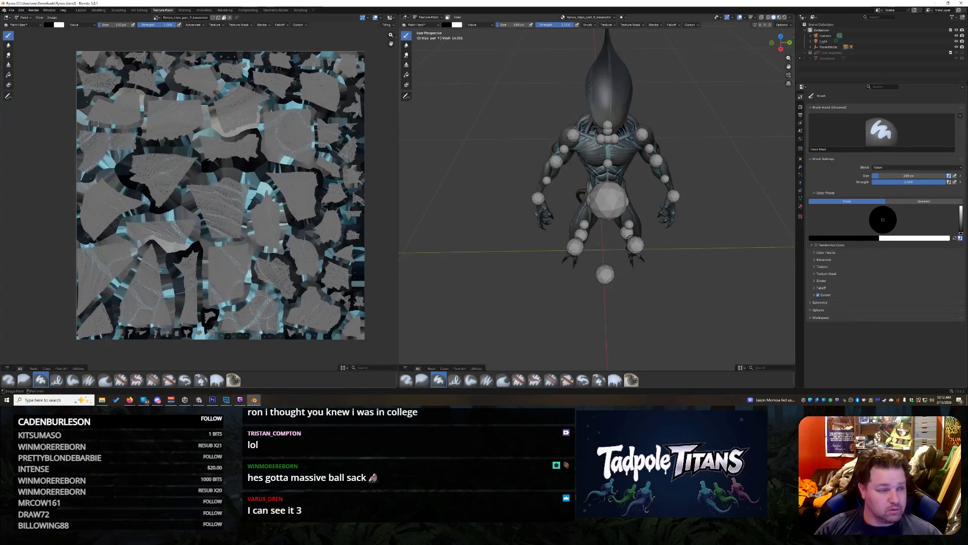
pyautogui.click(11, 10)
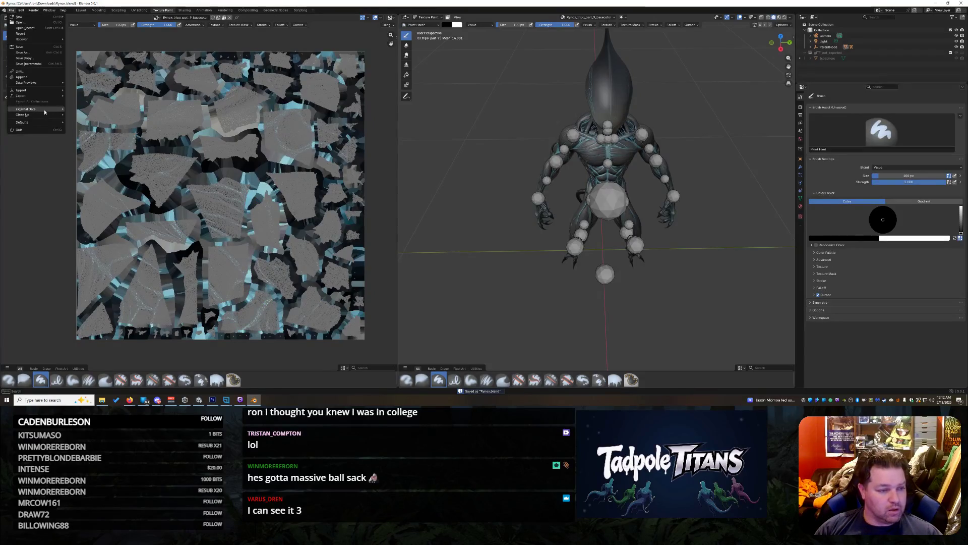
# Step: Export the alien as glTF 2.0 to Rynox.glb in the Unity Assets folder, then minimize Blender
pyautogui.moveTo(40, 97)
pyautogui.click(89, 145)
pyautogui.click(56, 289)
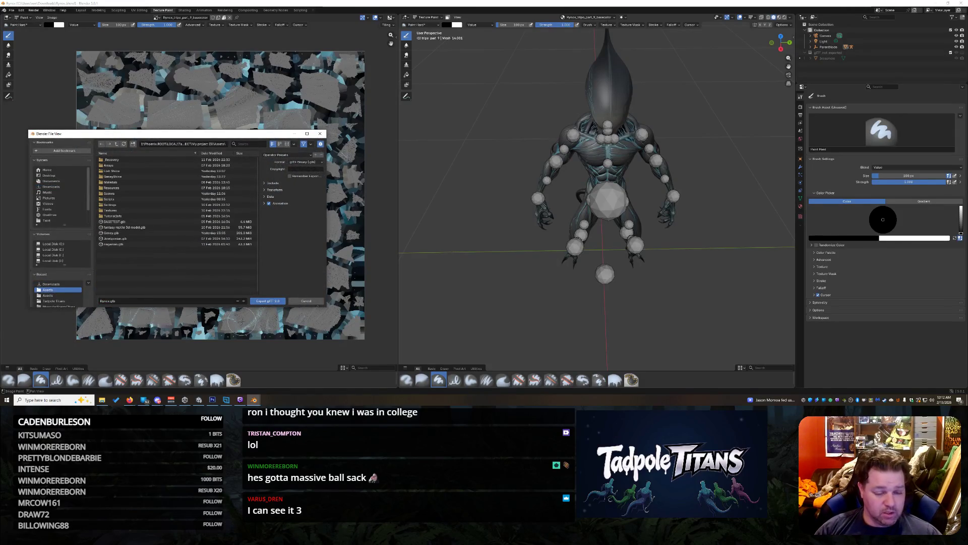
pyautogui.click(270, 301)
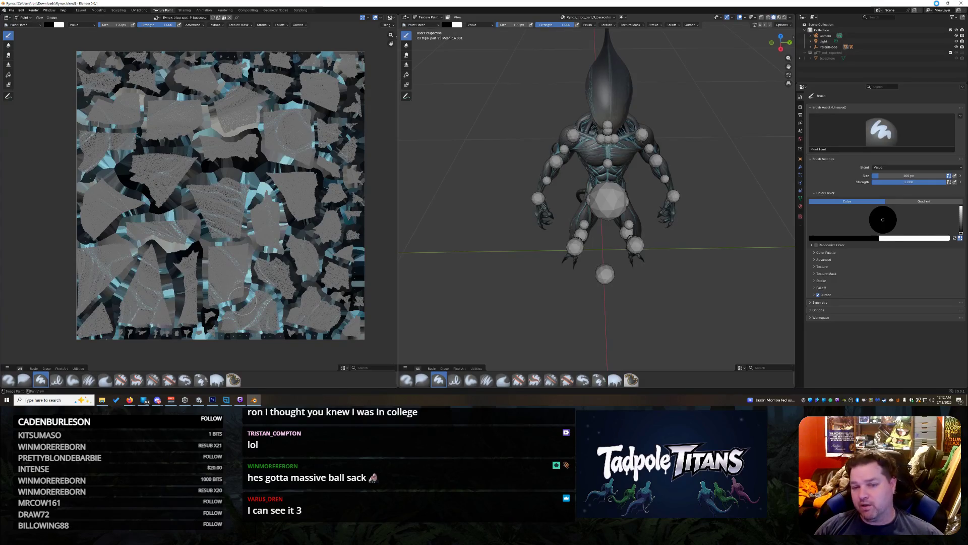
pyautogui.click(936, 5)
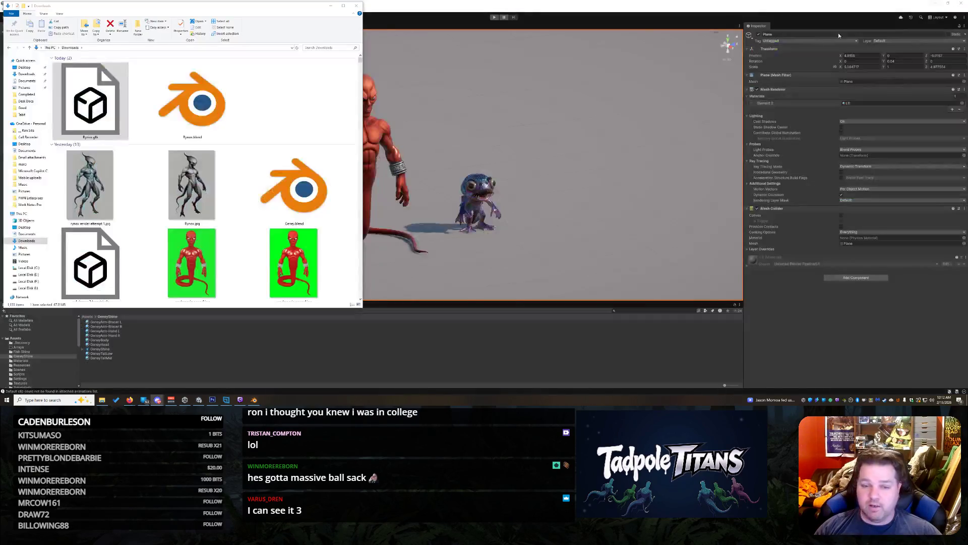
# Step: Back in Unity, review the GeneyShine tail, body and GeneyArm-Hand L materials
pyautogui.click(574, 222)
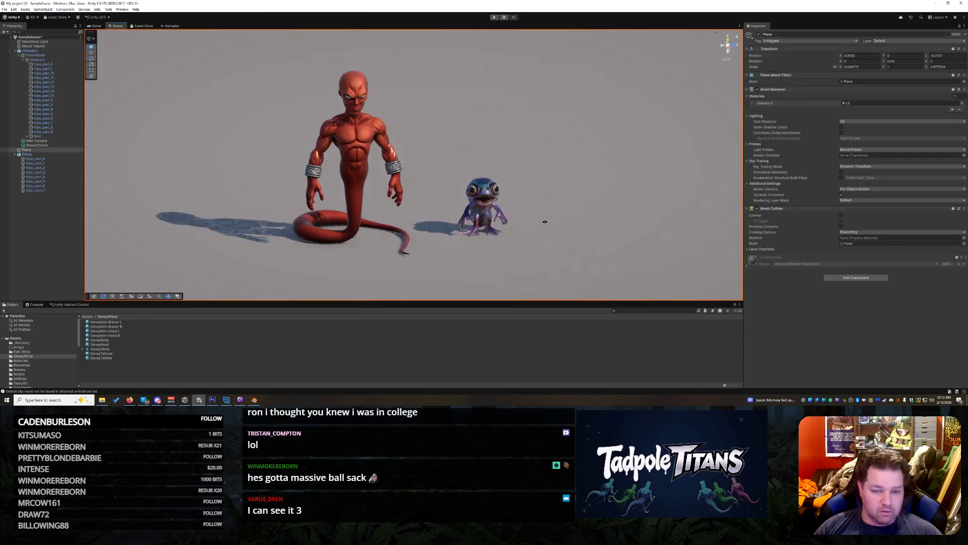
pyautogui.moveTo(614, 213); pyautogui.dragTo(590, 211)
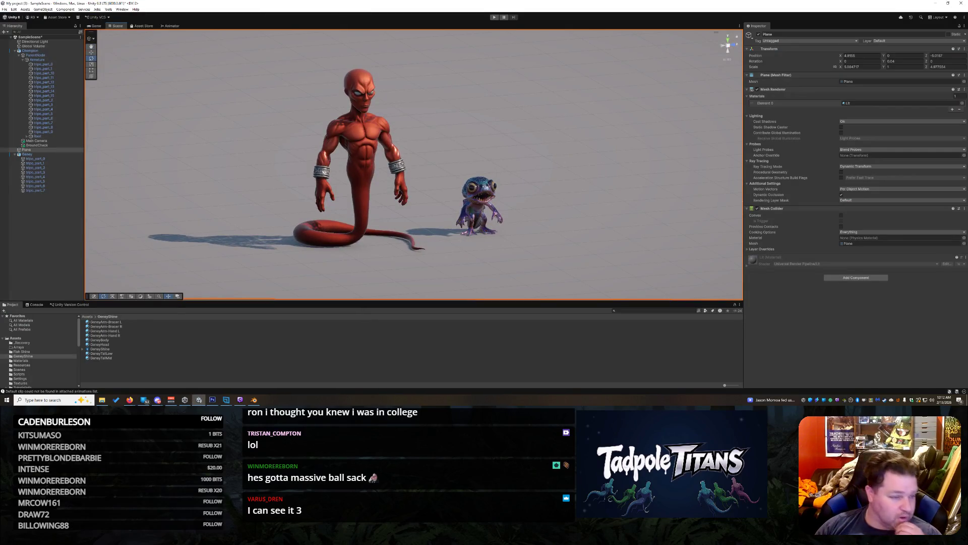
pyautogui.click(15, 154)
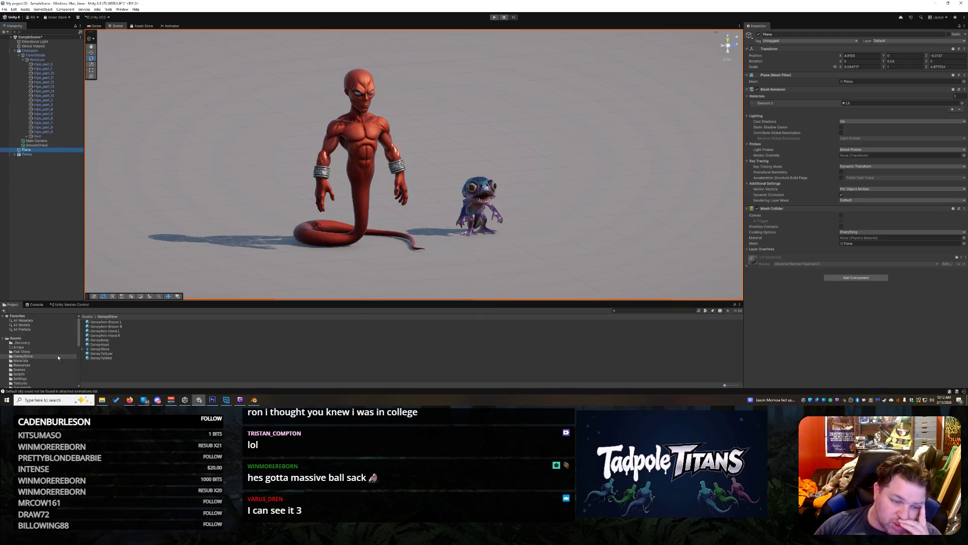
pyautogui.click(119, 353)
pyautogui.click(111, 340)
pyautogui.click(118, 330)
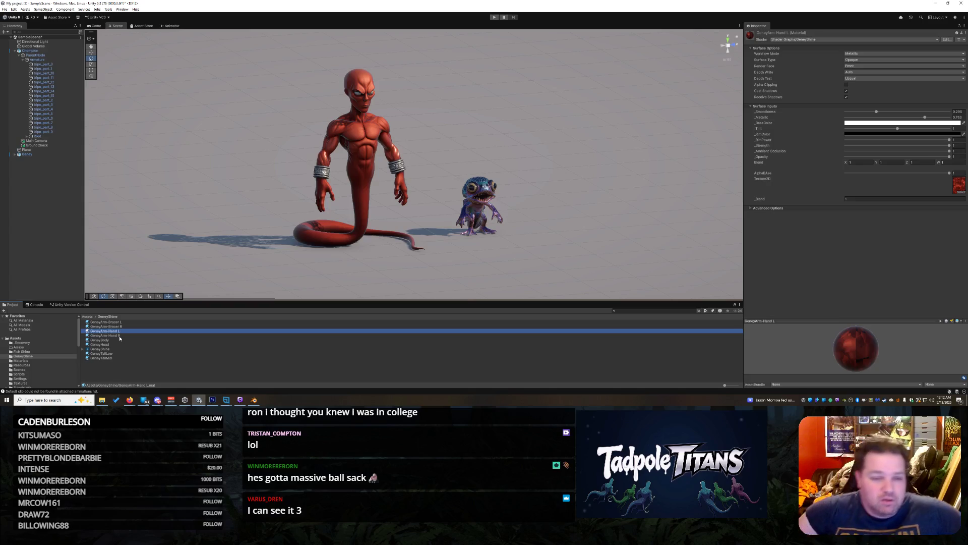
# Step: Show the Assets folder contents and bring up its context menu
pyautogui.moveTo(552, 275)
pyautogui.mouseDown()
pyautogui.moveTo(544, 212)
pyautogui.moveTo(570, 217)
pyautogui.moveTo(549, 214)
pyautogui.mouseUp()
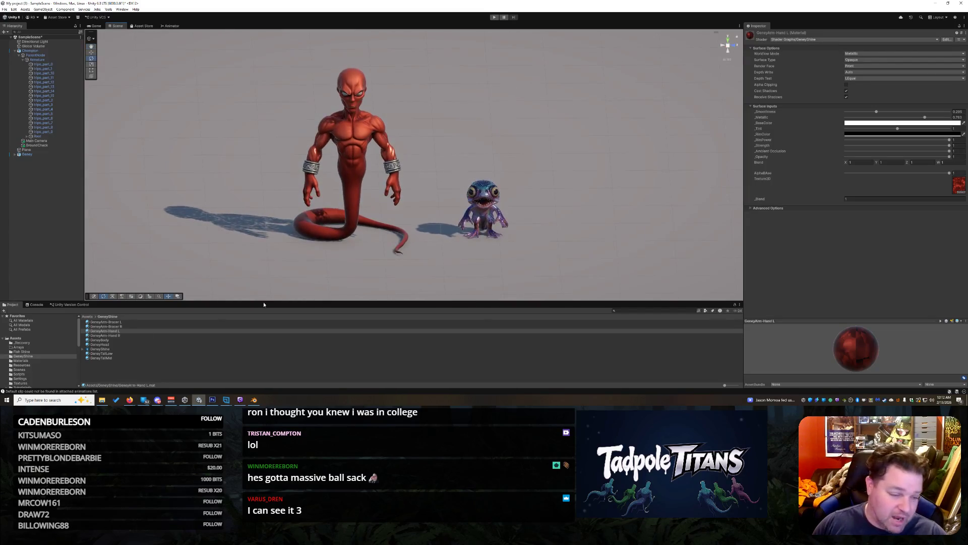
pyautogui.click(15, 338)
pyautogui.rightClick(15, 337)
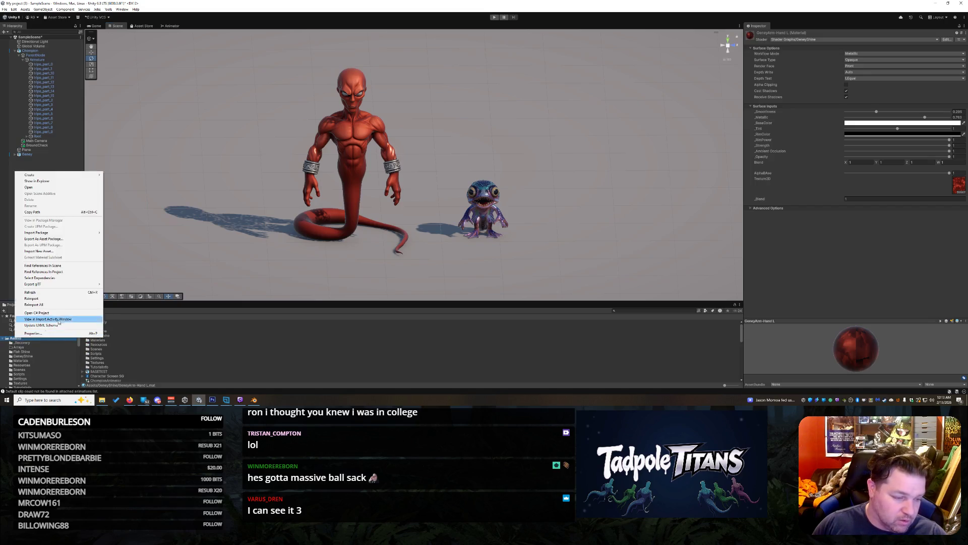
# Step: Create a new folder in Assets named RynoxShade
pyautogui.moveTo(76, 174)
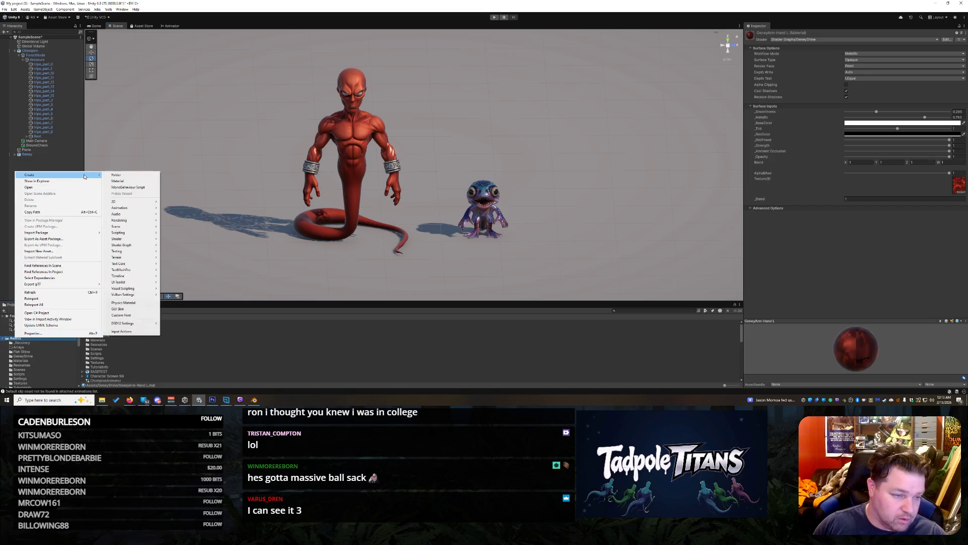
pyautogui.click(117, 174)
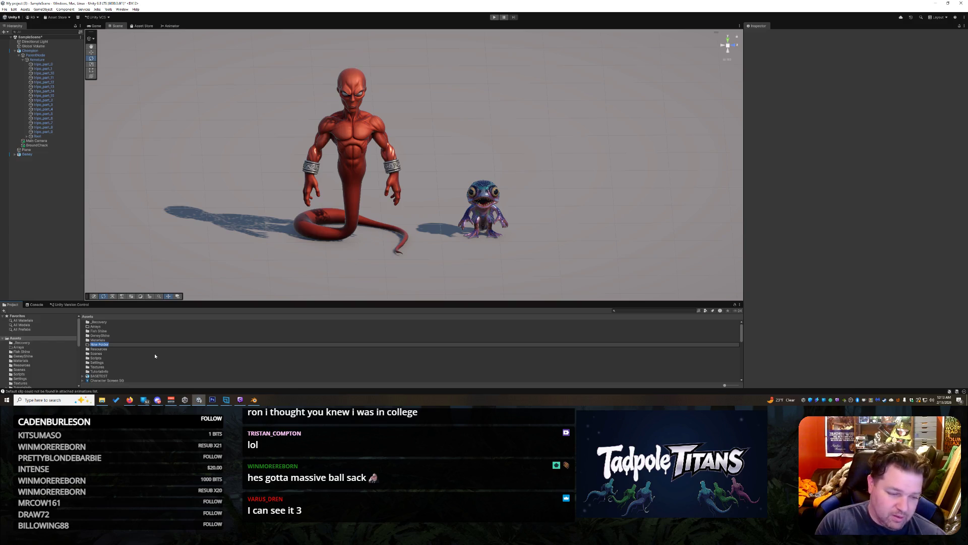
pyautogui.write('Rig')
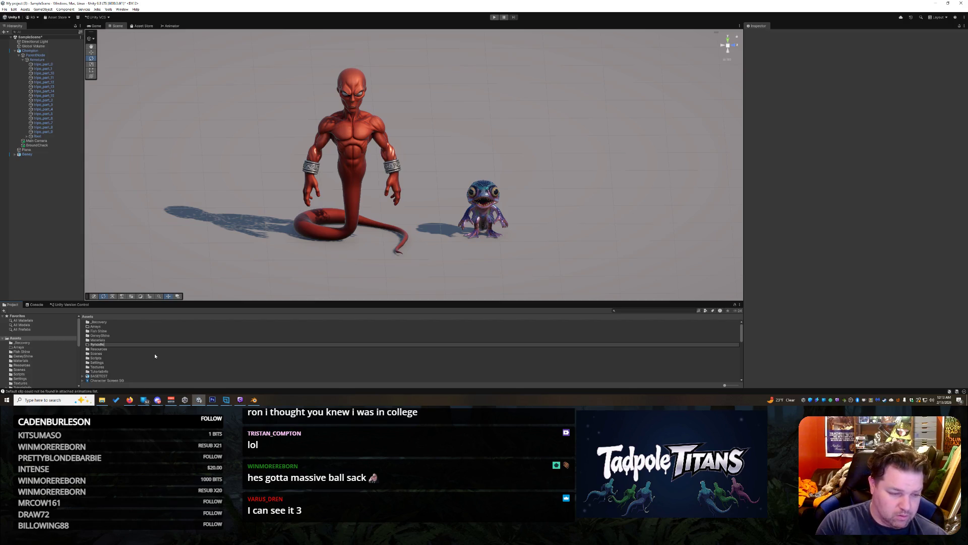
pyautogui.press('Return')
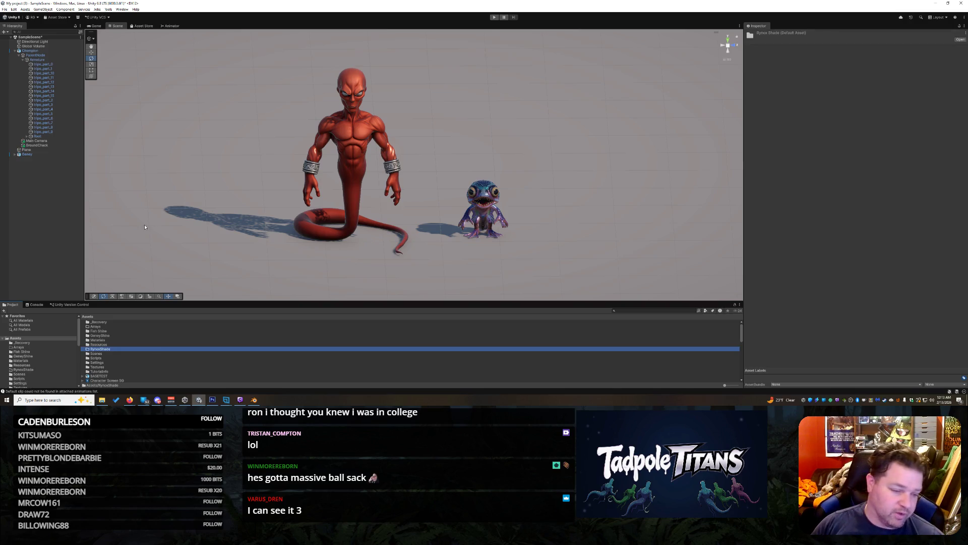
pyautogui.click(205, 281)
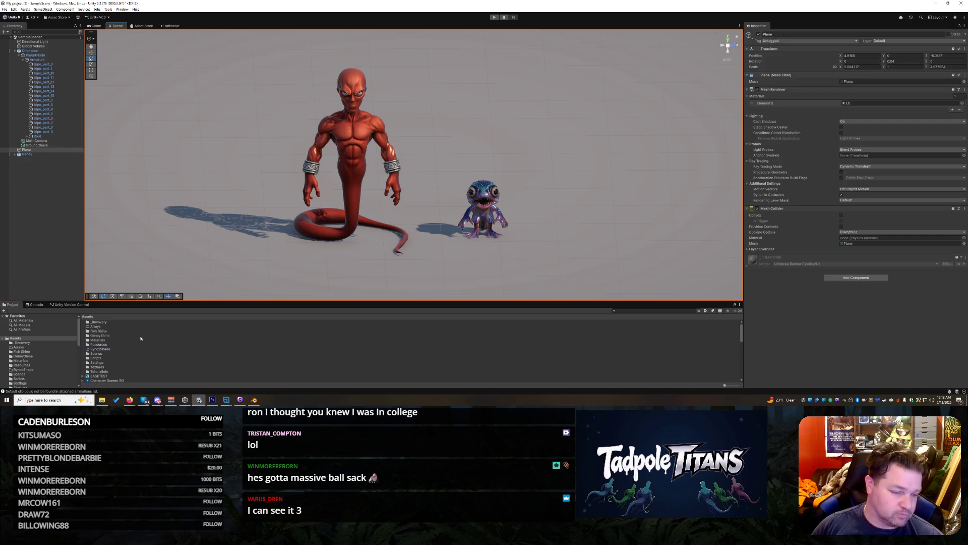
# Step: Duplicate the GeneyShine shader graph and move the GeneyShine 1 copy into RynoxShade
pyautogui.doubleClick(103, 337)
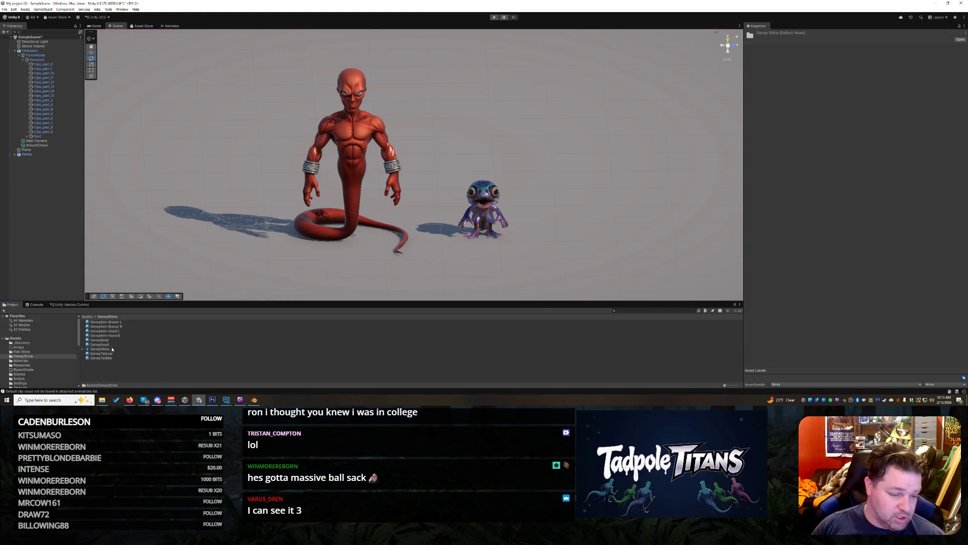
pyautogui.click(111, 349)
pyautogui.hotkey('ctrl', 'd')
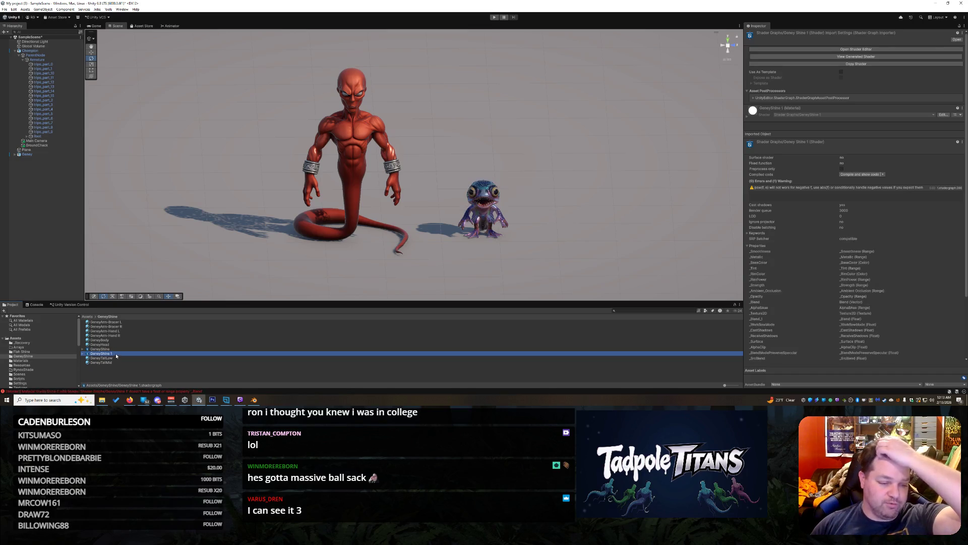
pyautogui.rightClick(115, 353)
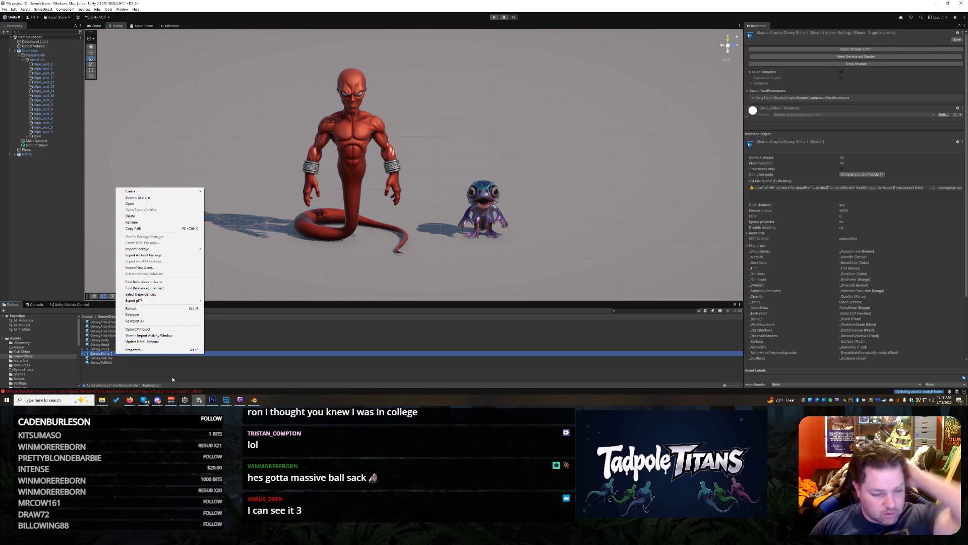
pyautogui.click(106, 357)
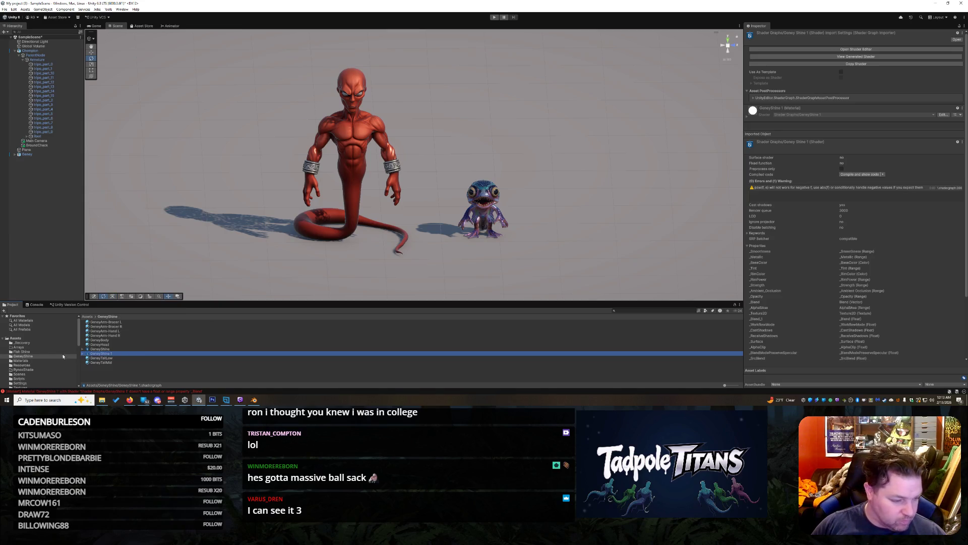
pyautogui.click(31, 369)
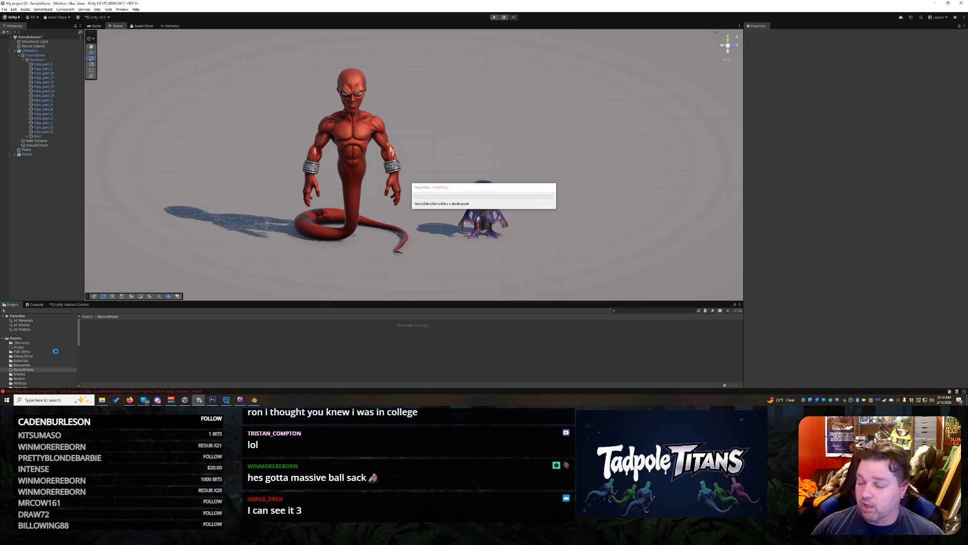
pyautogui.scroll(-5, 56, 350)
pyautogui.scroll(5, 56, 350)
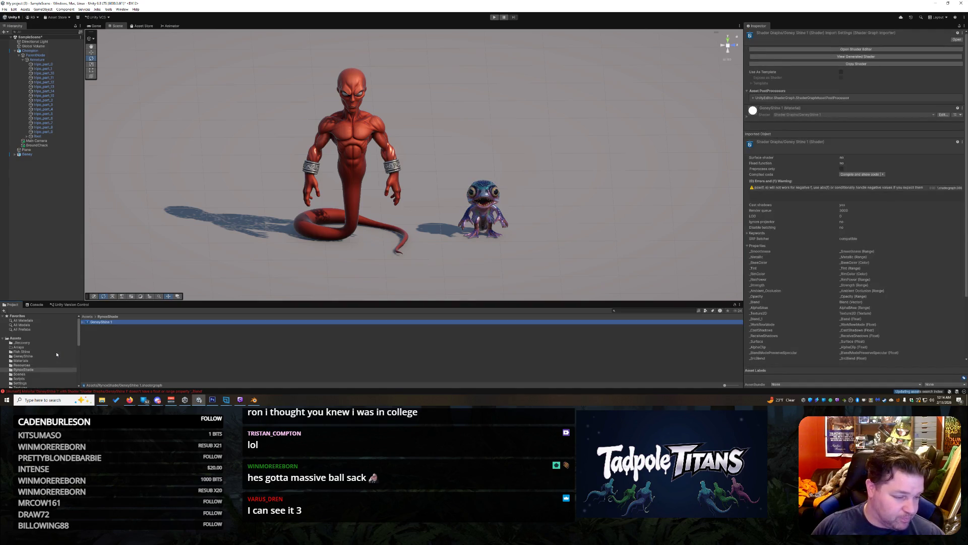
pyautogui.click(24, 339)
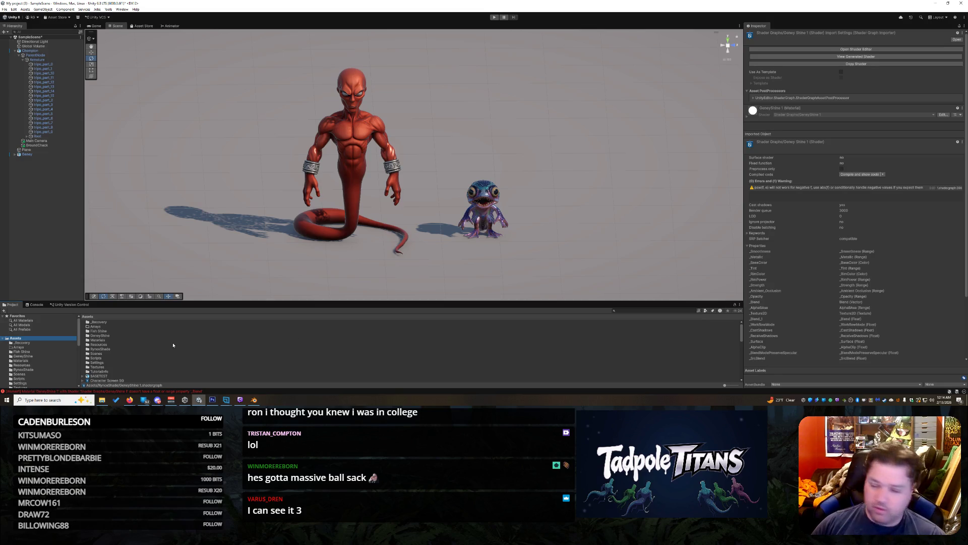
pyautogui.scroll(-10, 172, 345)
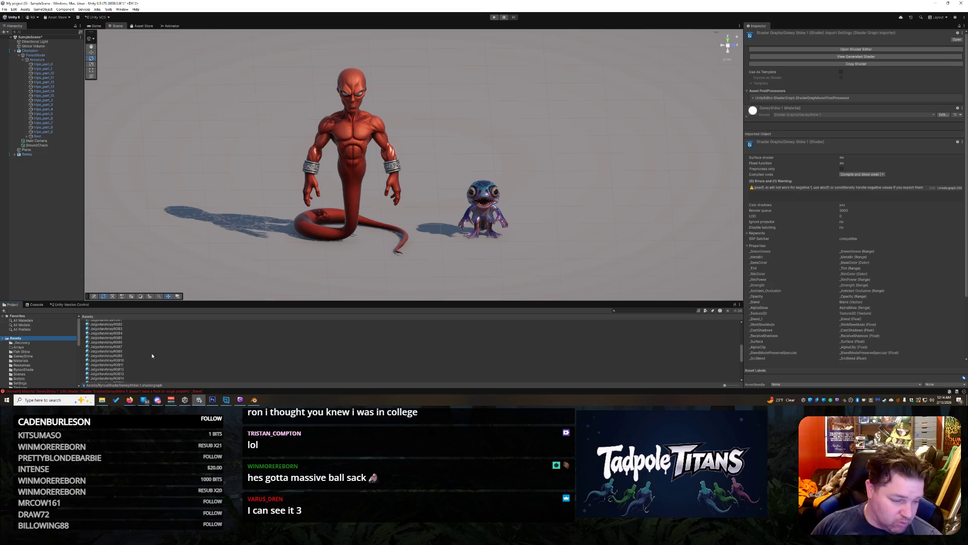
# Step: Place the Rynox model in the scene and scale it up about 3.38 times
pyautogui.click(95, 353)
pyautogui.moveTo(94, 353)
pyautogui.mouseDown()
pyautogui.moveTo(167, 282)
pyautogui.moveTo(201, 222)
pyautogui.moveTo(272, 252)
pyautogui.moveTo(560, 252)
pyautogui.moveTo(559, 243)
pyautogui.moveTo(191, 244)
pyautogui.moveTo(171, 218)
pyautogui.moveTo(100, 215)
pyautogui.mouseUp()
pyautogui.press('r')
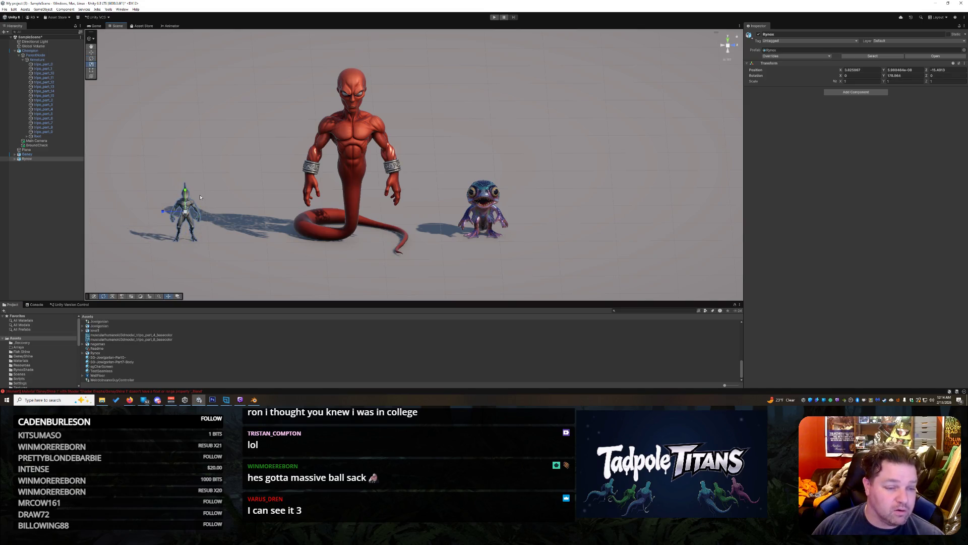
pyautogui.moveTo(184, 212)
pyautogui.mouseDown()
pyautogui.moveTo(220, 177)
pyautogui.moveTo(188, 184)
pyautogui.moveTo(189, 147)
pyautogui.mouseUp()
pyautogui.click(91, 52)
pyautogui.click(266, 99)
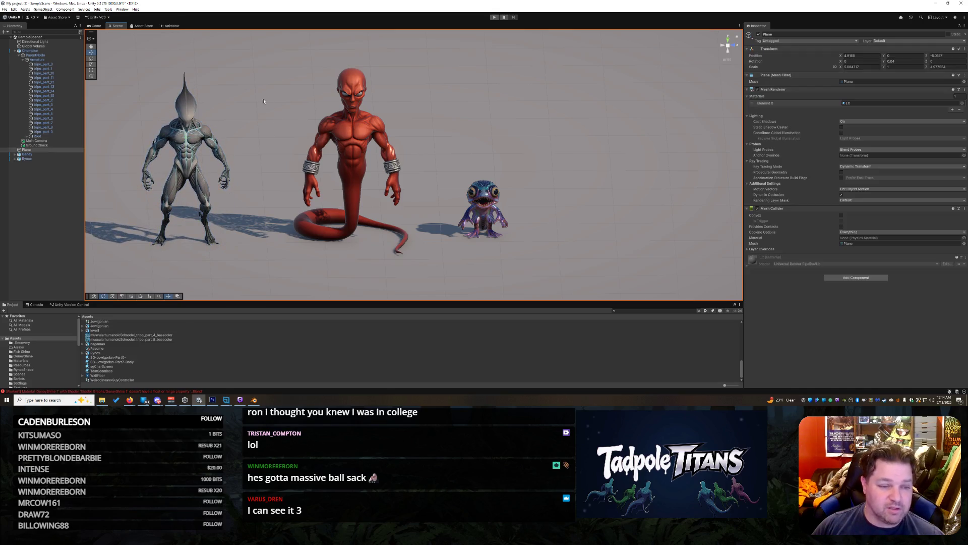
pyautogui.click(194, 145)
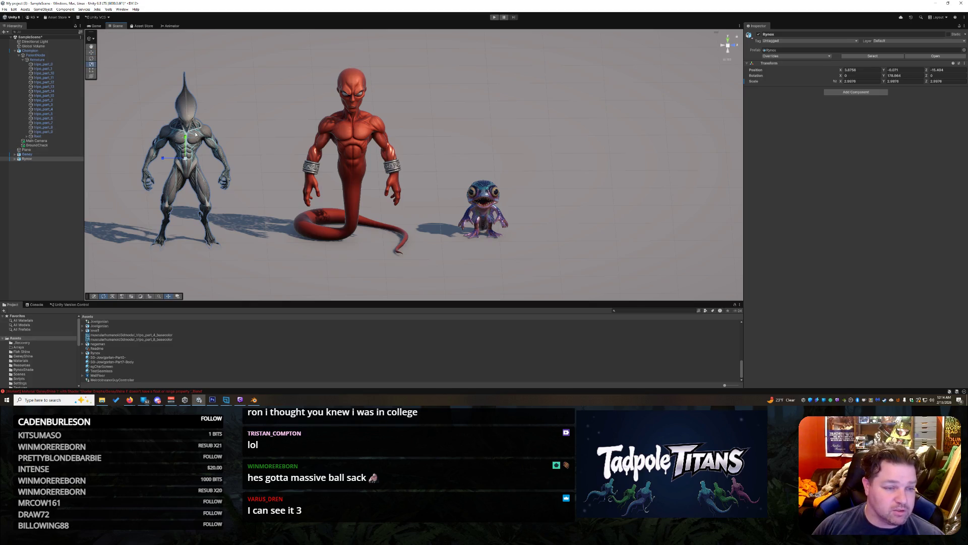
pyautogui.moveTo(186, 160); pyautogui.dragTo(204, 152)
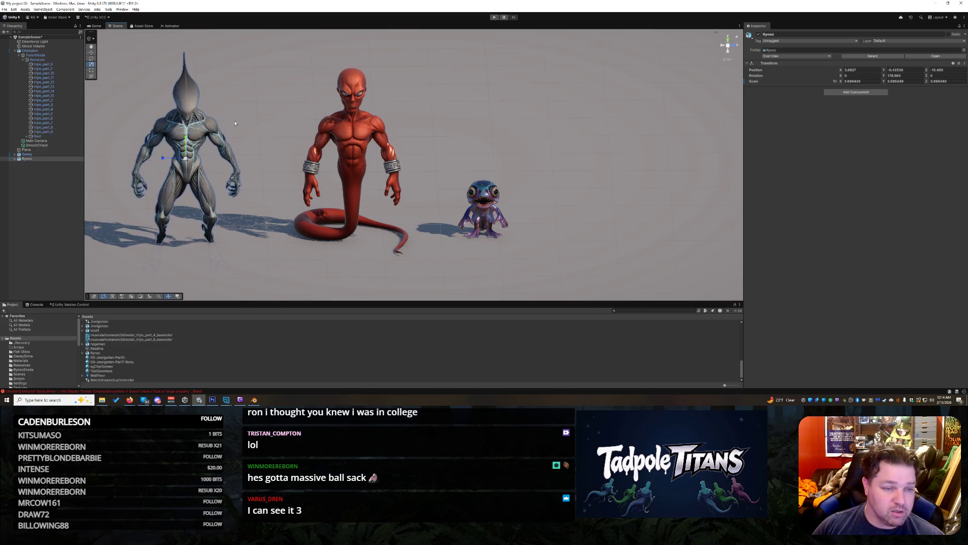
# Step: Raise Rynox with the Move tool so its feet rest on the ground
pyautogui.click(126, 86)
pyautogui.click(91, 52)
pyautogui.click(189, 142)
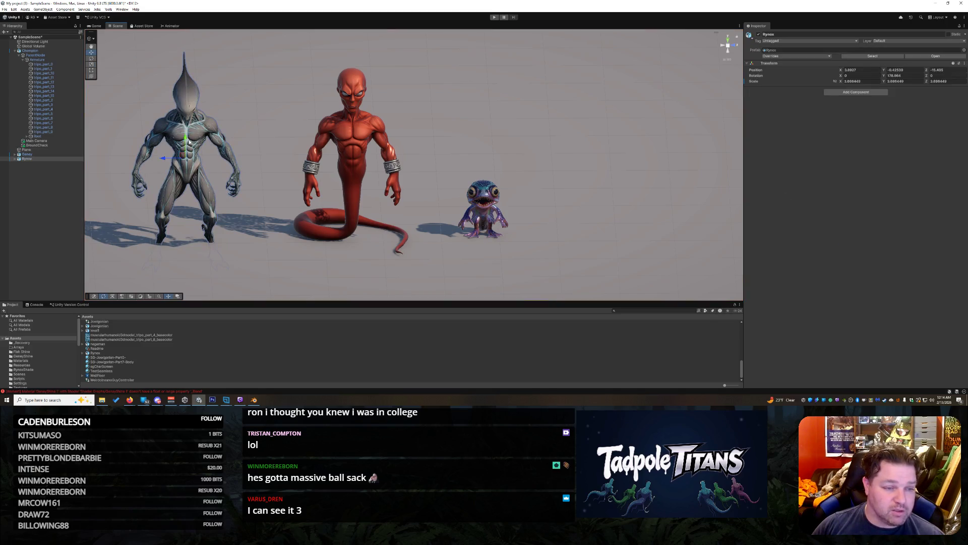
pyautogui.moveTo(186, 143); pyautogui.dragTo(199, 117)
pyautogui.click(605, 117)
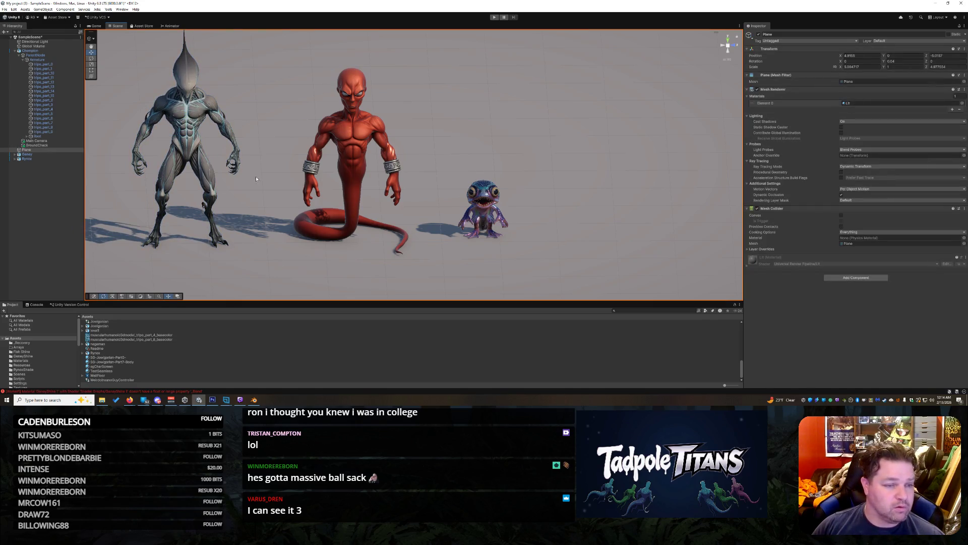
pyautogui.rightClick(278, 245)
pyautogui.click(268, 217)
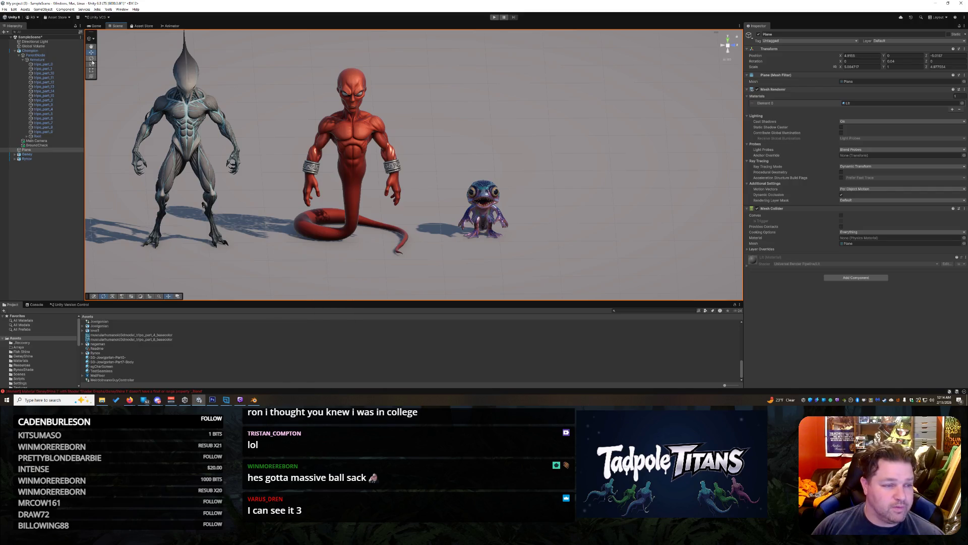
pyautogui.scroll(-3, 305, 224)
pyautogui.moveTo(305, 222)
pyautogui.mouseDown()
pyautogui.moveTo(337, 237)
pyautogui.moveTo(323, 242)
pyautogui.mouseUp()
pyautogui.scroll(3, 303, 249)
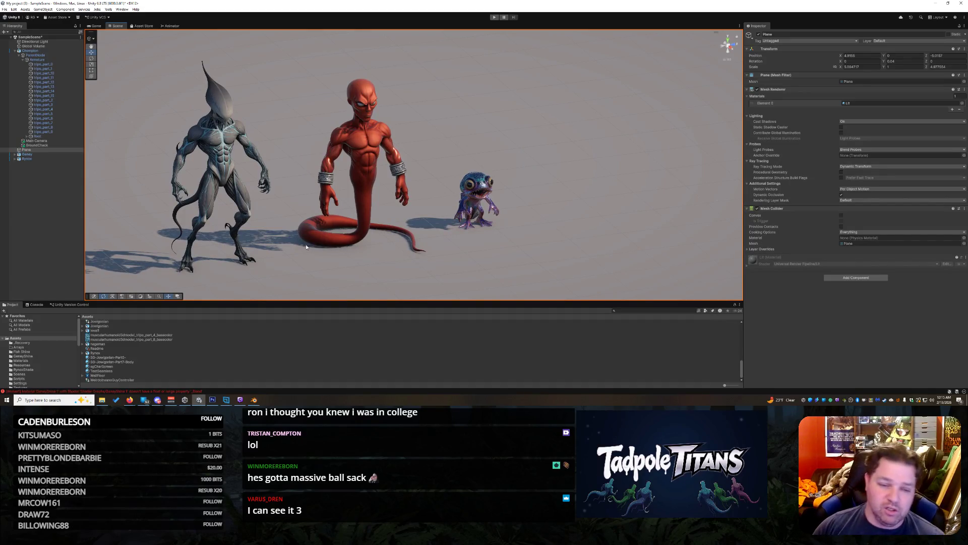
pyautogui.moveTo(263, 264); pyautogui.dragTo(270, 259)
pyautogui.moveTo(267, 258)
pyautogui.mouseDown()
pyautogui.moveTo(217, 255)
pyautogui.moveTo(270, 256)
pyautogui.moveTo(258, 255)
pyautogui.mouseUp()
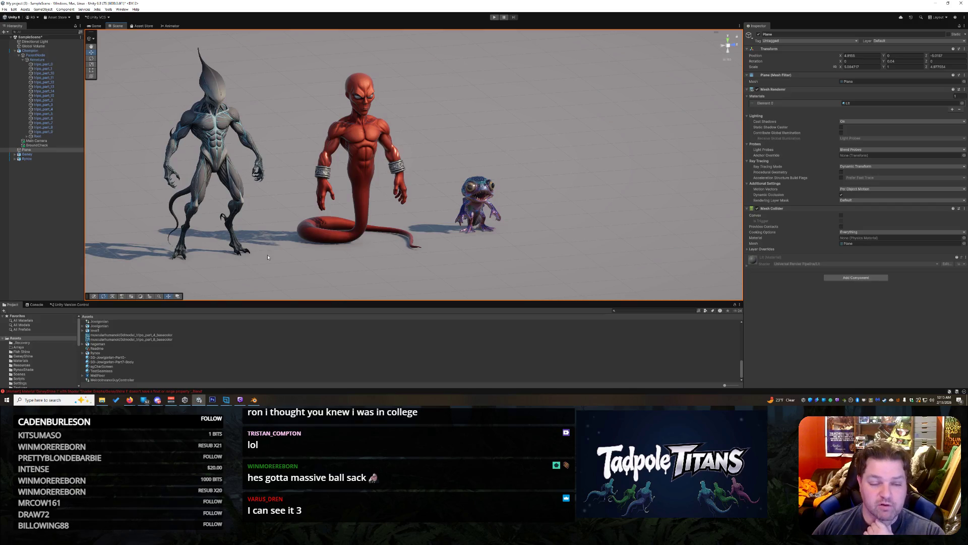
pyautogui.moveTo(269, 237); pyautogui.dragTo(273, 242)
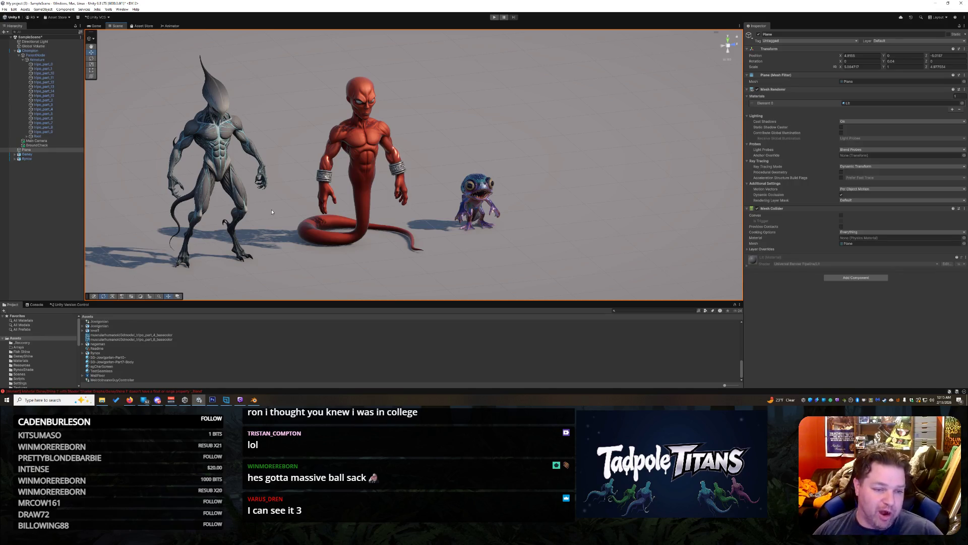
pyautogui.moveTo(277, 214)
pyautogui.mouseDown()
pyautogui.moveTo(326, 208)
pyautogui.moveTo(267, 235)
pyautogui.mouseUp()
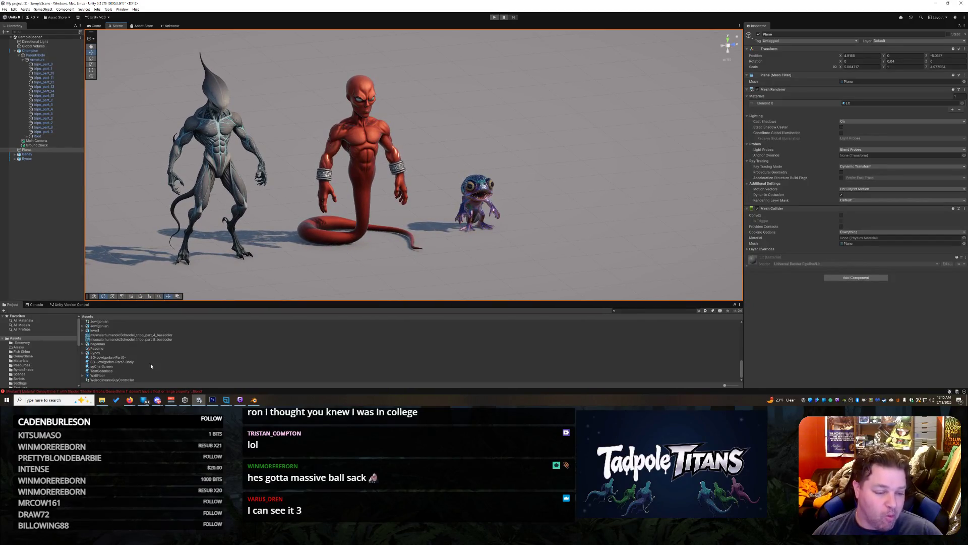
# Step: In the RynoxShade folder, rename the GeneyShine 1 shader graph to RynoxShader
pyautogui.click(107, 375)
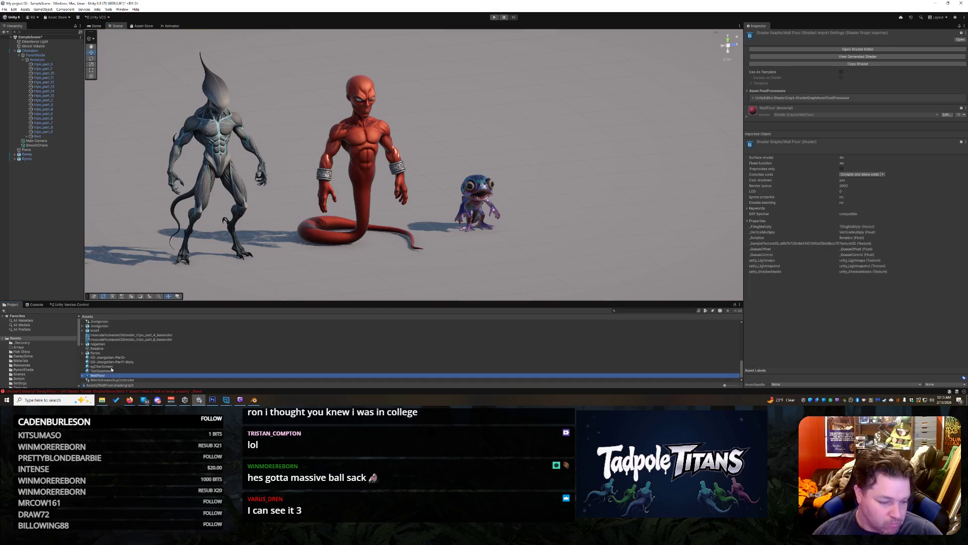
pyautogui.click(29, 347)
pyautogui.click(28, 352)
pyautogui.click(30, 356)
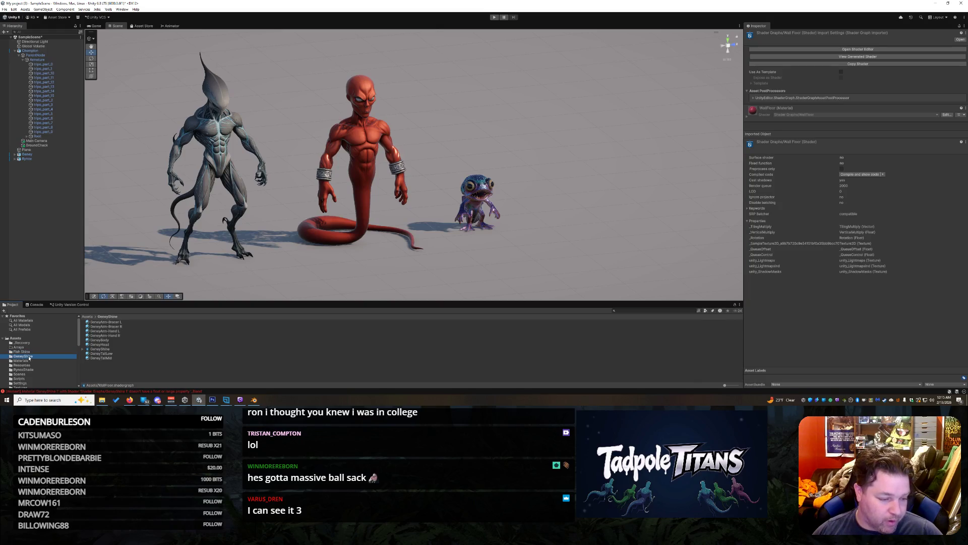
pyautogui.click(32, 370)
pyautogui.rightClick(109, 321)
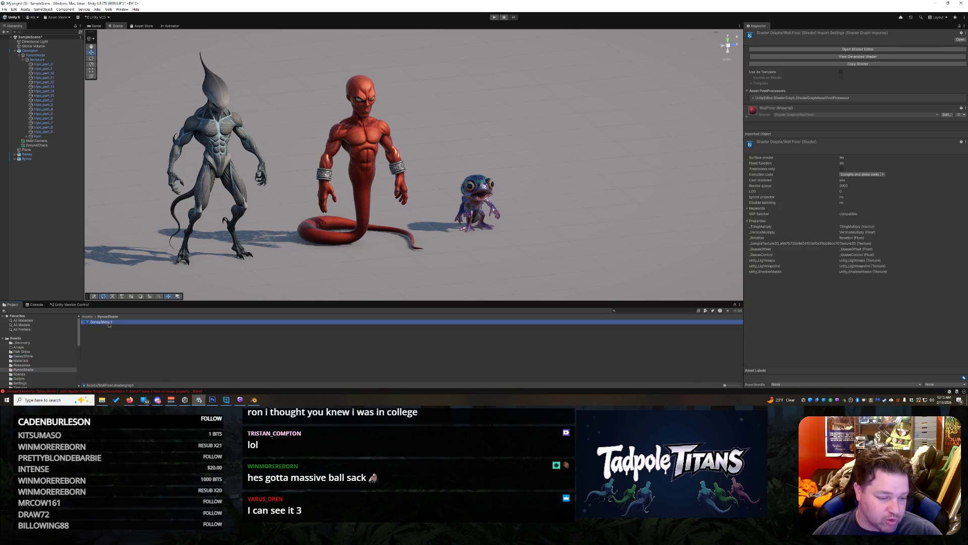
pyautogui.click(119, 330)
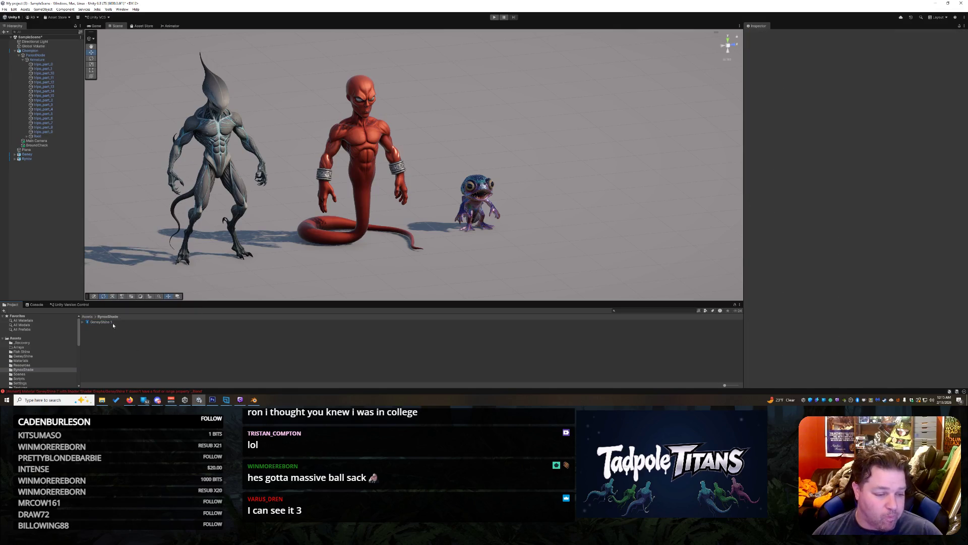
pyautogui.rightClick(114, 323)
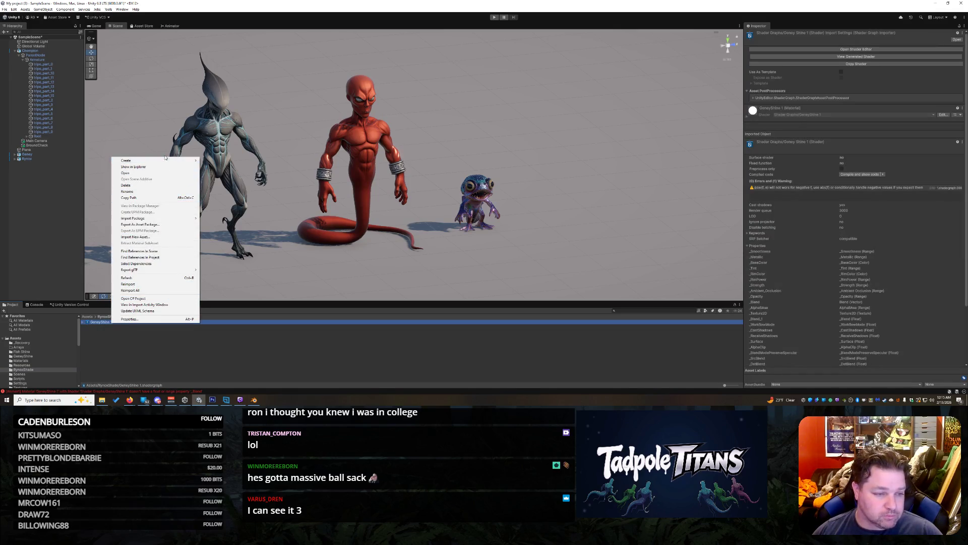
pyautogui.click(121, 333)
pyautogui.rightClick(97, 321)
pyautogui.moveTo(151, 160)
pyautogui.click(201, 166)
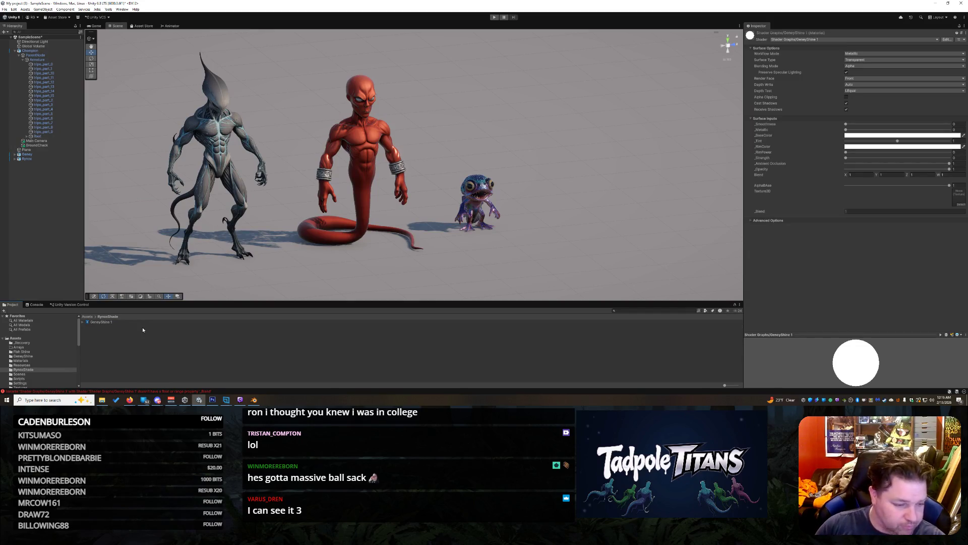
pyautogui.press('Escape')
pyautogui.click(117, 322)
pyautogui.click(106, 324)
pyautogui.write('RynosShader')
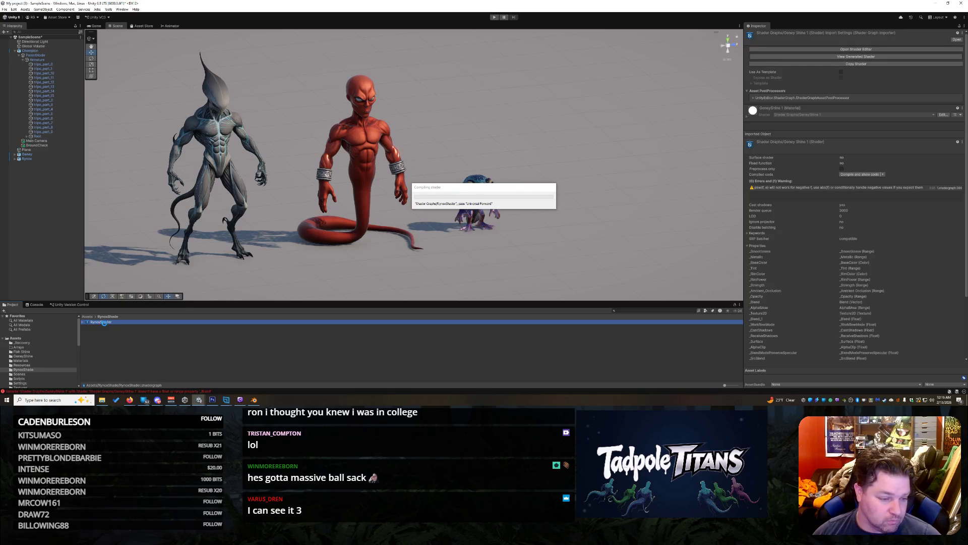
# Step: Create a 'Rynox Shader - Body' material from RynoxShader and apply it to the alien's torso
pyautogui.rightClick(103, 322)
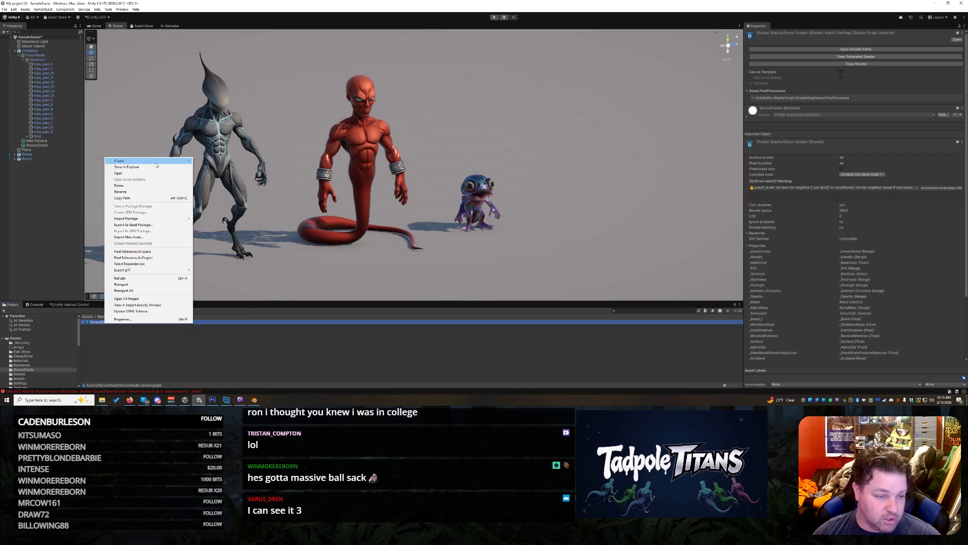
pyautogui.moveTo(156, 163)
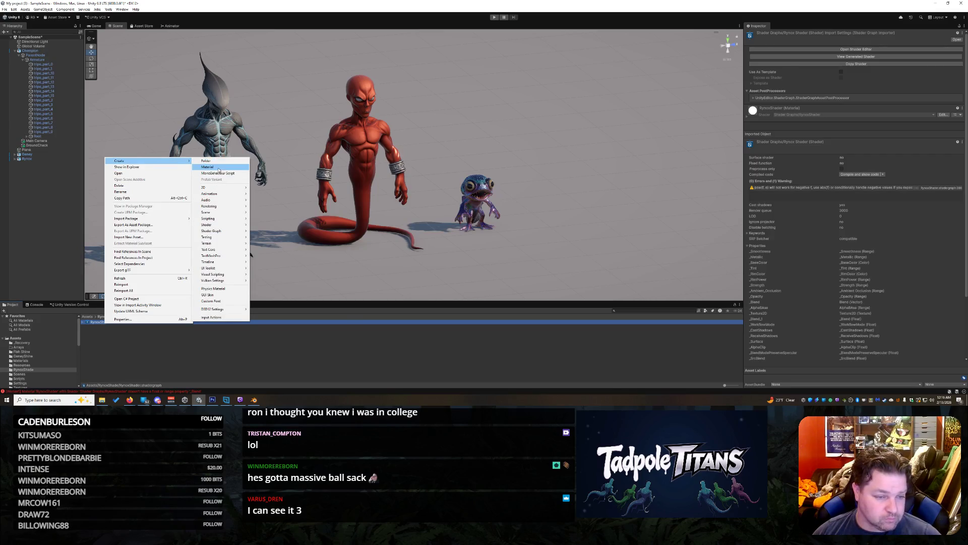
pyautogui.click(209, 166)
pyautogui.write('Ry')
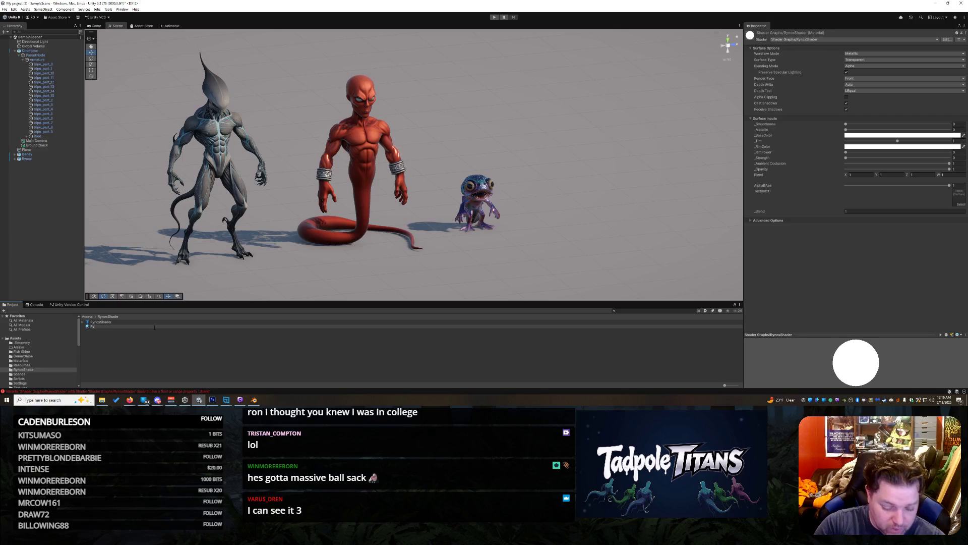
pyautogui.write('r - Body')
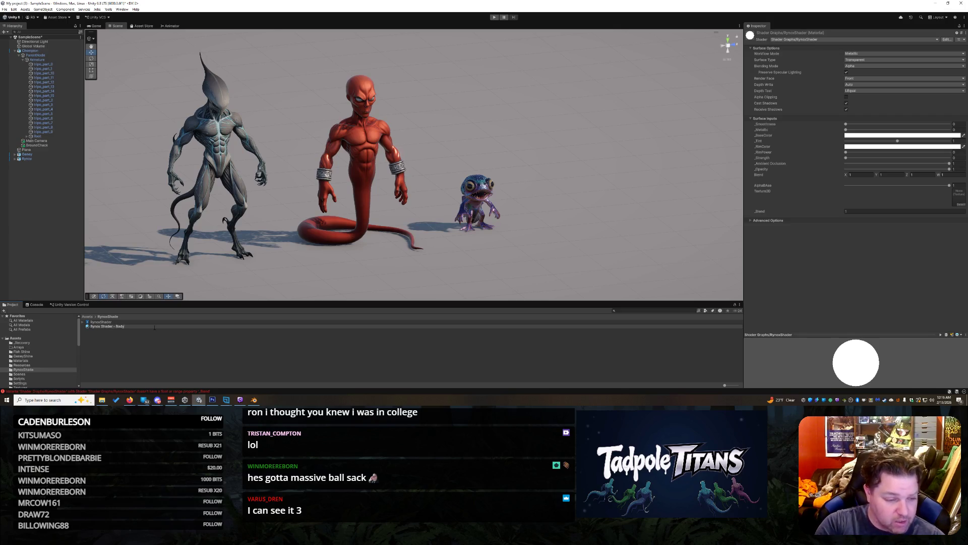
pyautogui.press('Return')
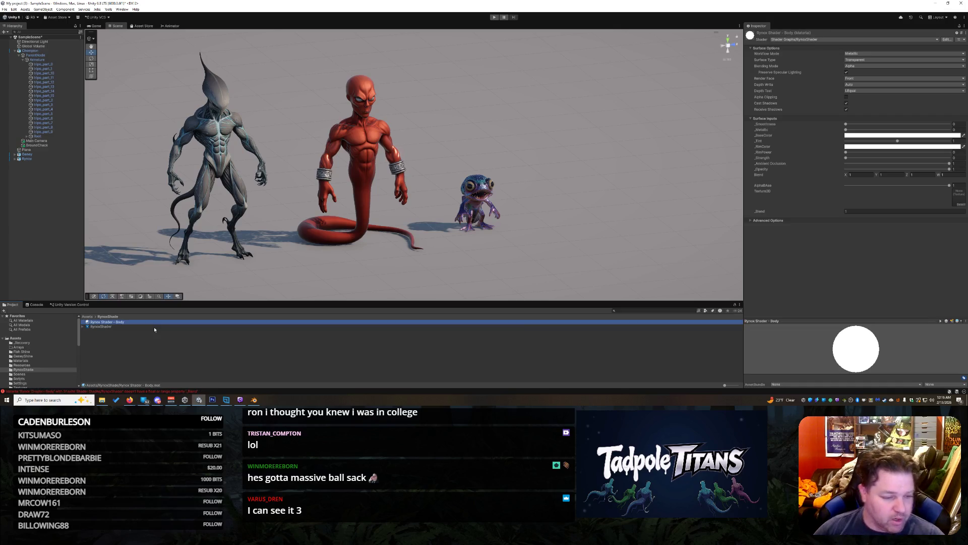
pyautogui.moveTo(111, 324)
pyautogui.mouseDown()
pyautogui.moveTo(242, 237)
pyautogui.moveTo(221, 140)
pyautogui.mouseUp()
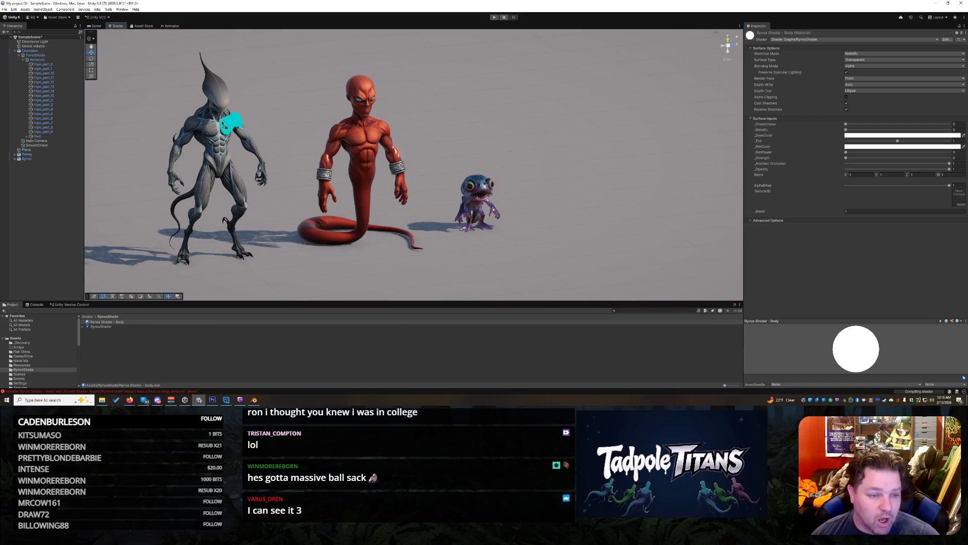
pyautogui.scroll(2, 215, 160)
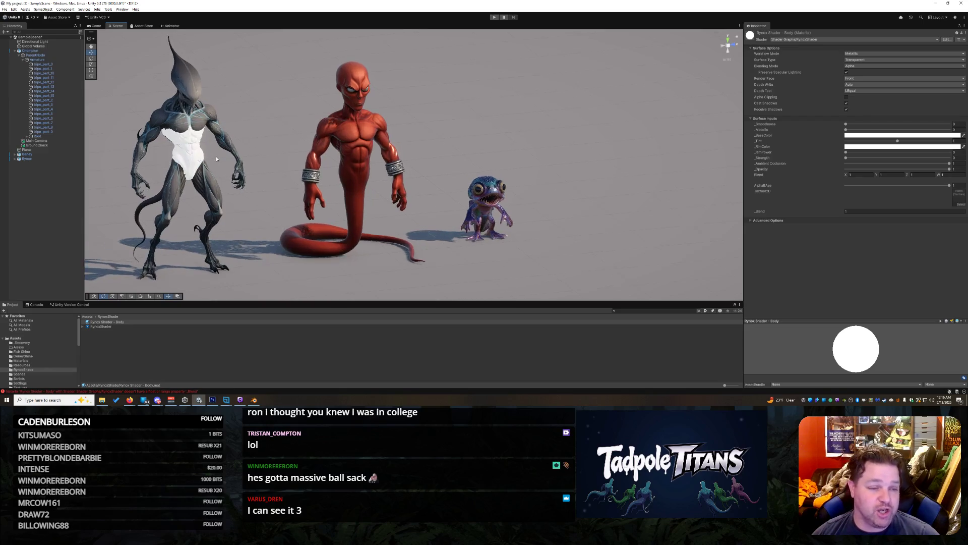
pyautogui.moveTo(222, 146)
pyautogui.mouseDown()
pyautogui.moveTo(236, 144)
pyautogui.moveTo(222, 134)
pyautogui.moveTo(214, 141)
pyautogui.moveTo(481, 186)
pyautogui.mouseUp()
pyautogui.click(368, 158)
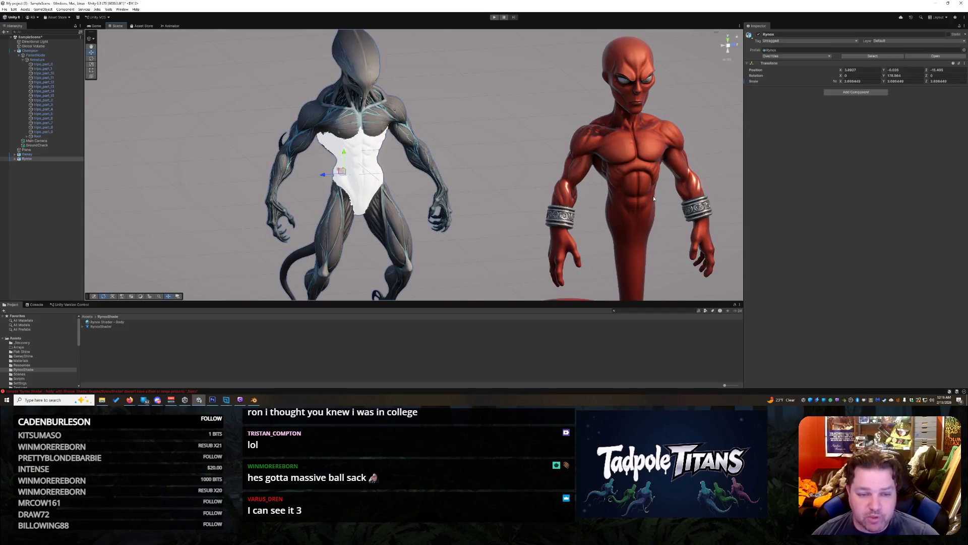
# Step: Select the torso mesh and assign a Rynox body-part texture to its Body material
pyautogui.click(404, 180)
pyautogui.click(746, 241)
pyautogui.scroll(-2, 907, 303)
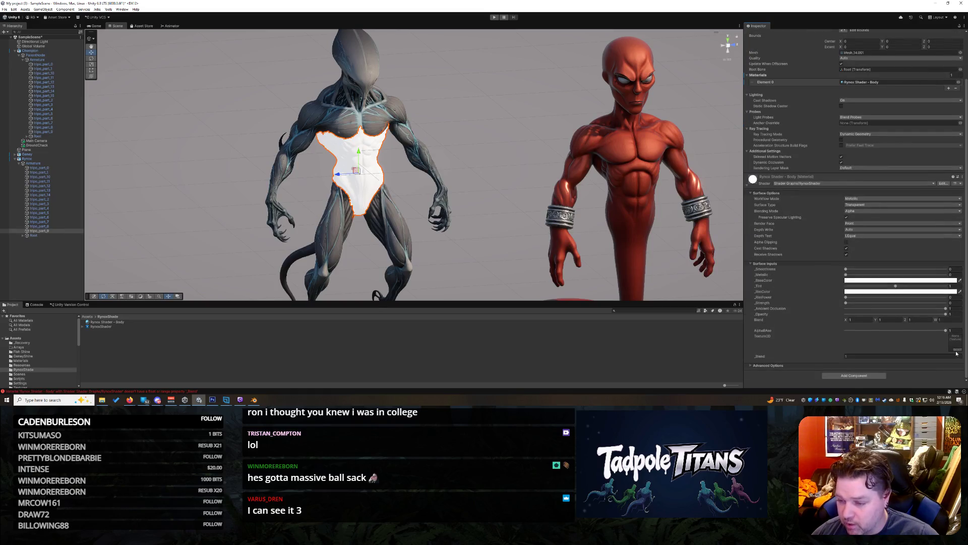
pyautogui.click(956, 350)
pyautogui.scroll(-10, 845, 299)
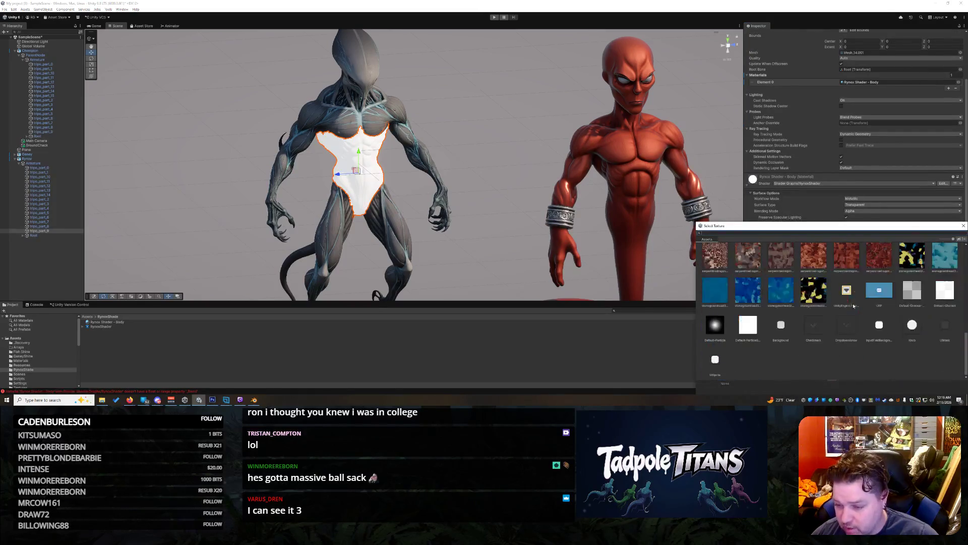
pyautogui.scroll(1, 855, 310)
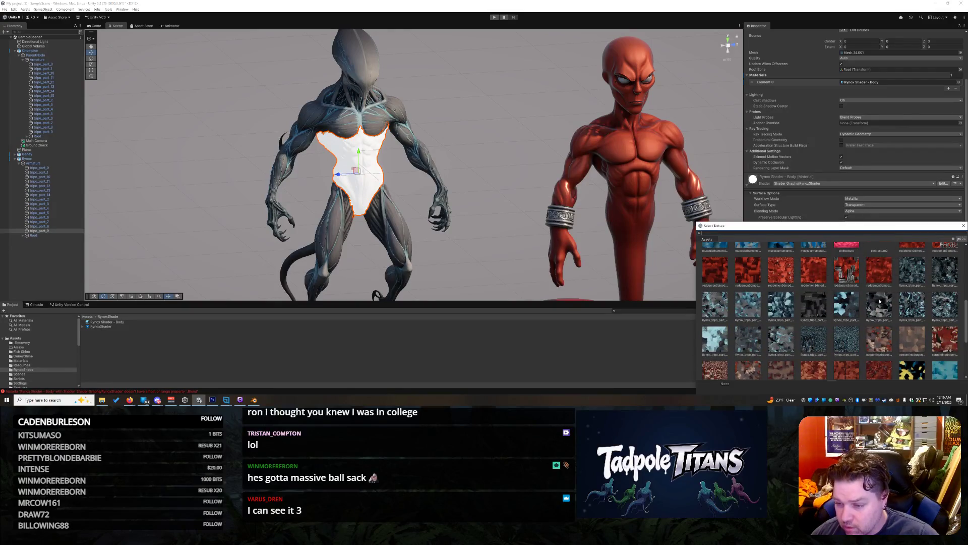
pyautogui.click(913, 272)
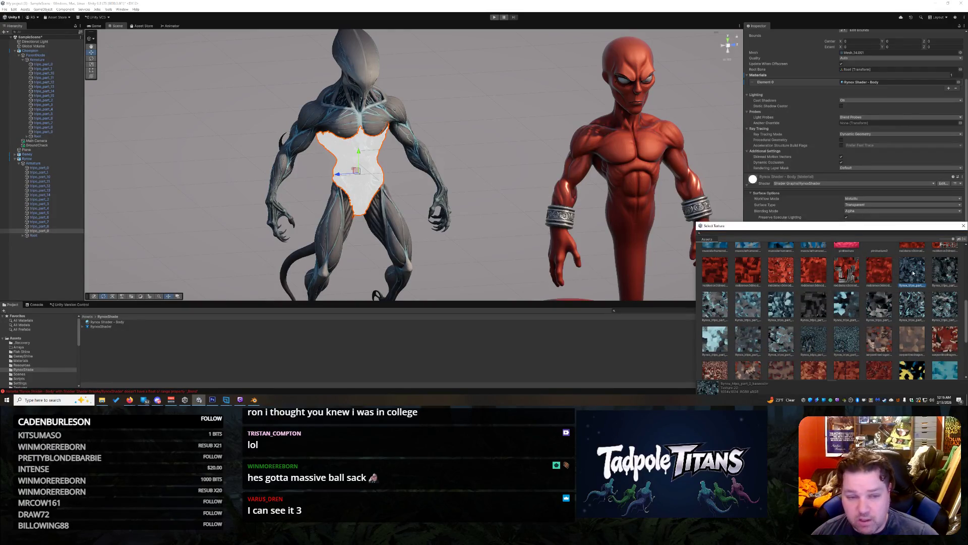
pyautogui.doubleClick(913, 272)
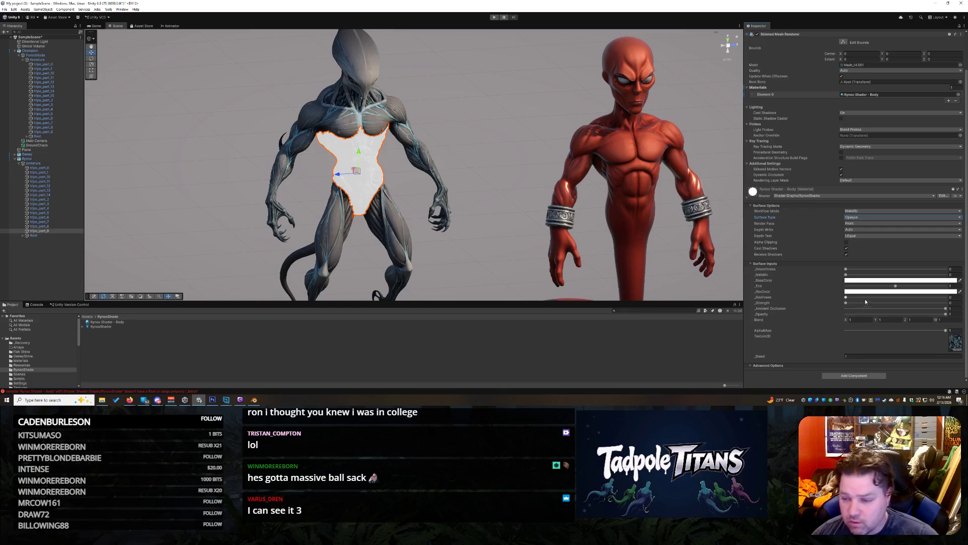
# Step: Set the torso material's rim colour to black
pyautogui.click(851, 293)
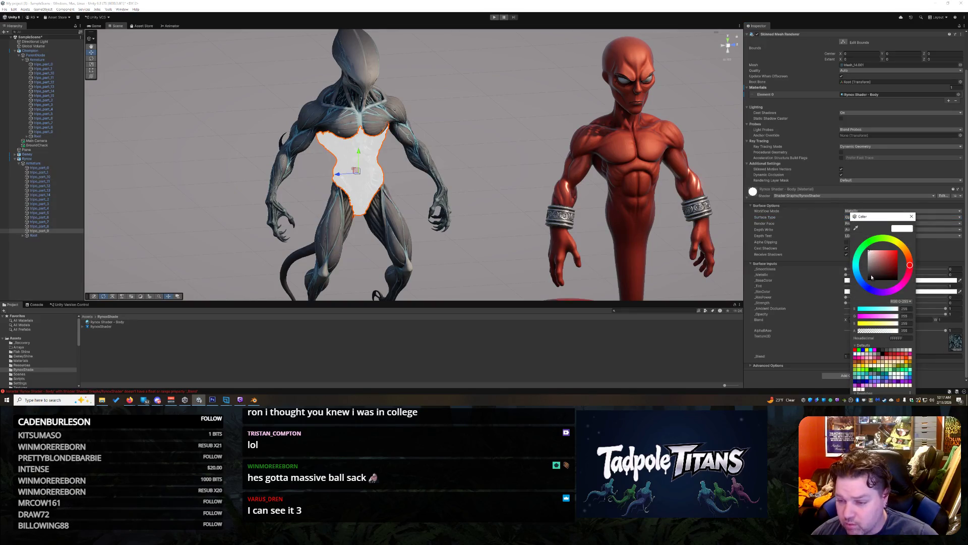
pyautogui.moveTo(871, 277); pyautogui.dragTo(854, 291)
pyautogui.click(830, 329)
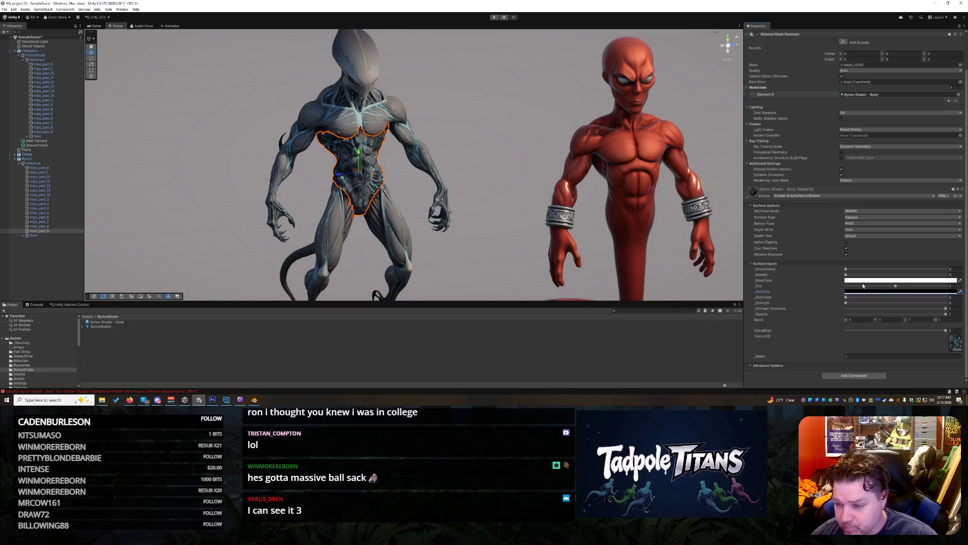
# Step: Try several Rynox_tripo textures and keep the teal muscle-detail one on the torso
pyautogui.click(958, 352)
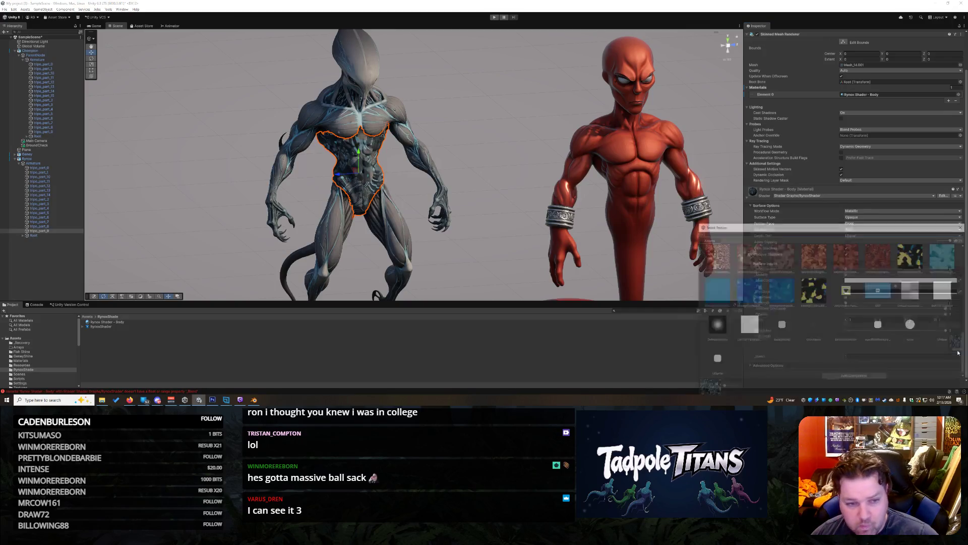
pyautogui.scroll(3, 875, 305)
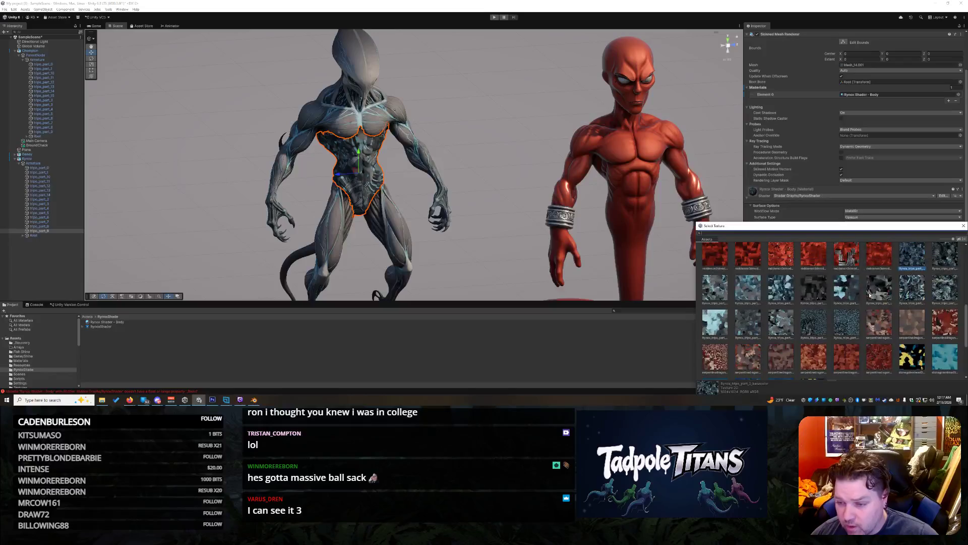
pyautogui.click(939, 262)
pyautogui.click(752, 299)
pyautogui.click(813, 294)
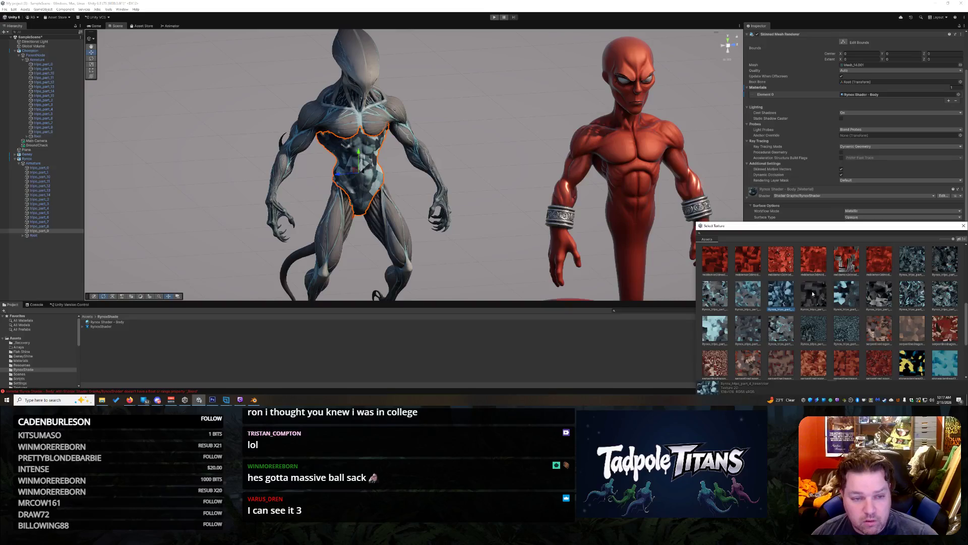
pyautogui.click(840, 291)
pyautogui.click(884, 301)
pyautogui.click(907, 299)
pyautogui.click(941, 295)
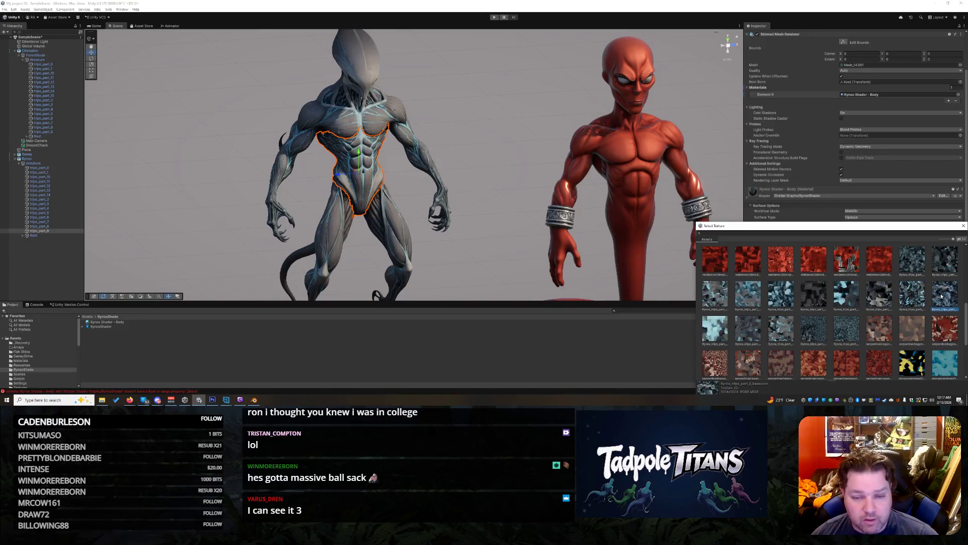
pyautogui.doubleClick(940, 296)
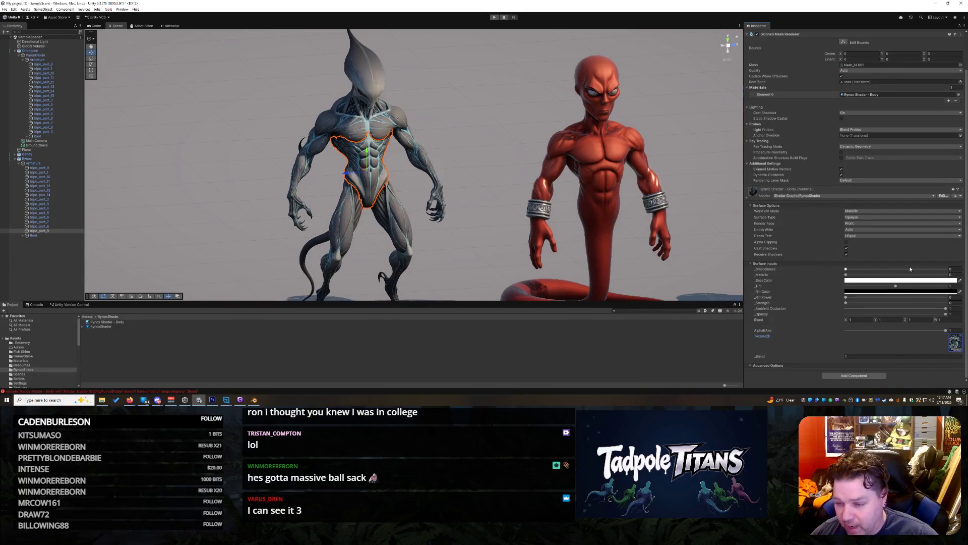
# Step: Set tint 1.254, rim power and strength 1, black base colour, metallic 0.58, smoothness 1
pyautogui.moveTo(897, 289)
pyautogui.mouseDown()
pyautogui.moveTo(944, 286)
pyautogui.moveTo(908, 286)
pyautogui.mouseUp()
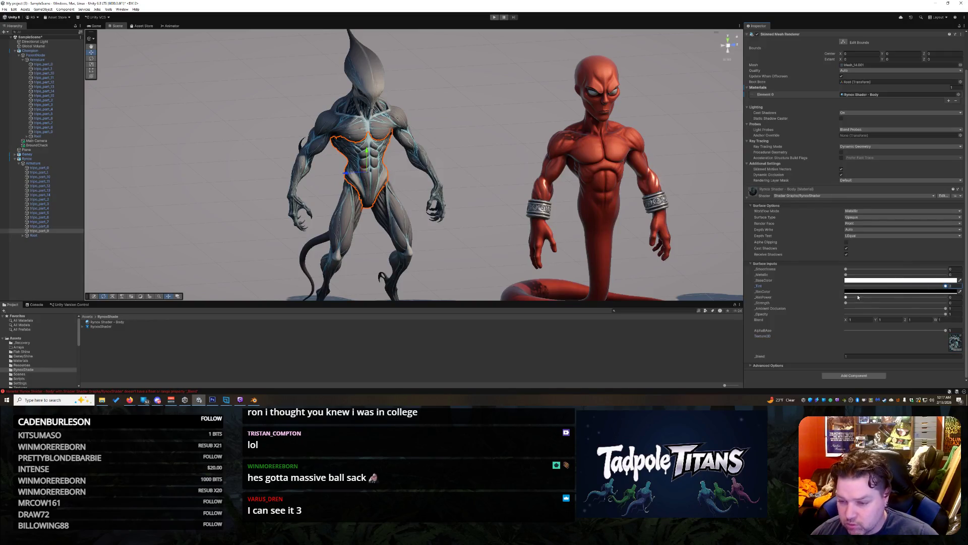
pyautogui.moveTo(847, 297); pyautogui.dragTo(957, 306)
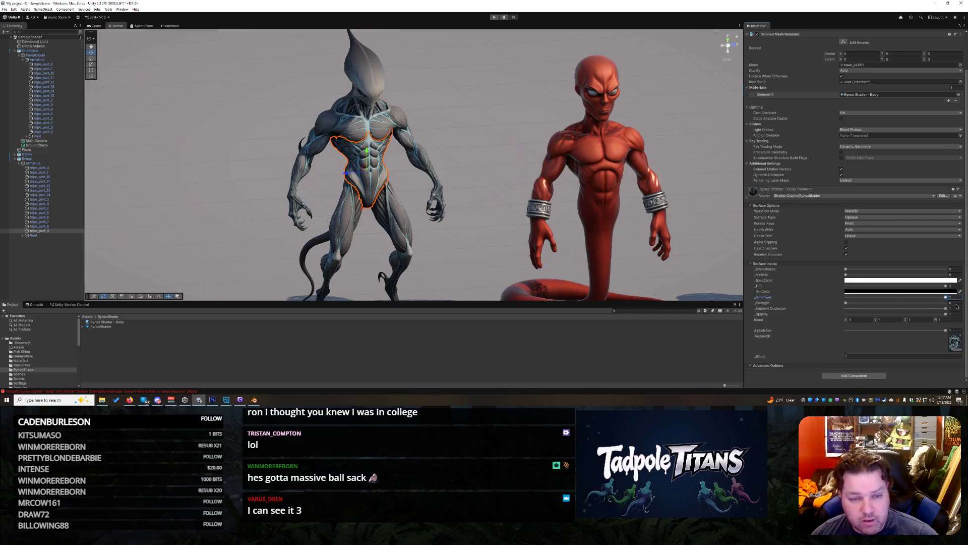
pyautogui.moveTo(848, 304); pyautogui.dragTo(958, 308)
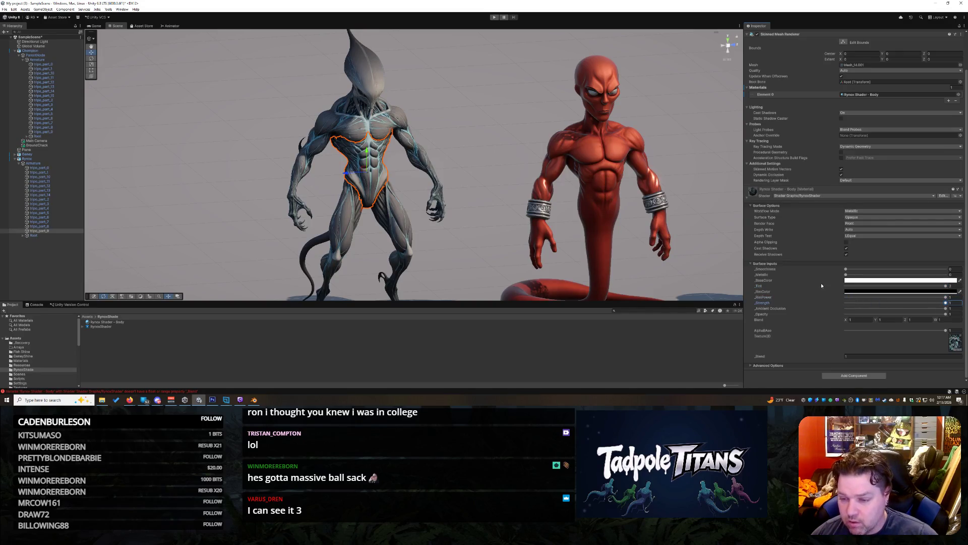
pyautogui.click(852, 281)
pyautogui.moveTo(884, 264)
pyautogui.mouseDown()
pyautogui.moveTo(850, 295)
pyautogui.moveTo(877, 275)
pyautogui.moveTo(947, 275)
pyautogui.mouseUp()
pyautogui.click(900, 274)
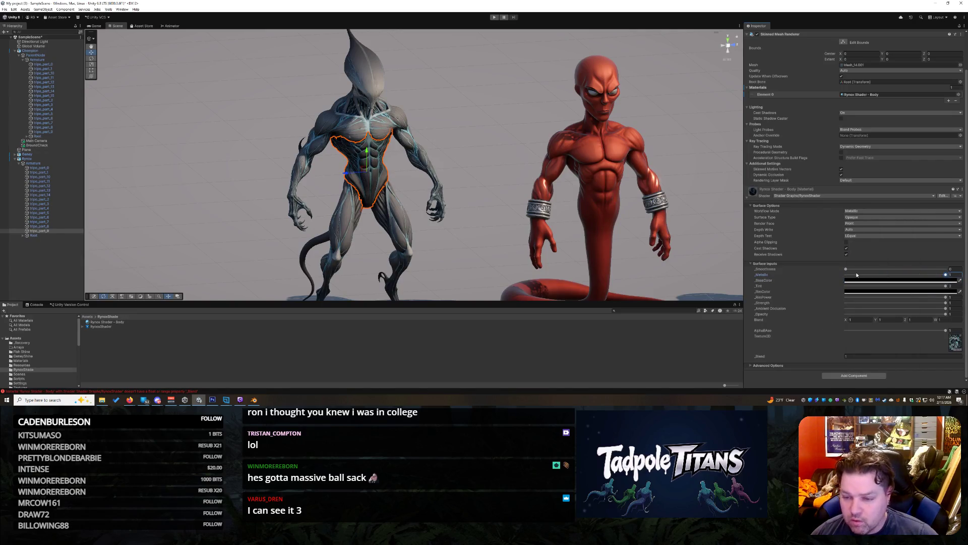
pyautogui.moveTo(846, 269); pyautogui.dragTo(948, 270)
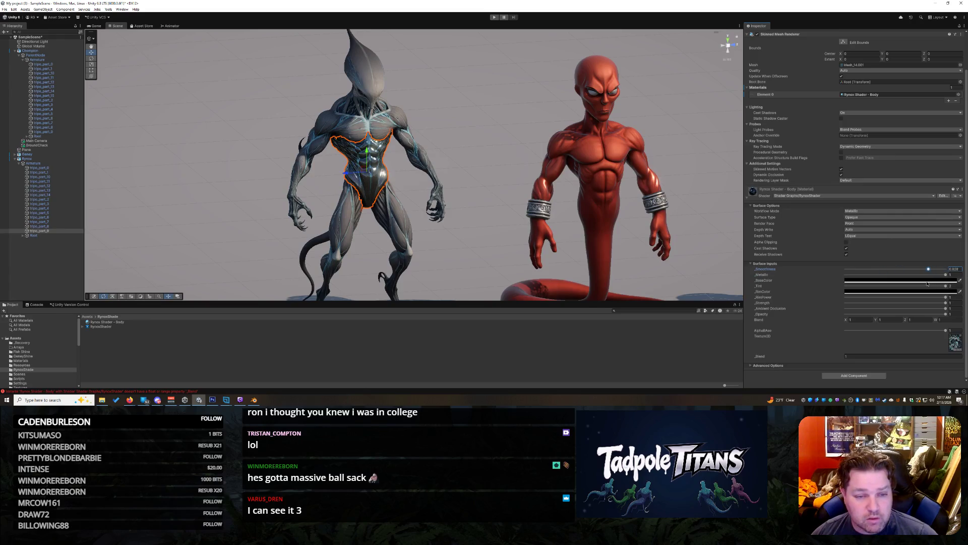
pyautogui.click(529, 220)
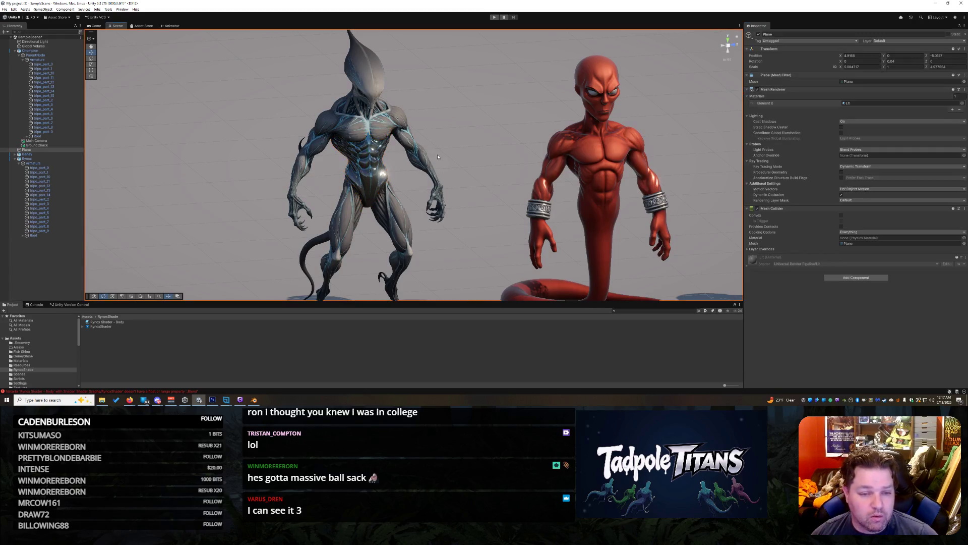
# Step: Lower the torso material's smoothness from 1 down to about 0.5 for a matte grey look
pyautogui.scroll(5, 494, 192)
pyautogui.scroll(-10, 464, 162)
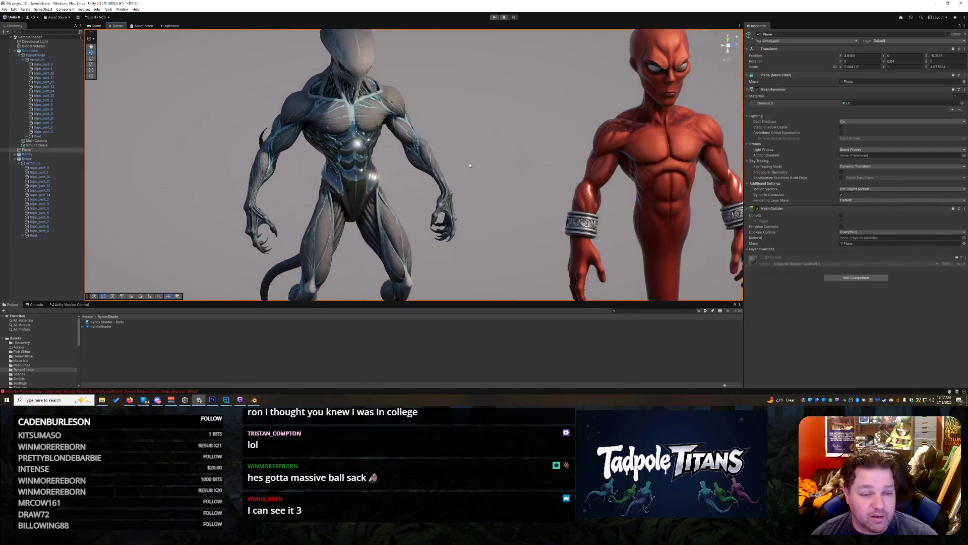
pyautogui.scroll(3, 478, 161)
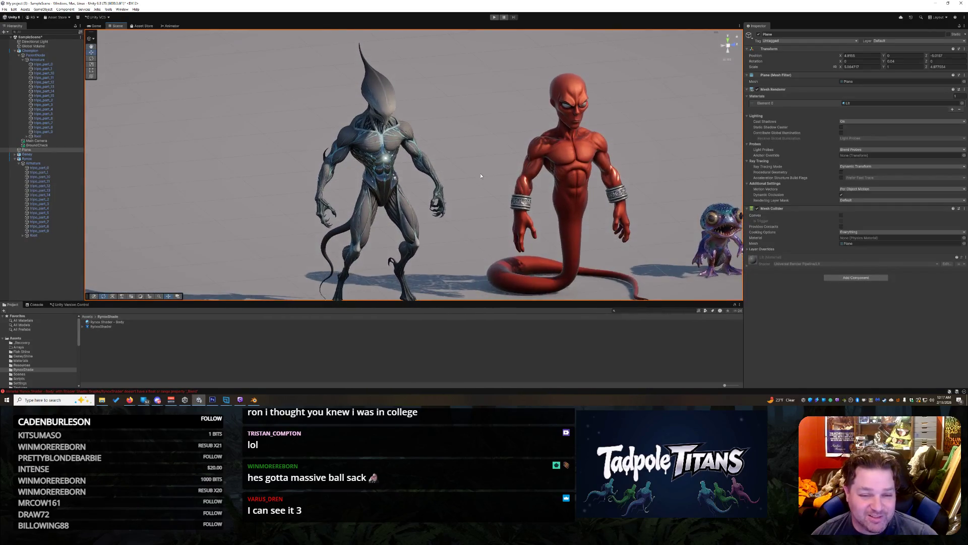
pyautogui.scroll(5, 479, 169)
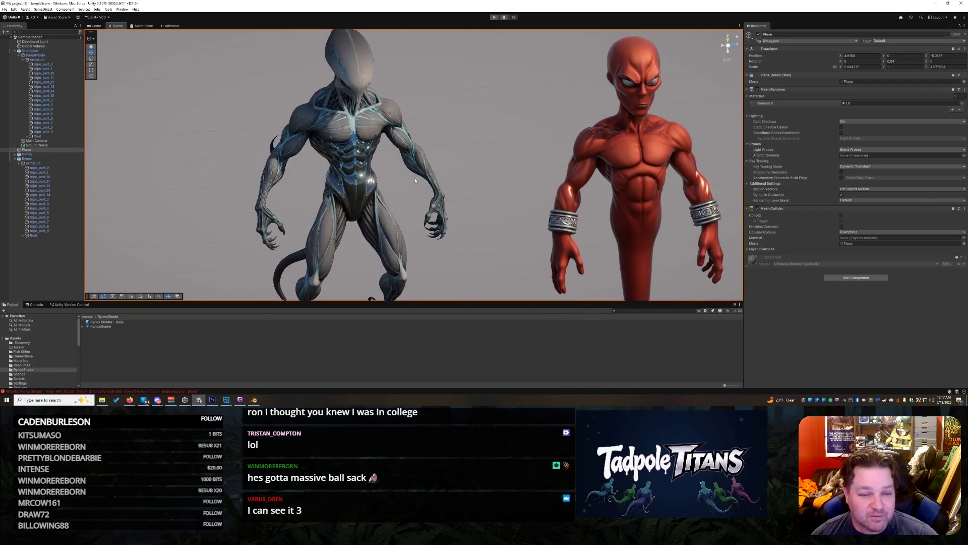
pyautogui.click(339, 184)
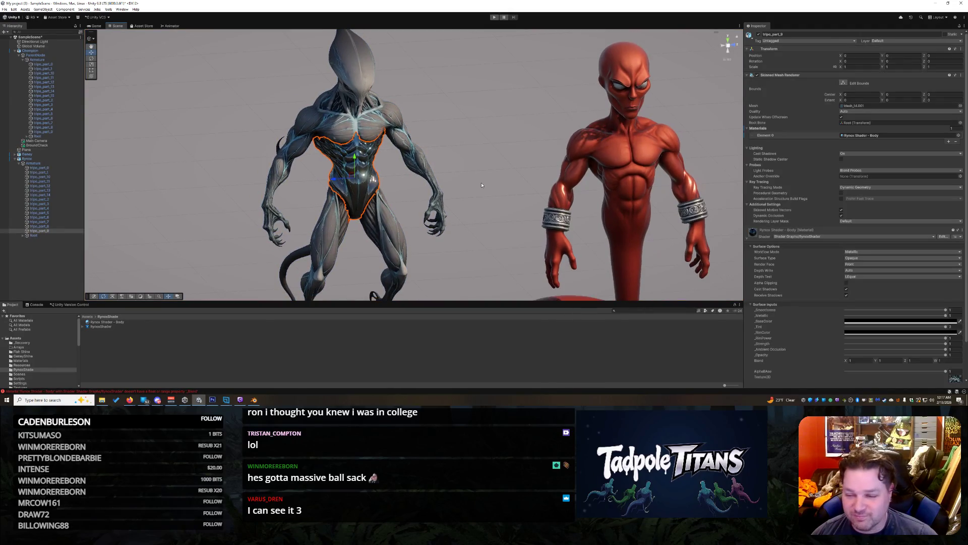
pyautogui.moveTo(945, 311); pyautogui.dragTo(903, 315)
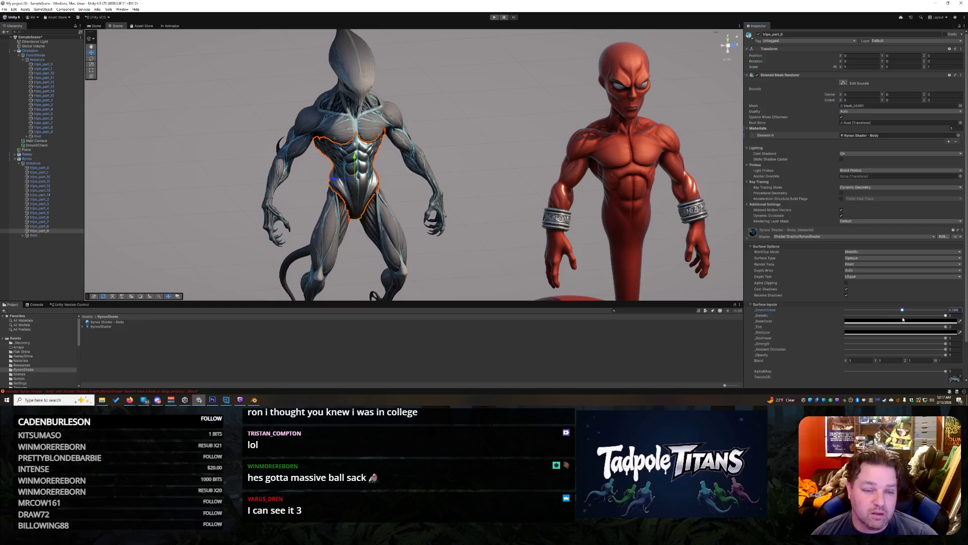
pyautogui.click(505, 160)
pyautogui.click(373, 166)
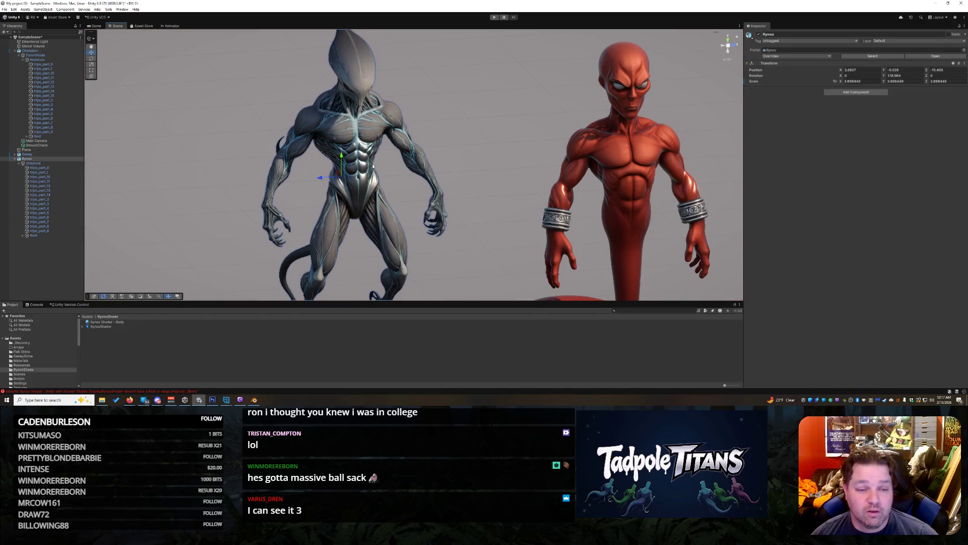
pyautogui.click(391, 175)
pyautogui.moveTo(906, 309); pyautogui.dragTo(948, 310)
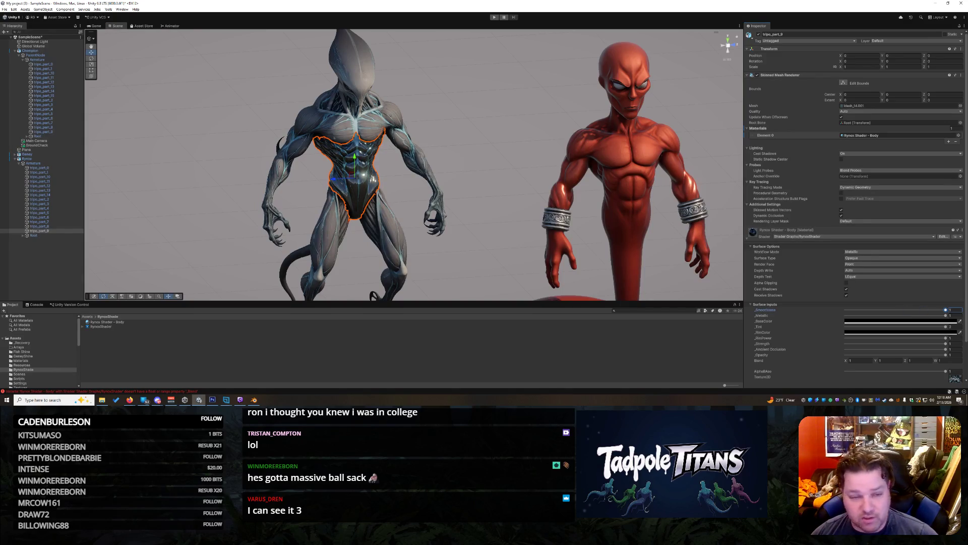
pyautogui.moveTo(916, 310)
pyautogui.mouseDown()
pyautogui.moveTo(846, 321)
pyautogui.moveTo(889, 321)
pyautogui.mouseUp()
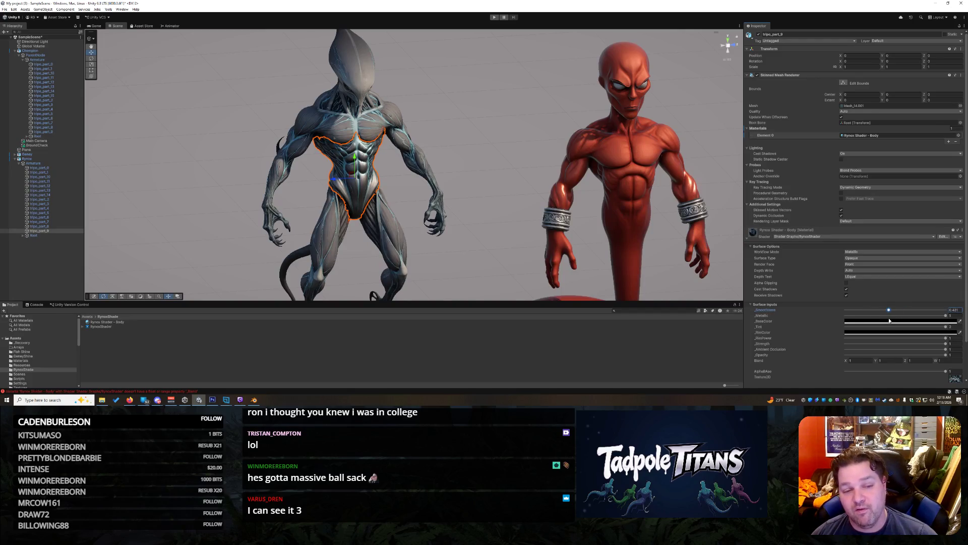
pyautogui.moveTo(889, 310)
pyautogui.mouseDown()
pyautogui.moveTo(901, 314)
pyautogui.moveTo(881, 312)
pyautogui.mouseUp()
# Step: Select the alien's chest piece and the Rynox Shader - Body material
pyautogui.click(473, 188)
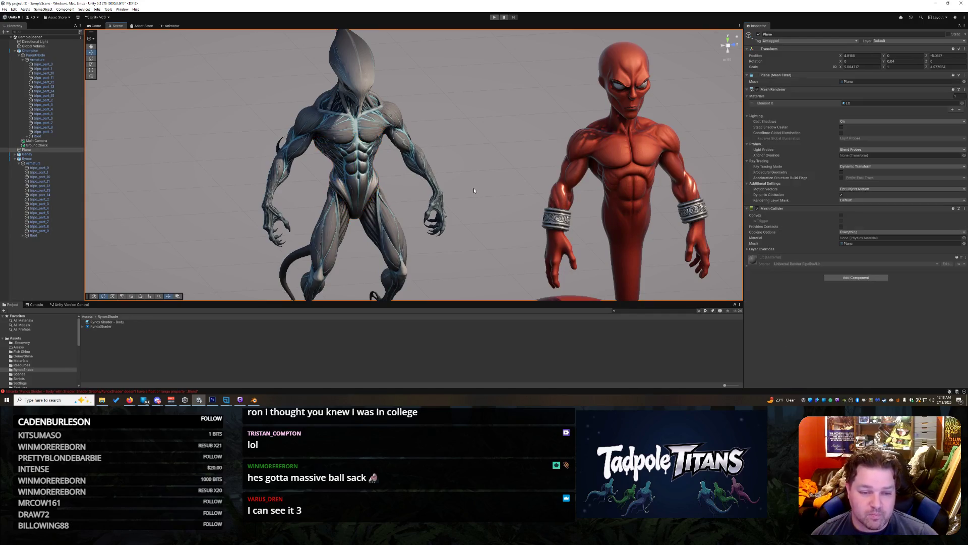
pyautogui.moveTo(474, 187)
pyautogui.mouseDown()
pyautogui.moveTo(515, 187)
pyautogui.moveTo(443, 201)
pyautogui.moveTo(466, 200)
pyautogui.mouseUp()
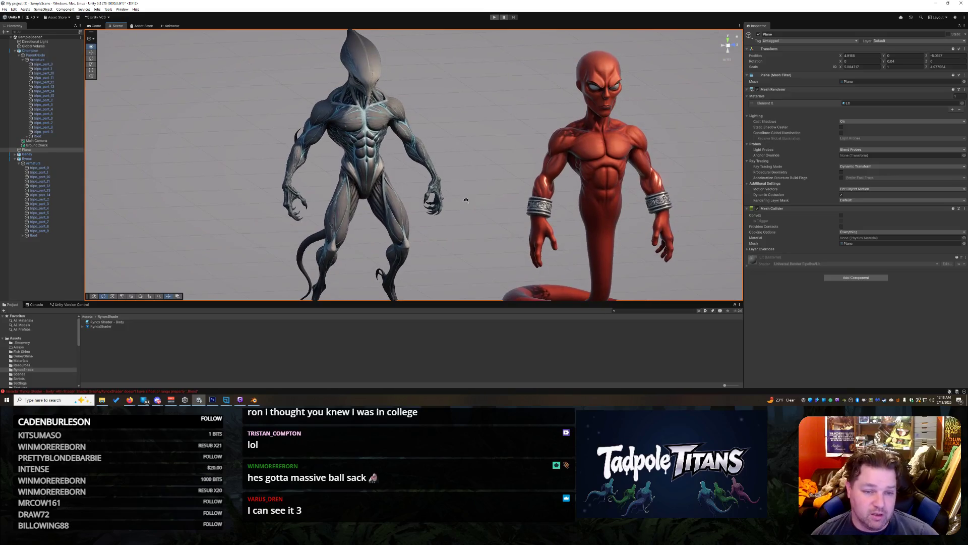
pyautogui.click(365, 147)
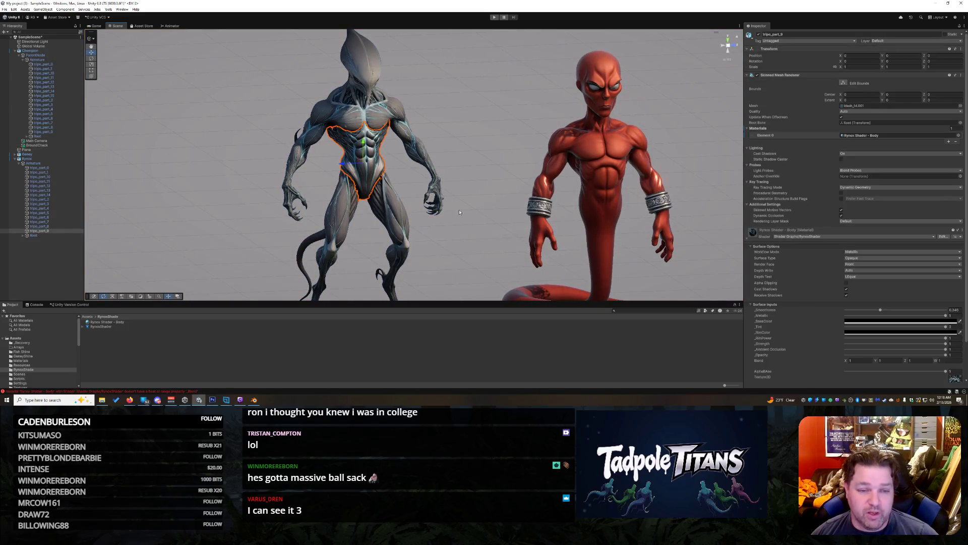
pyautogui.click(471, 224)
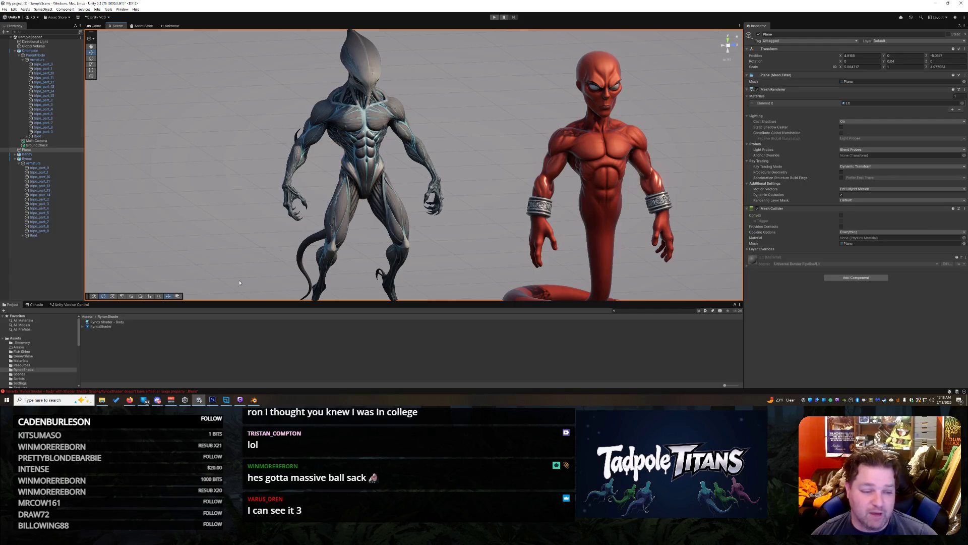
pyautogui.click(356, 122)
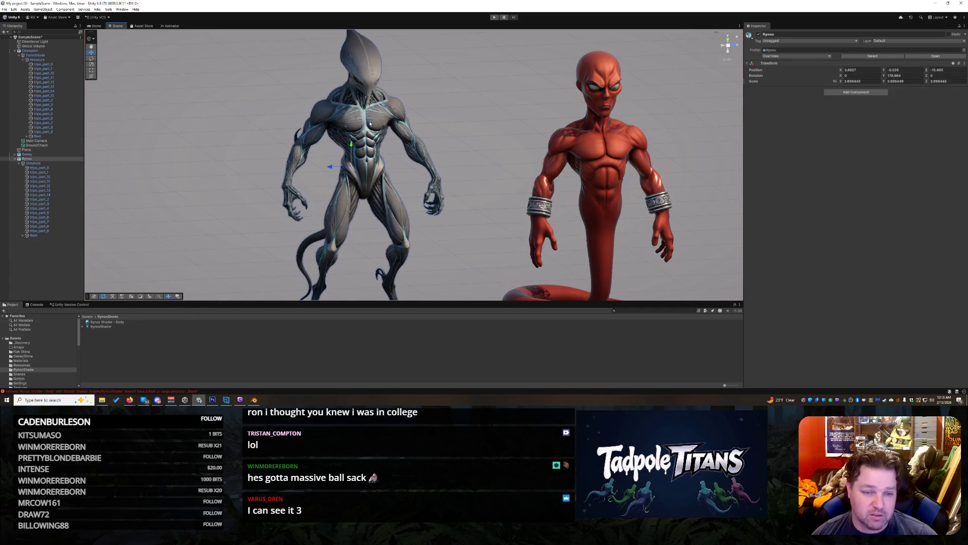
pyautogui.click(123, 321)
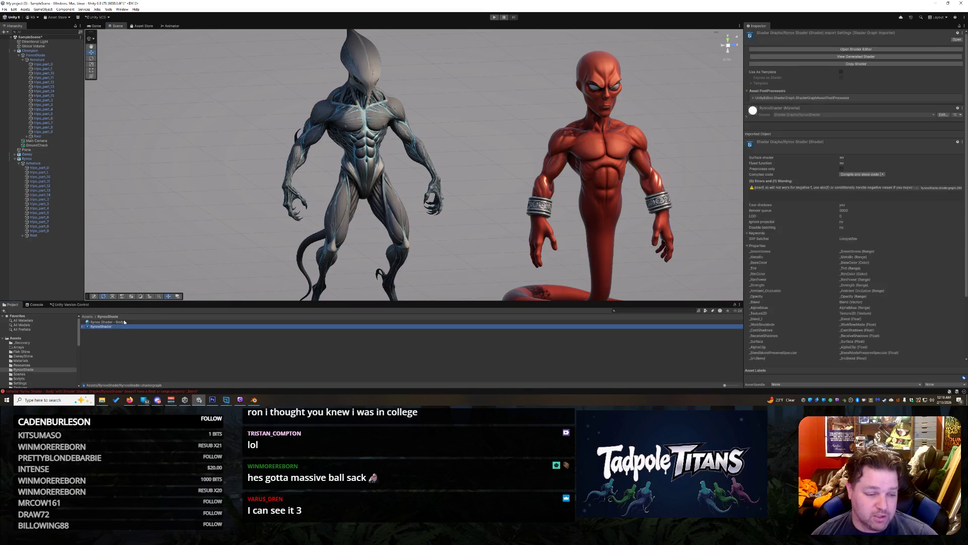
# Step: Duplicate the Body material as 'Rynox Shader - Chest R' and apply it to the alien's chest
pyautogui.rightClick(124, 321)
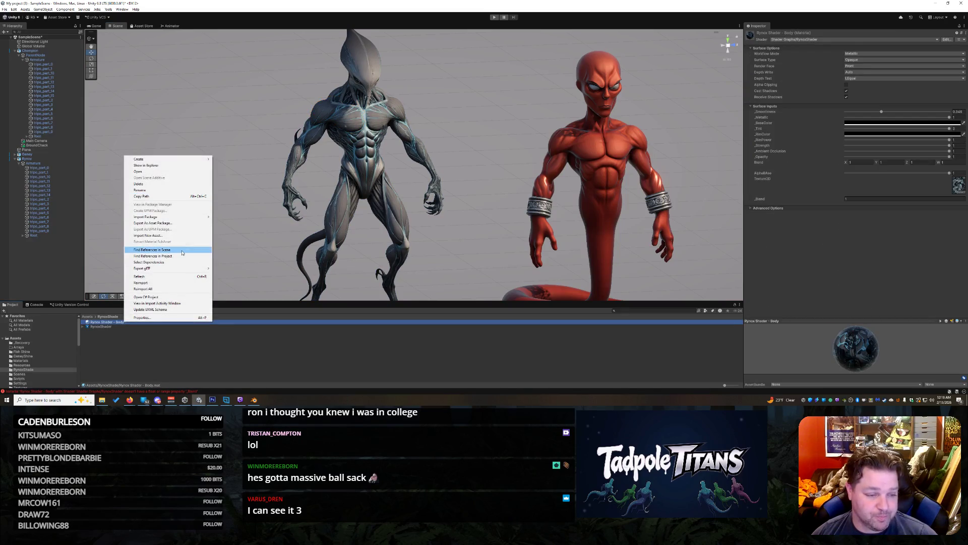
pyautogui.click(265, 344)
pyautogui.click(242, 322)
pyautogui.hotkey('ctrl', 'd')
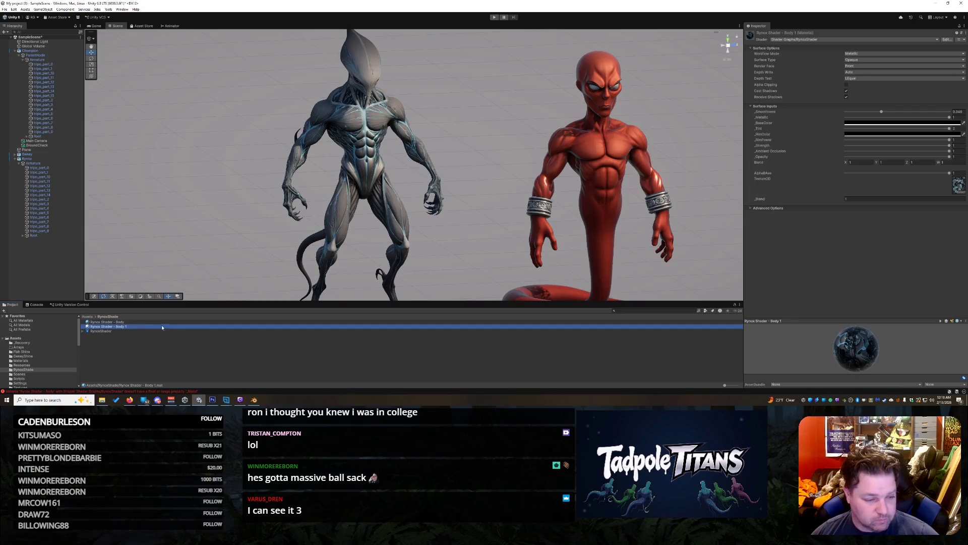
pyautogui.click(131, 326)
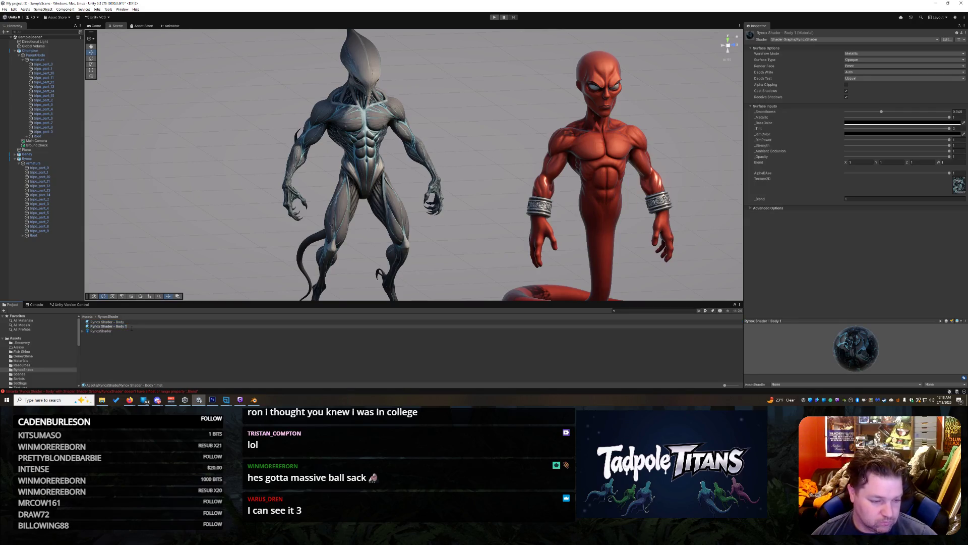
pyautogui.press('BackSpace')
pyautogui.press('BackSpace')
pyautogui.write('Chest')
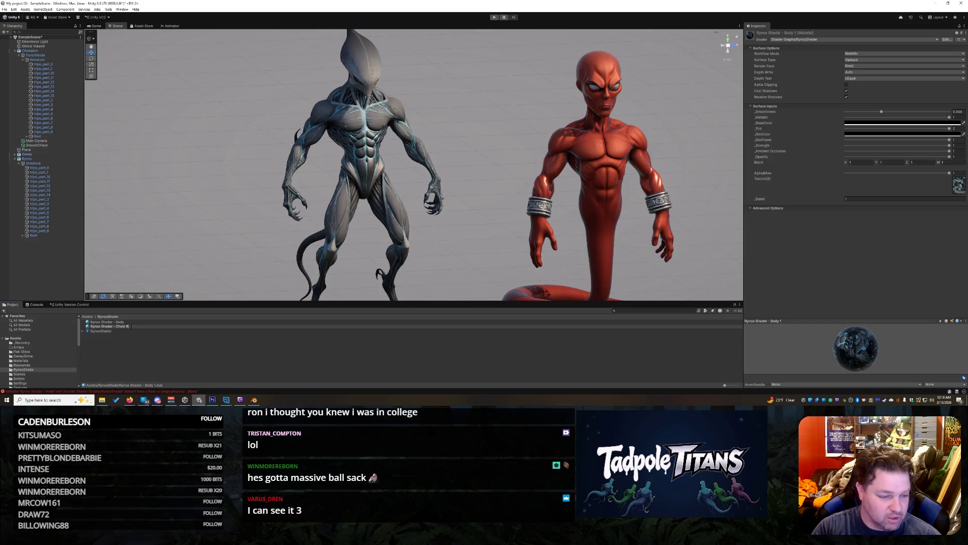
pyautogui.press('Return')
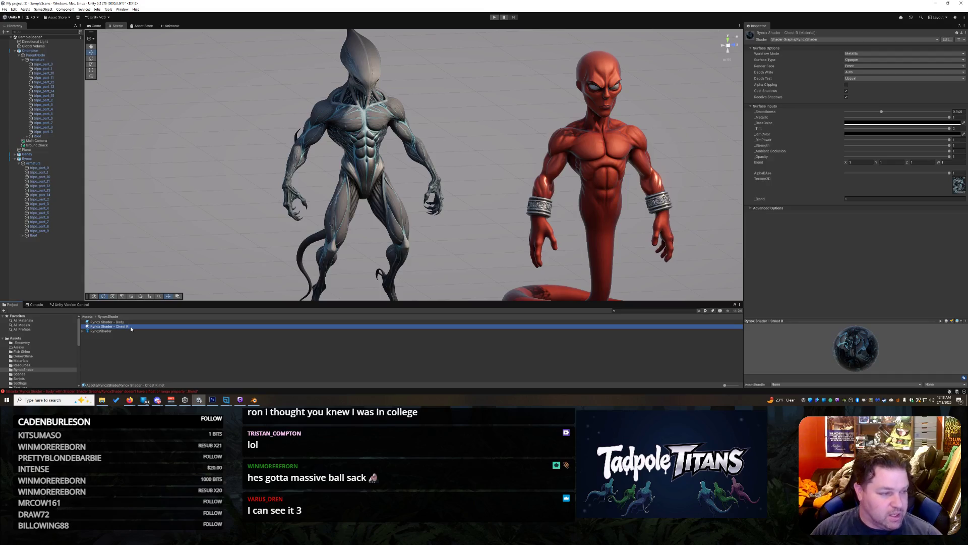
pyautogui.moveTo(131, 328)
pyautogui.mouseDown()
pyautogui.moveTo(263, 227)
pyautogui.moveTo(359, 125)
pyautogui.mouseUp()
pyautogui.click(362, 121)
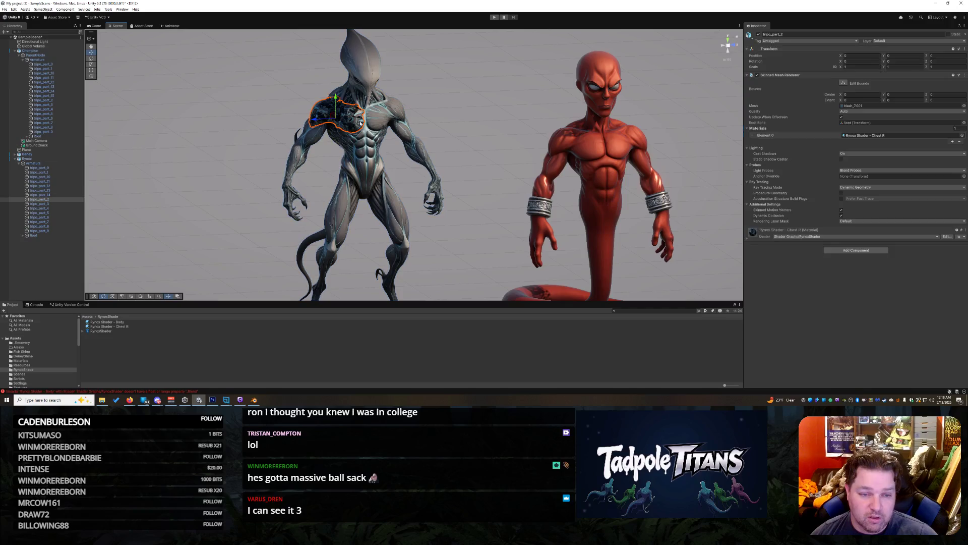
# Step: Try several base colour textures on the chest material and settle on part_2_basecolor
pyautogui.click(747, 238)
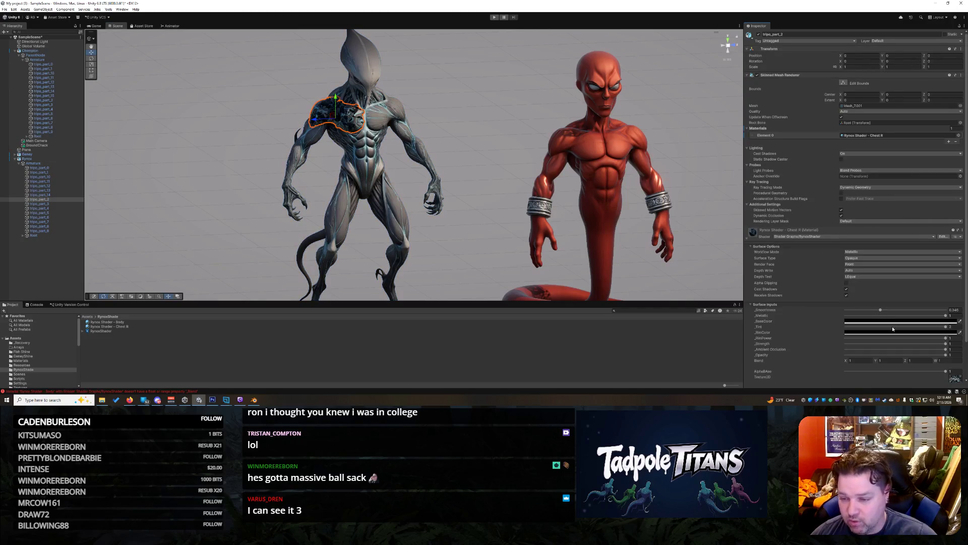
pyautogui.click(955, 378)
pyautogui.scroll(-2, 960, 373)
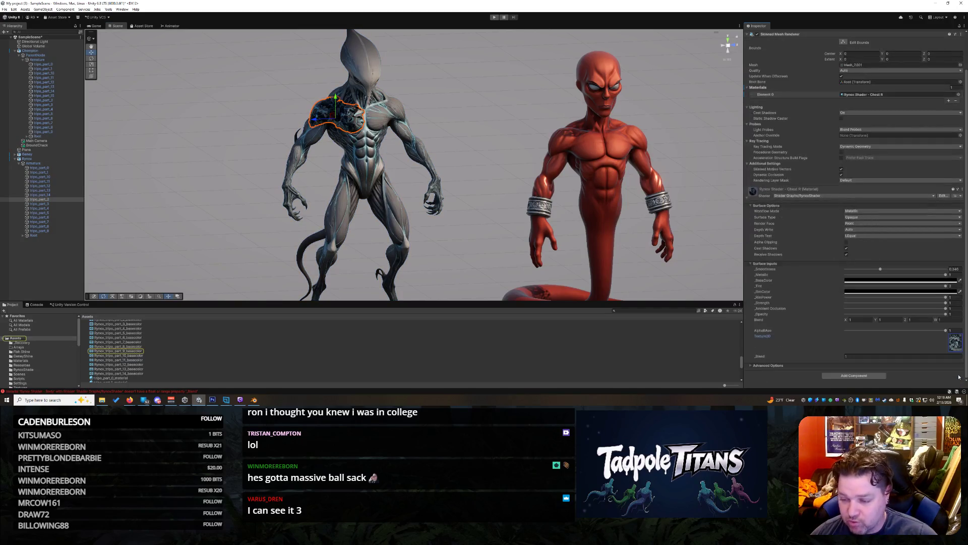
pyautogui.click(959, 351)
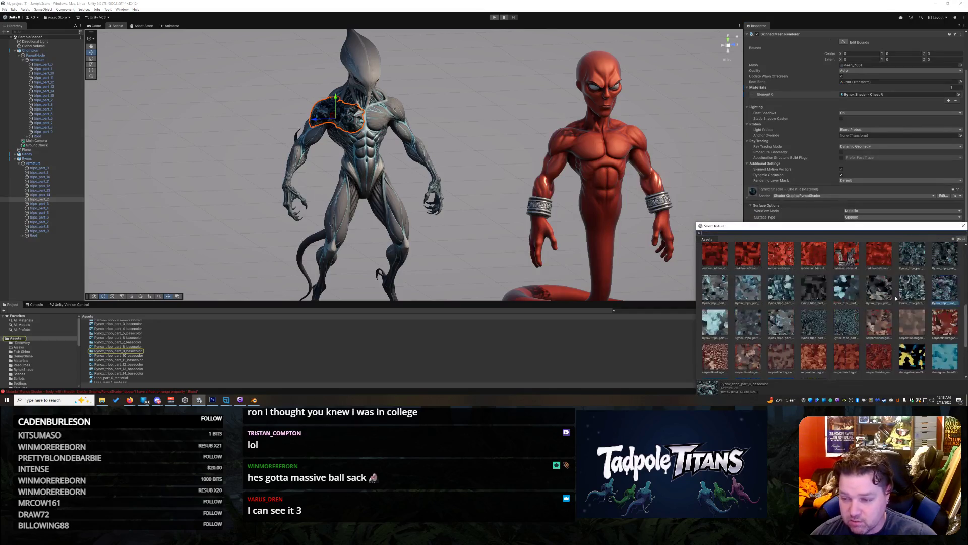
pyautogui.click(911, 288)
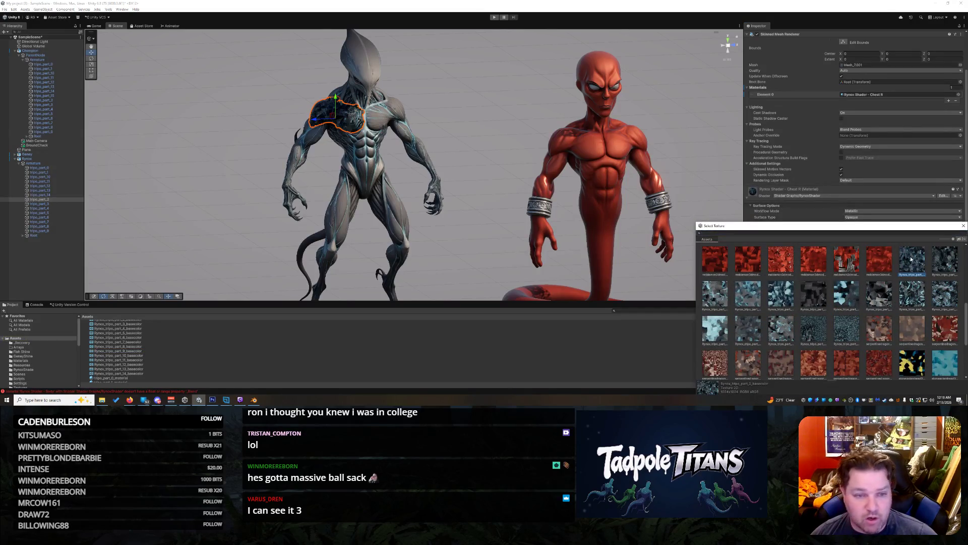
pyautogui.click(870, 295)
pyautogui.click(846, 294)
pyautogui.click(808, 297)
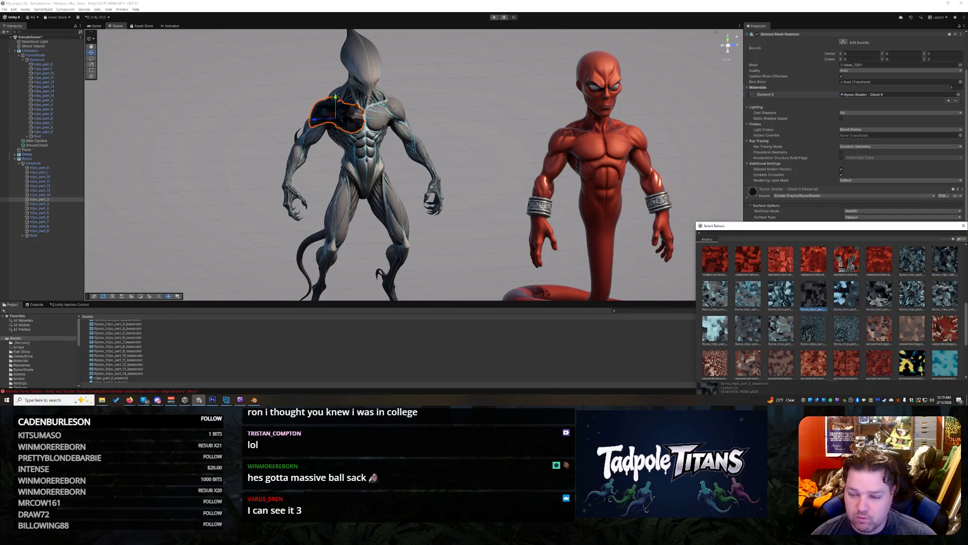
pyautogui.click(788, 302)
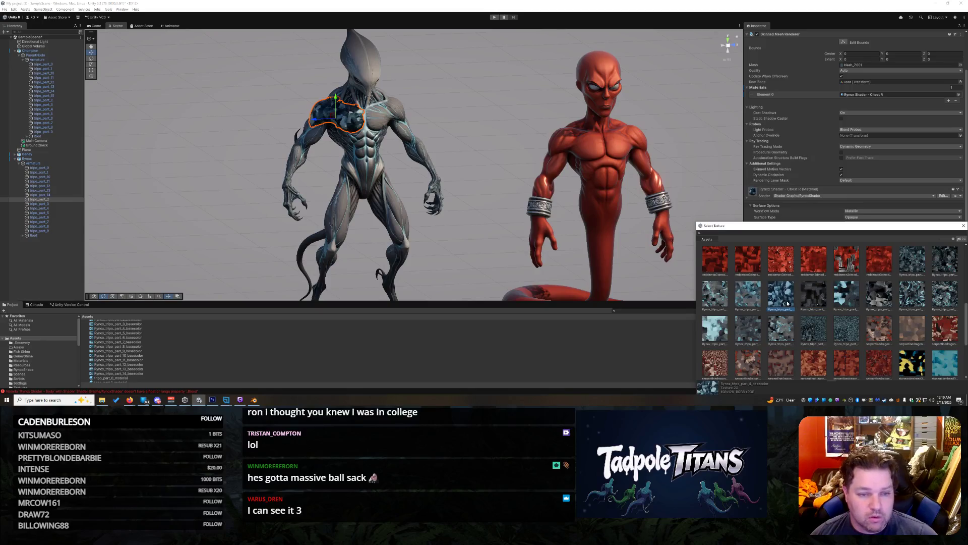
pyautogui.click(757, 299)
pyautogui.click(722, 297)
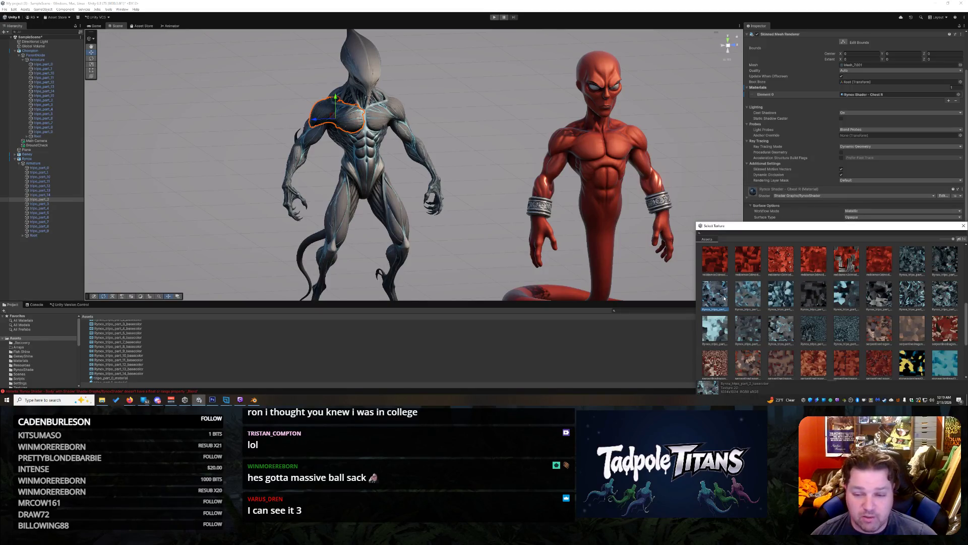
pyautogui.doubleClick(722, 298)
pyautogui.click(381, 131)
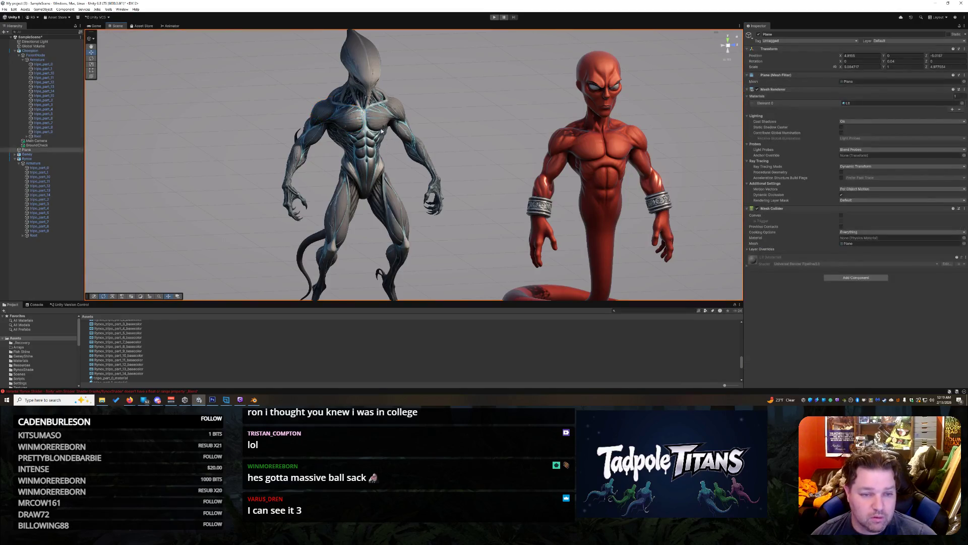
# Step: Raise the alien chest material's smoothness slightly to 0.36
pyautogui.scroll(5, 432, 180)
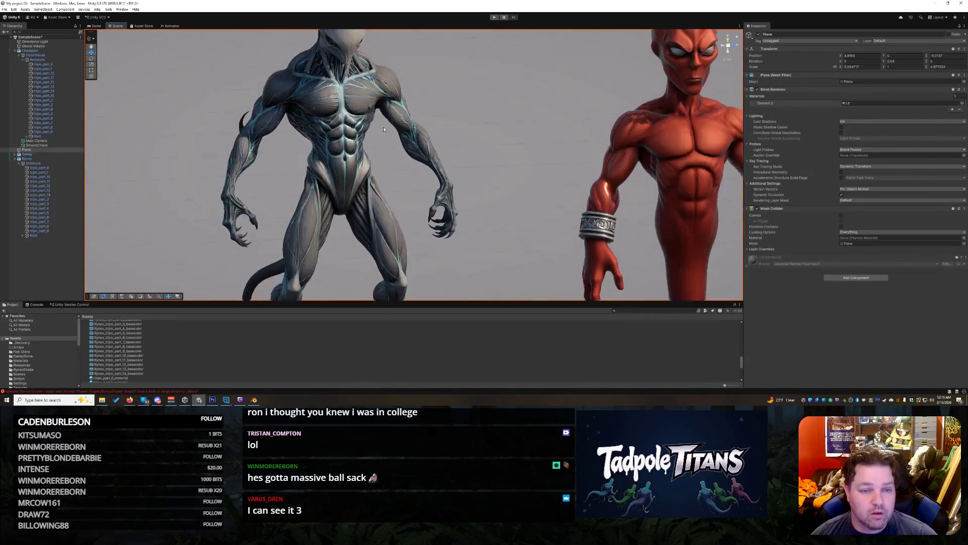
pyautogui.moveTo(479, 101)
pyautogui.mouseDown()
pyautogui.moveTo(501, 130)
pyautogui.moveTo(499, 146)
pyautogui.moveTo(562, 151)
pyautogui.moveTo(499, 151)
pyautogui.mouseUp()
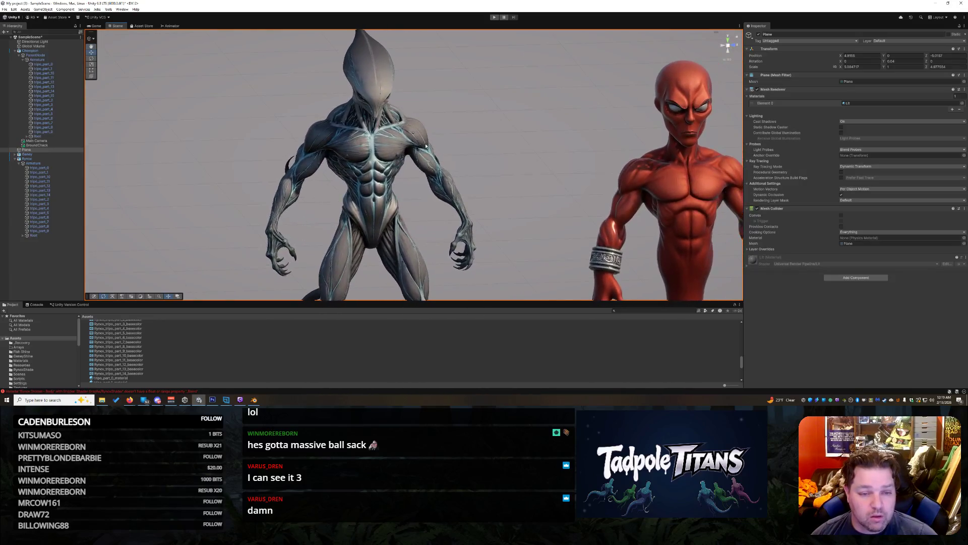
pyautogui.click(338, 144)
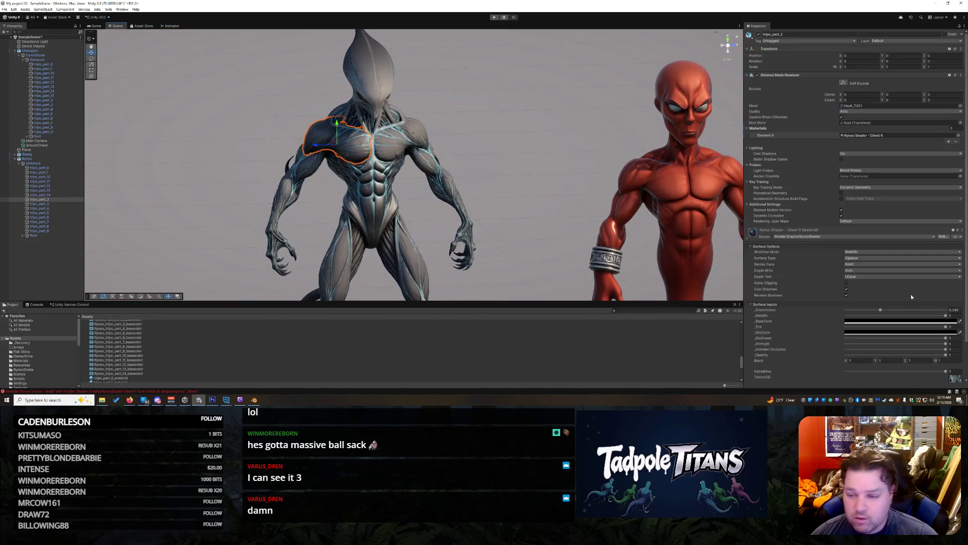
pyautogui.moveTo(880, 310); pyautogui.dragTo(896, 311)
# Step: Reframe the scene and show the RynoxShade folder with the Rynox shader materials
pyautogui.click(510, 176)
pyautogui.moveTo(510, 177)
pyautogui.mouseDown()
pyautogui.moveTo(505, 162)
pyautogui.moveTo(494, 168)
pyautogui.mouseUp()
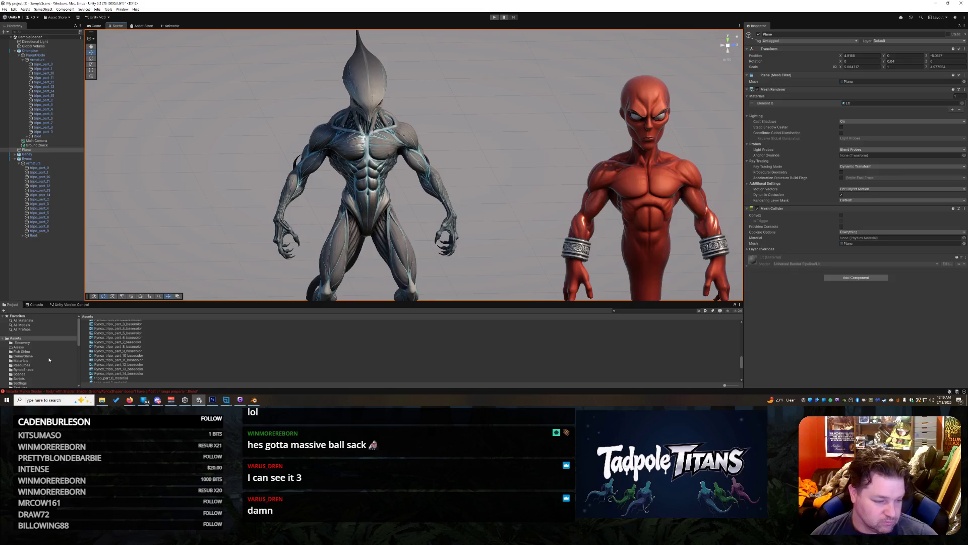
pyautogui.click(25, 370)
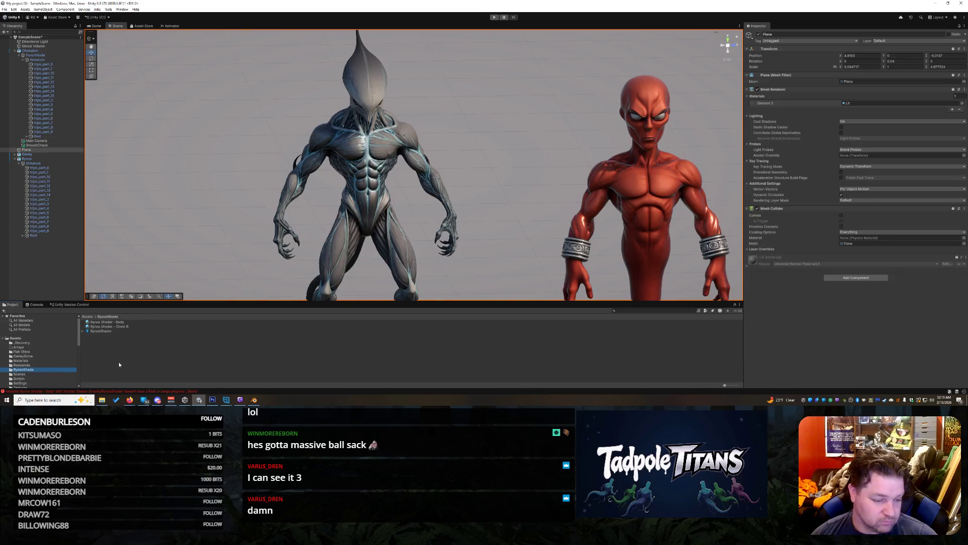
# Step: Duplicate Chest R as 'Rynox Shader - Chest L' and drag it onto the creature's chest
pyautogui.rightClick(128, 327)
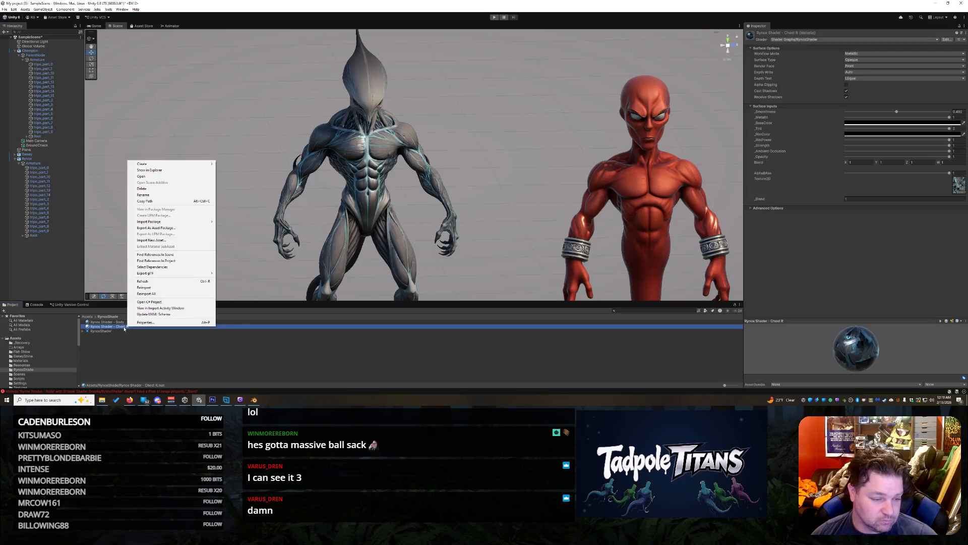
pyautogui.click(127, 328)
pyautogui.hotkey('ctrl', 'd')
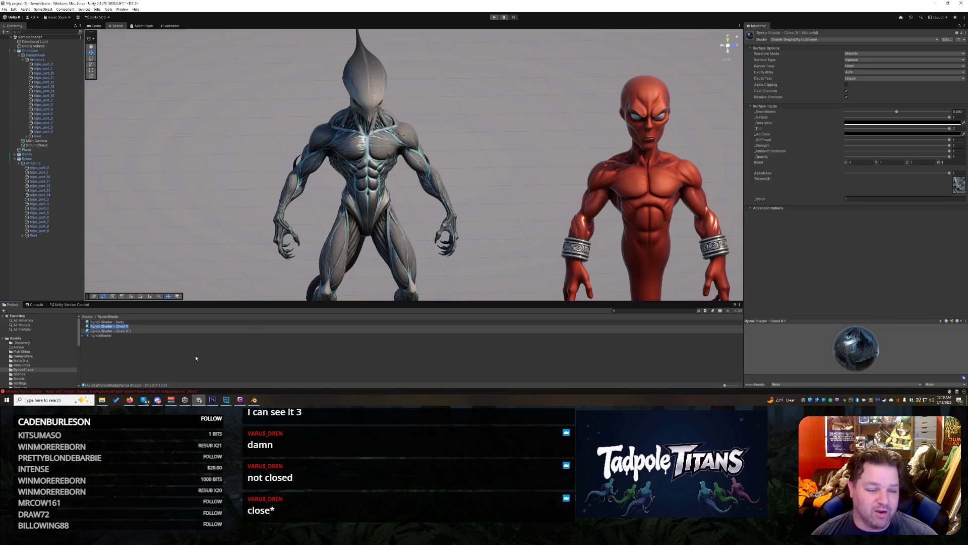
pyautogui.press('Escape')
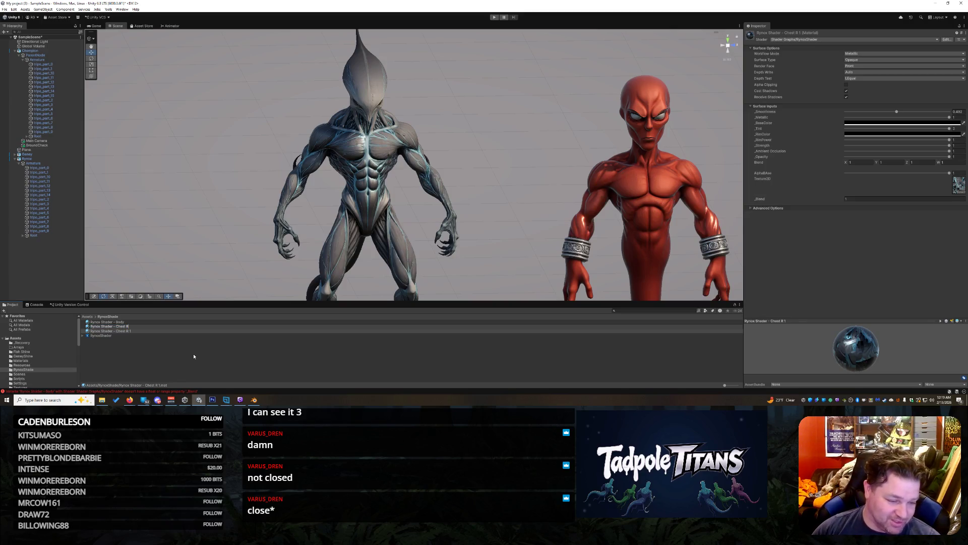
pyautogui.click(134, 332)
pyautogui.click(134, 332)
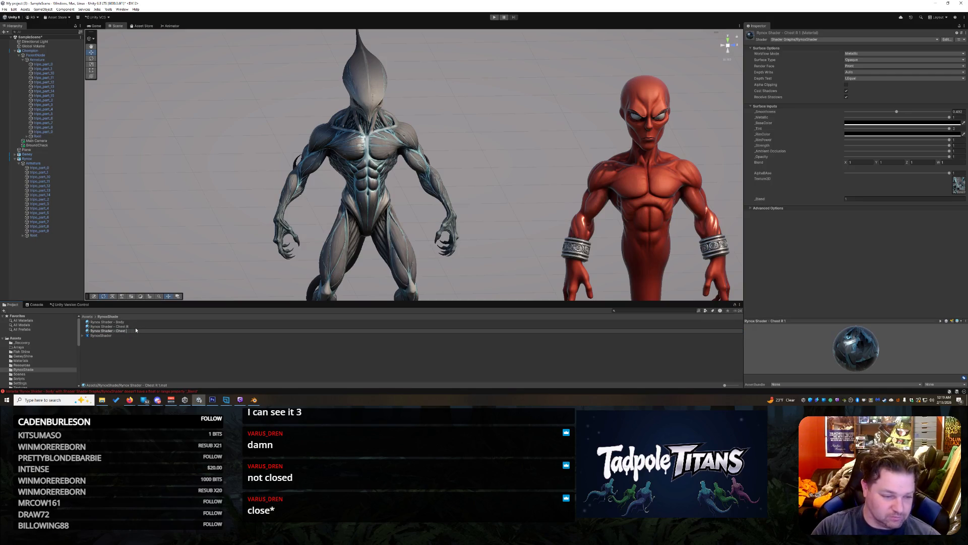
pyautogui.press('Return')
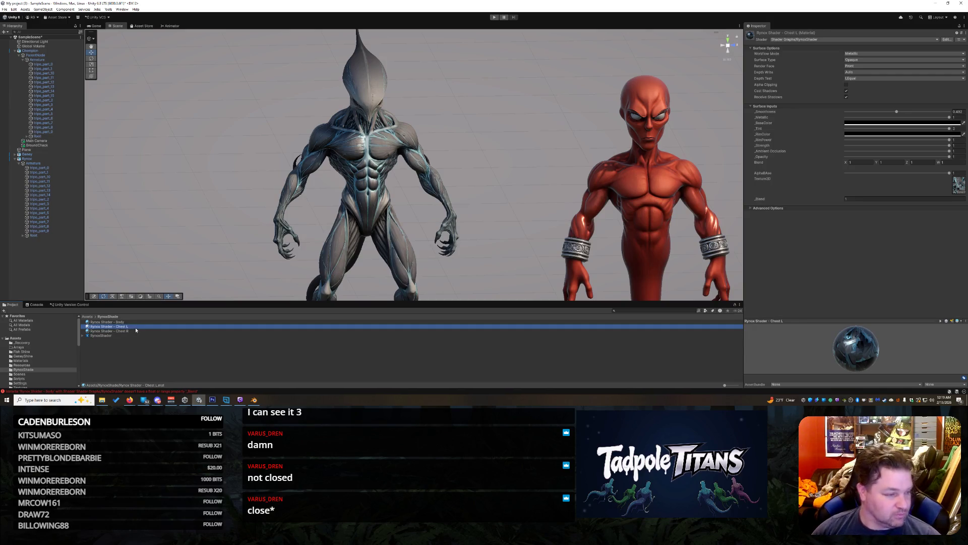
pyautogui.moveTo(131, 329); pyautogui.dragTo(391, 148)
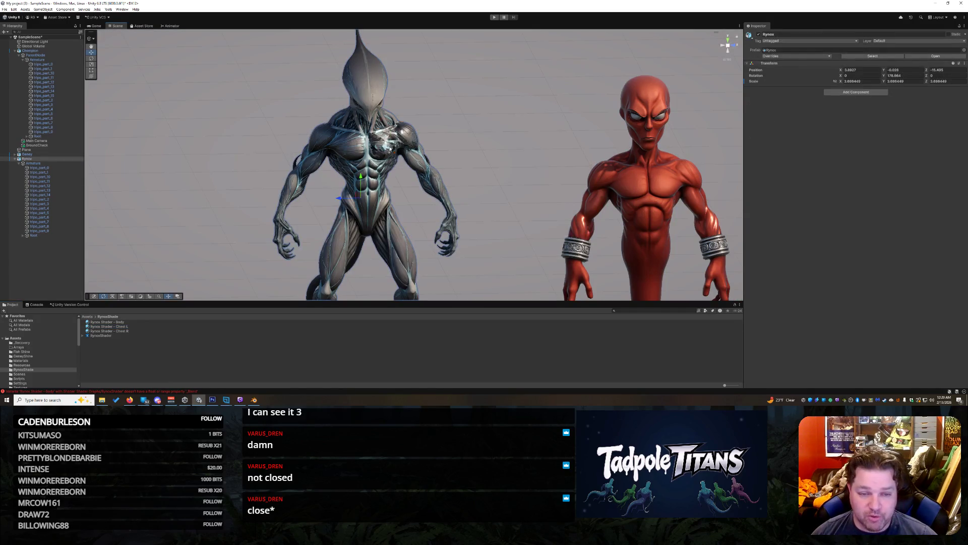
# Step: Select the chest piece and expand its Chest L material to the Texture2D slot
pyautogui.click(391, 148)
pyautogui.click(746, 238)
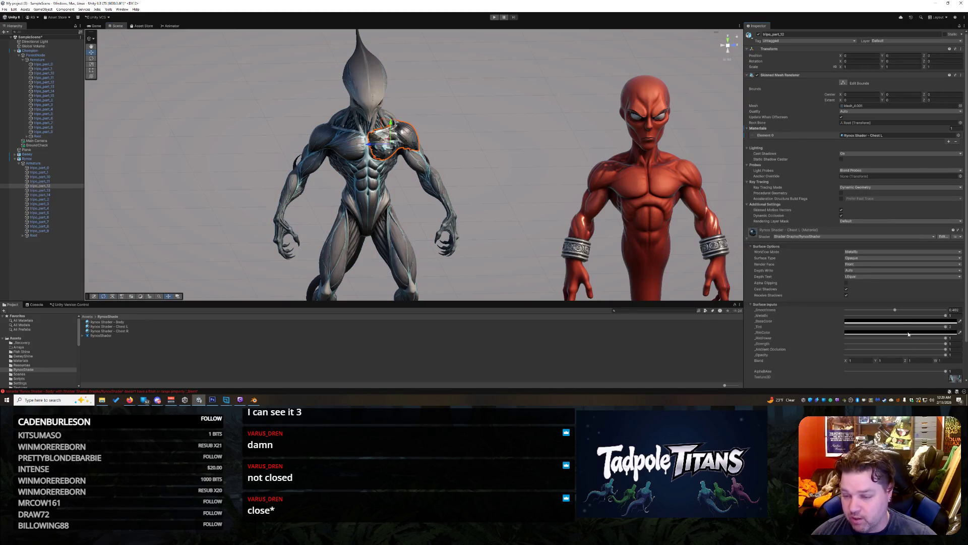
pyautogui.click(950, 379)
pyautogui.scroll(-2, 954, 380)
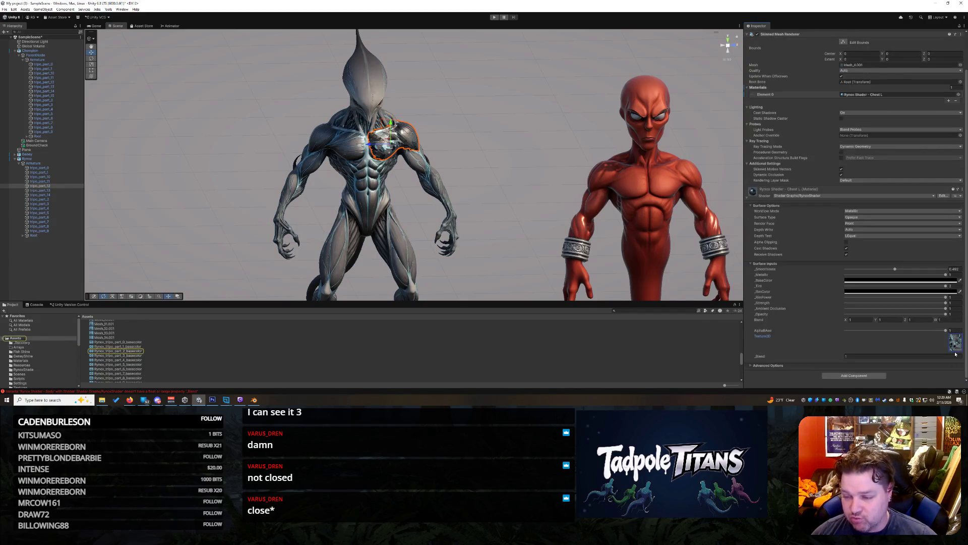
pyautogui.click(956, 353)
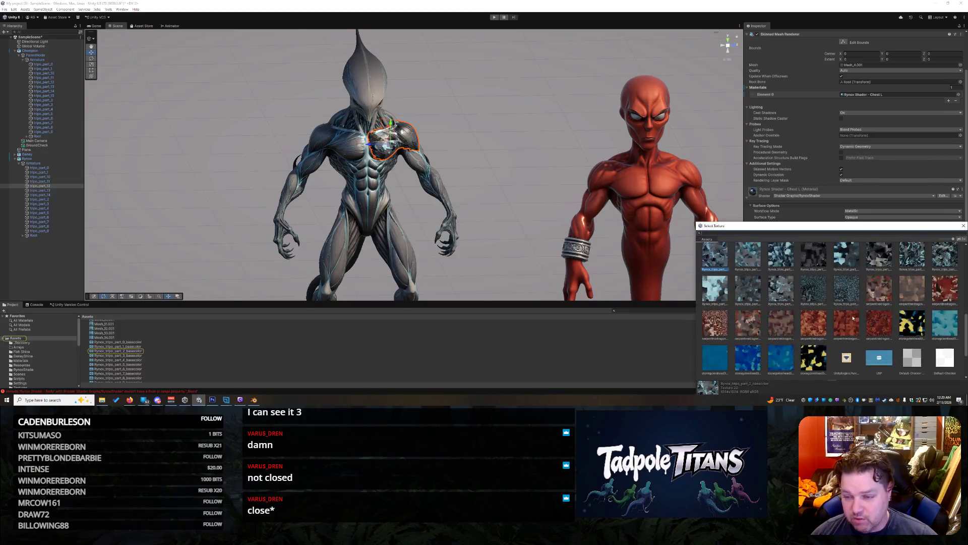
# Step: Browse the textures and assign part_12 basecolor to the Chest L material
pyautogui.click(712, 298)
pyautogui.click(746, 297)
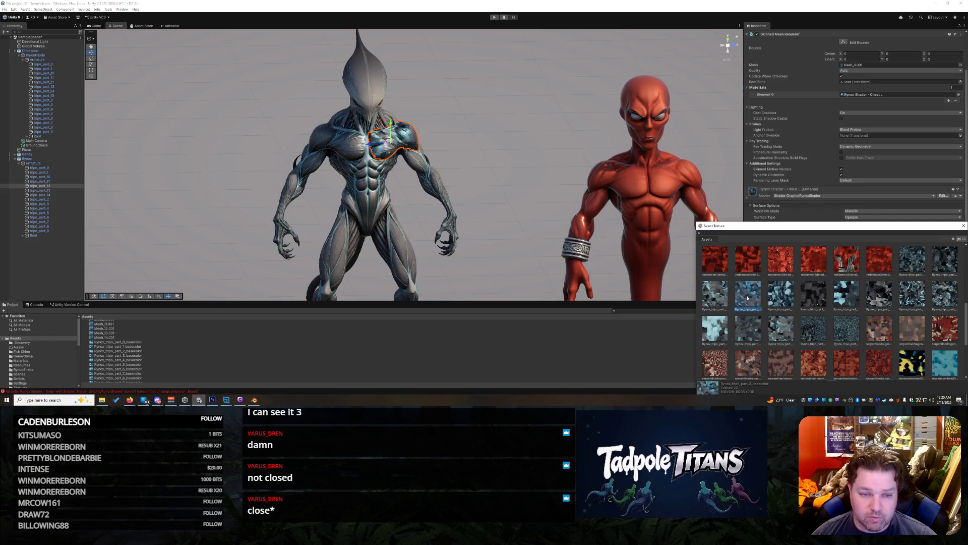
pyautogui.click(773, 295)
pyautogui.click(807, 293)
pyautogui.click(841, 294)
pyautogui.click(873, 294)
pyautogui.click(907, 294)
pyautogui.click(934, 290)
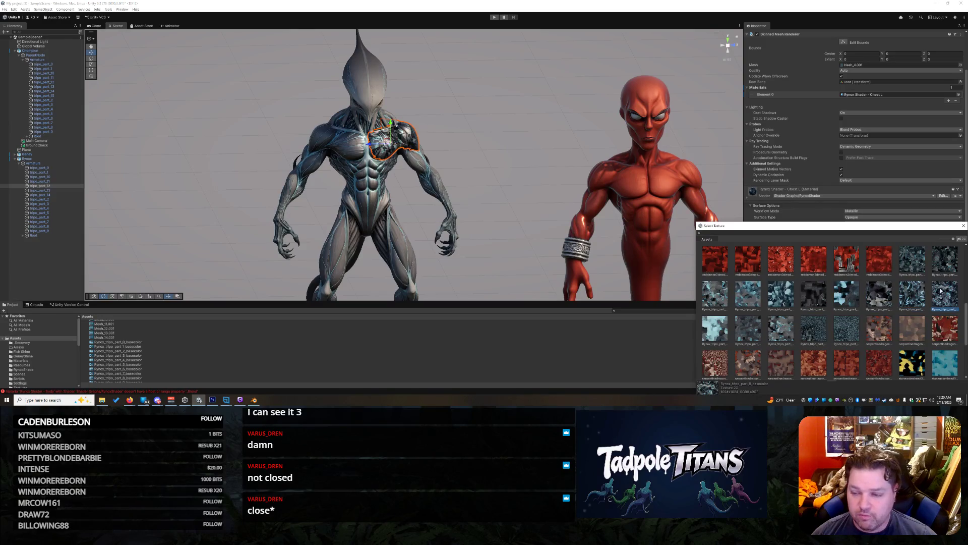
pyautogui.click(714, 327)
pyautogui.click(746, 334)
pyautogui.click(782, 329)
pyautogui.click(529, 232)
pyautogui.click(518, 197)
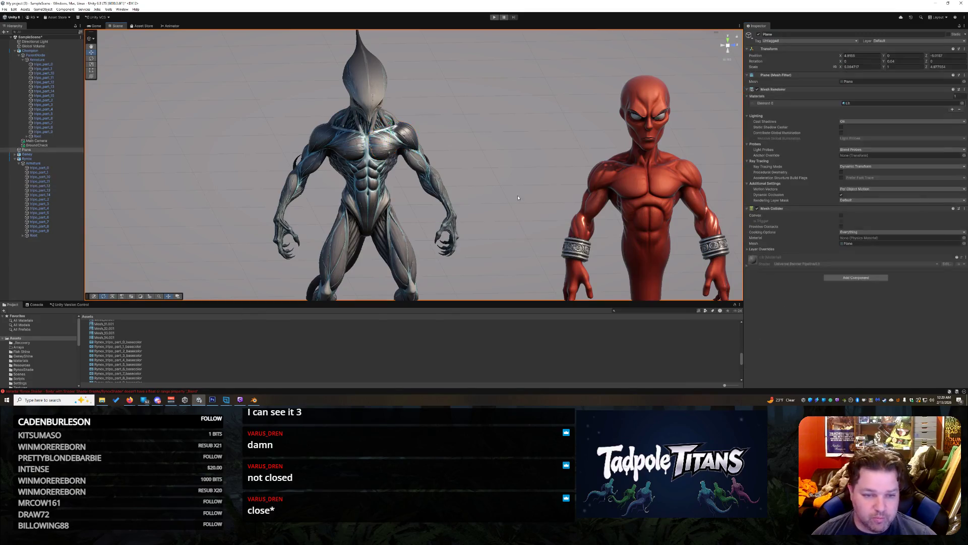
pyautogui.moveTo(504, 184)
pyautogui.mouseDown()
pyautogui.moveTo(551, 151)
pyautogui.moveTo(563, 178)
pyautogui.moveTo(449, 161)
pyautogui.moveTo(460, 145)
pyautogui.moveTo(495, 179)
pyautogui.moveTo(544, 181)
pyautogui.moveTo(508, 184)
pyautogui.moveTo(524, 192)
pyautogui.mouseUp()
# Step: Check the alien's head, shoulder and chest pieces, then select the RynoxShader graph asset
pyautogui.click(410, 103)
pyautogui.click(410, 103)
pyautogui.moveTo(410, 103); pyautogui.dragTo(385, 146)
pyautogui.click(414, 155)
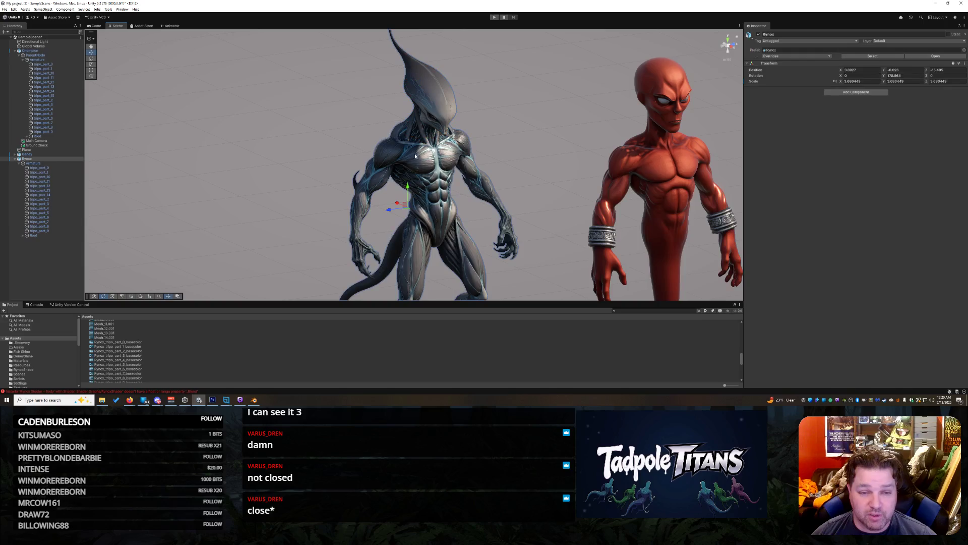
pyautogui.click(406, 135)
pyautogui.click(449, 144)
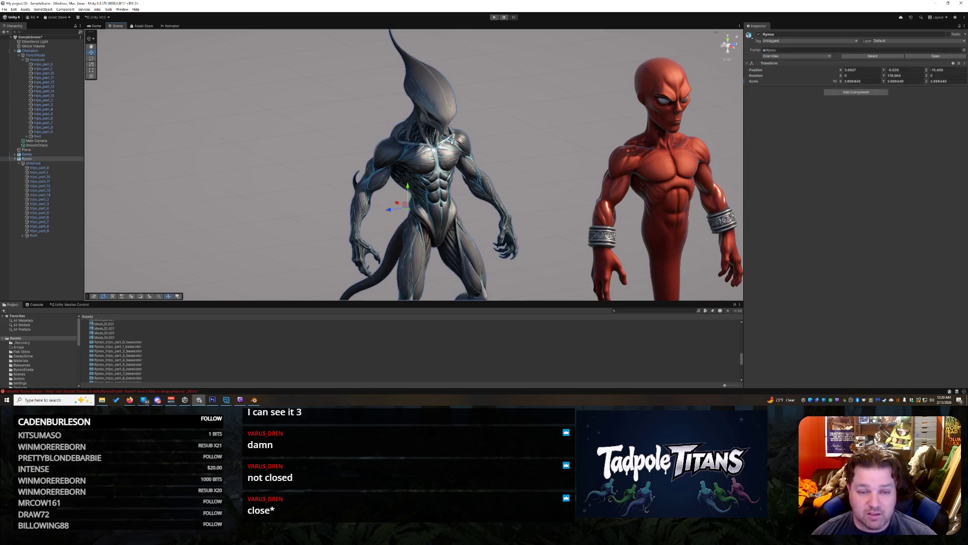
pyautogui.click(441, 104)
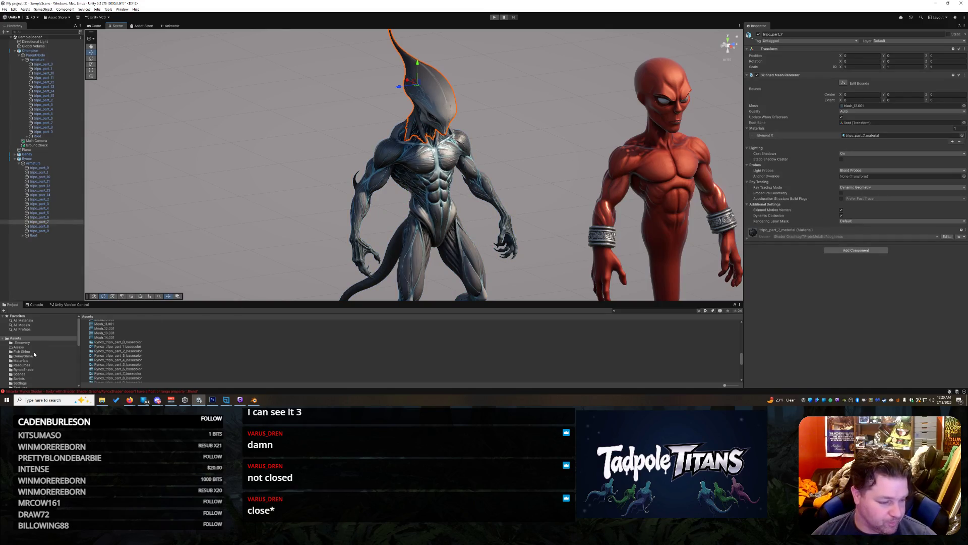
pyautogui.click(29, 371)
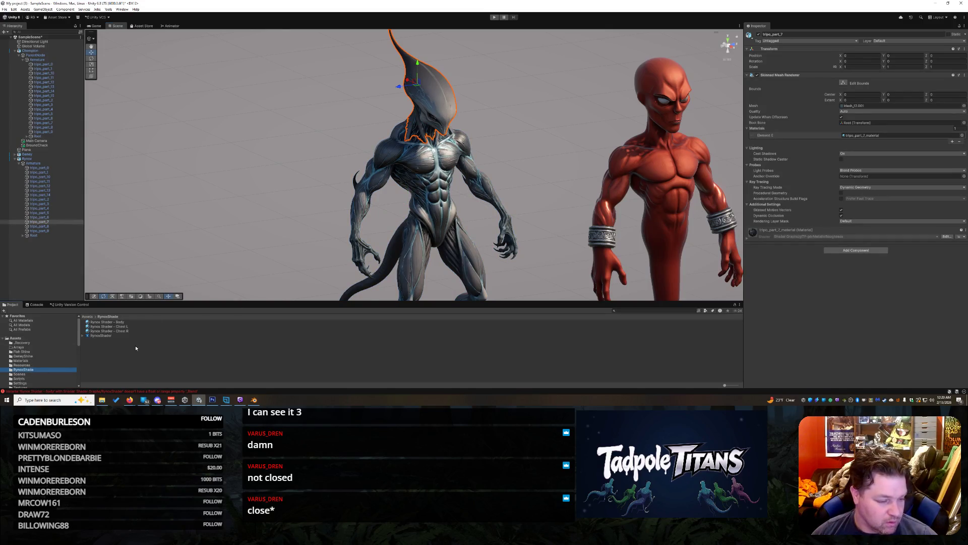
pyautogui.click(111, 335)
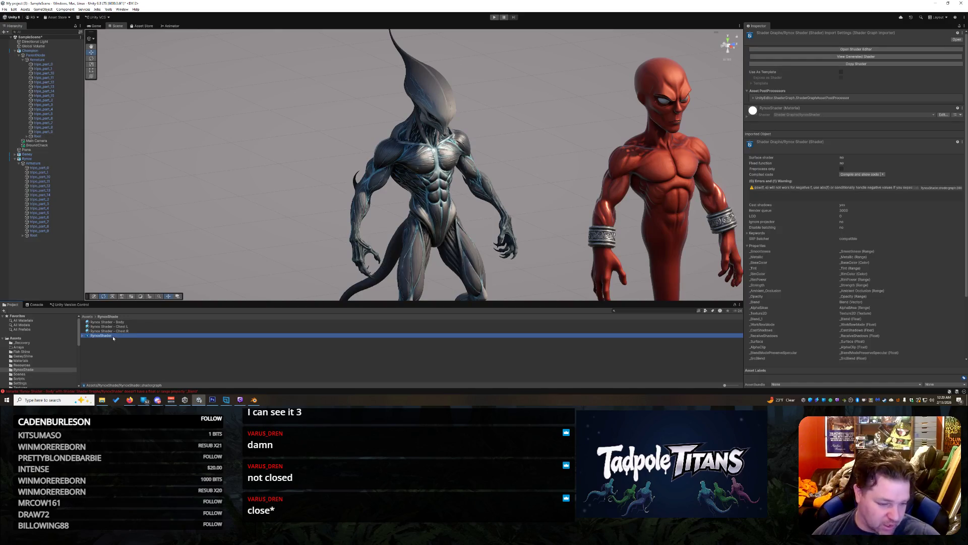
pyautogui.doubleClick(112, 336)
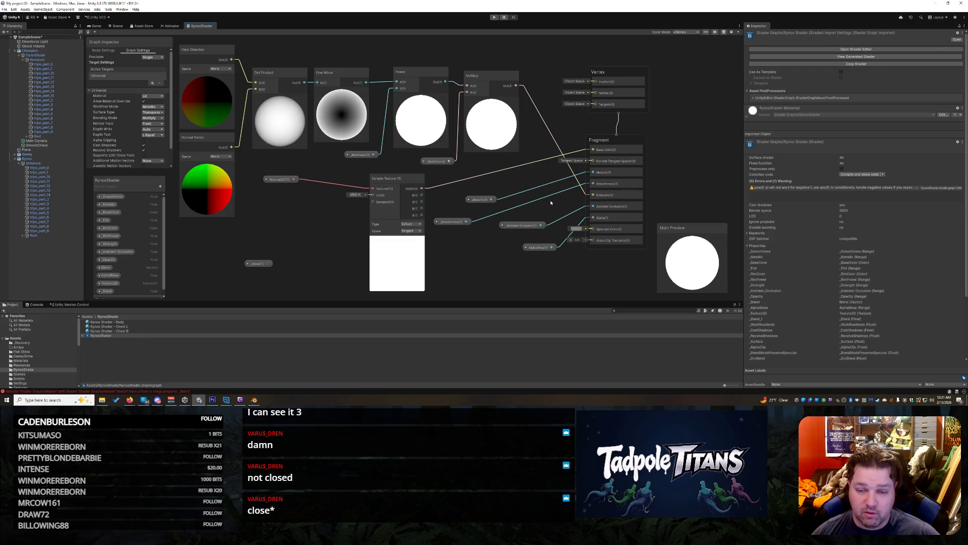
pyautogui.moveTo(283, 182); pyautogui.dragTo(291, 191)
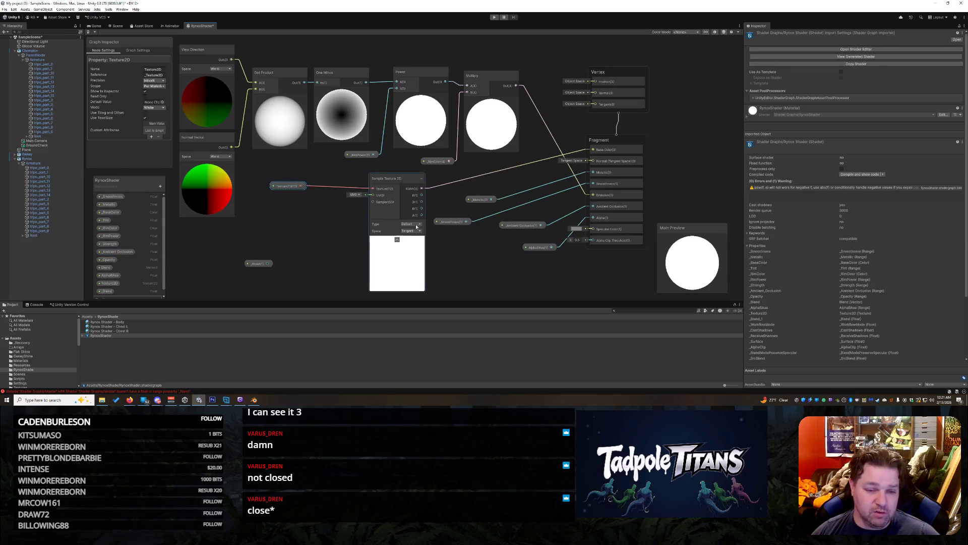
pyautogui.rightClick(200, 26)
pyautogui.click(222, 35)
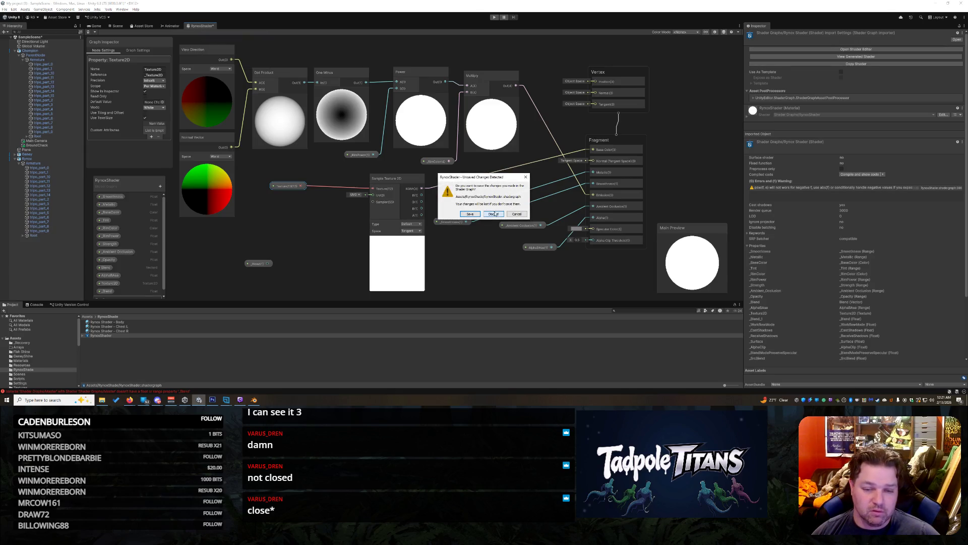
pyautogui.click(495, 214)
pyautogui.click(453, 181)
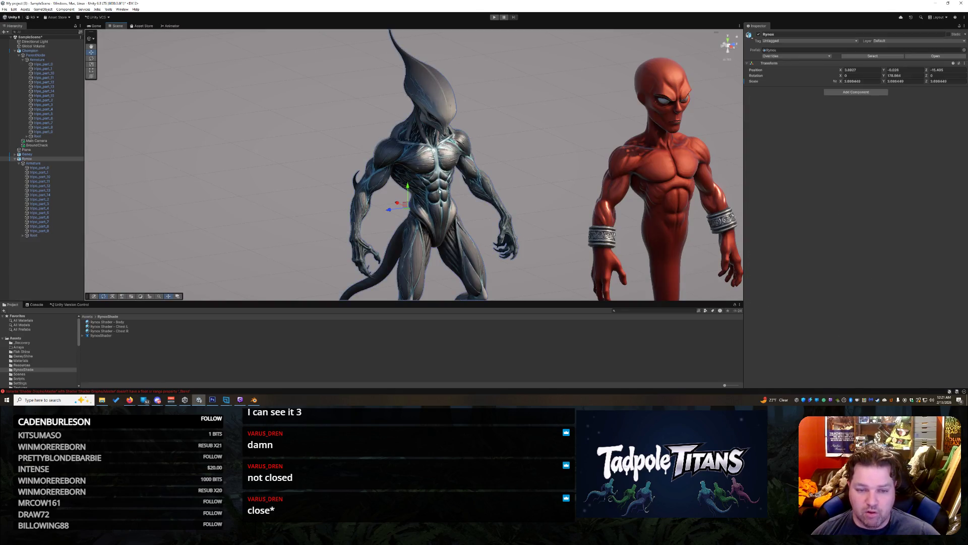
pyautogui.scroll(-2, 854, 261)
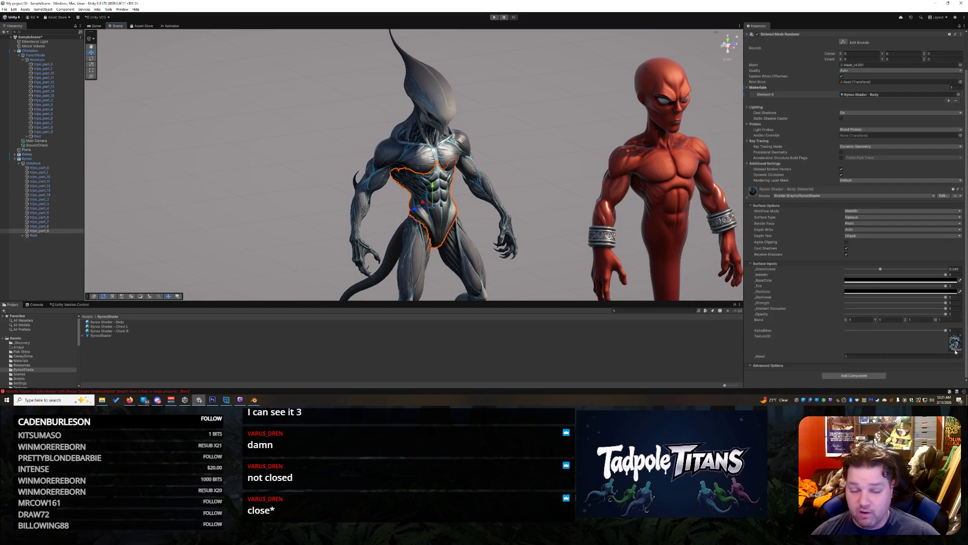
pyautogui.click(577, 200)
pyautogui.press('f')
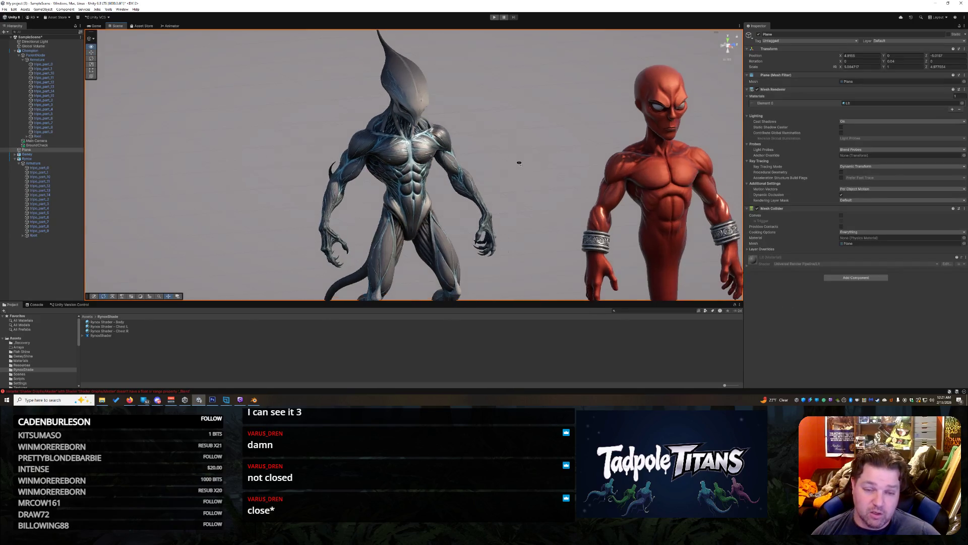
pyautogui.scroll(5, 469, 136)
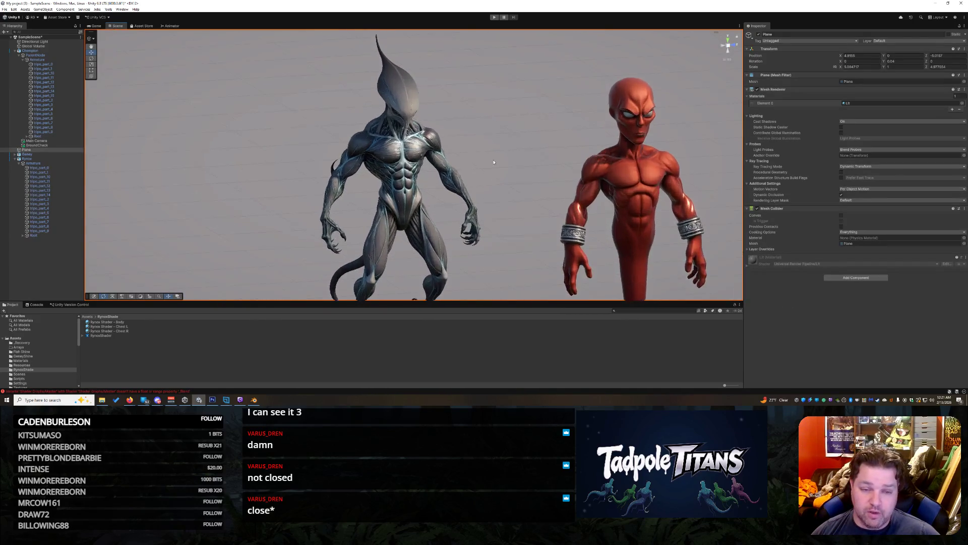
pyautogui.scroll(2, 492, 138)
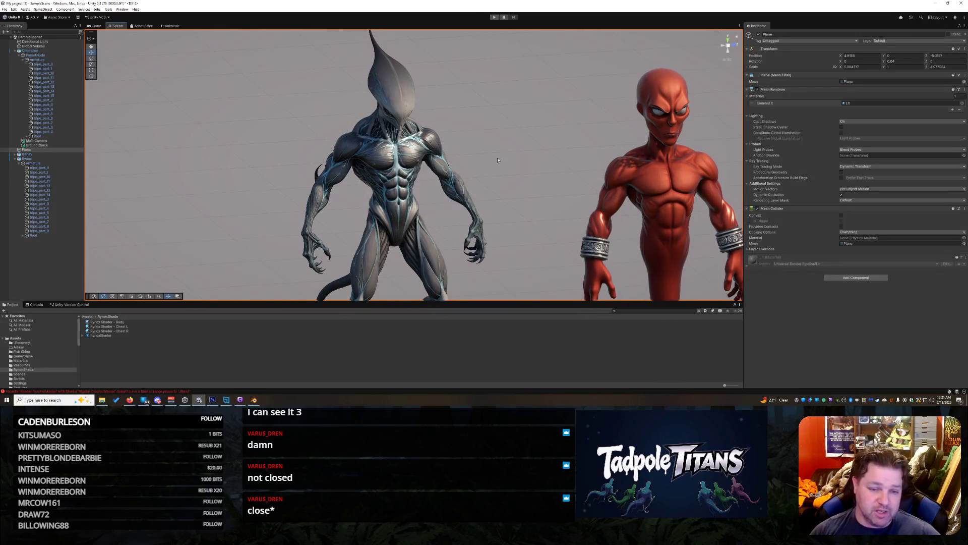
pyautogui.moveTo(493, 160)
pyautogui.mouseDown()
pyautogui.moveTo(506, 166)
pyautogui.moveTo(512, 154)
pyautogui.mouseUp()
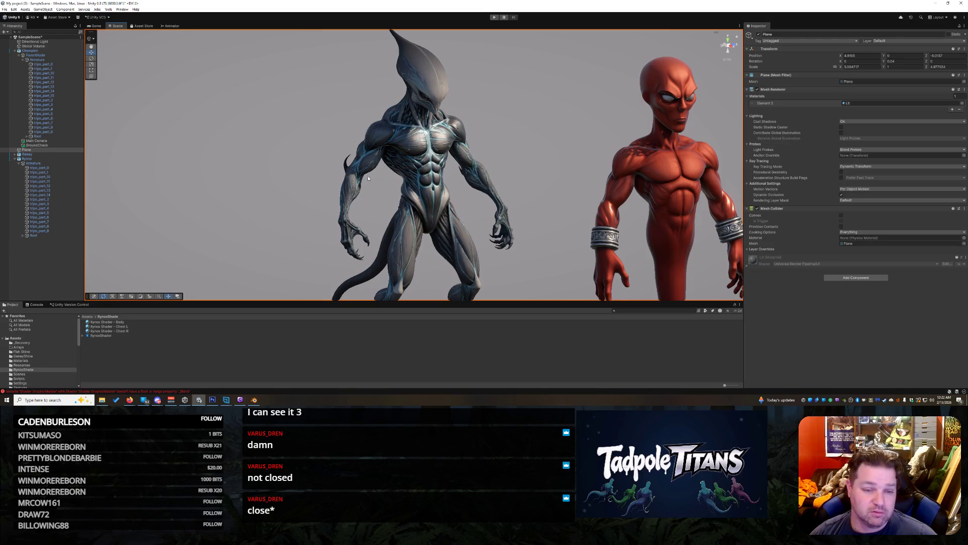
# Step: Duplicate the Body material as 'Rynox Shader - Head' and apply it to the head
pyautogui.click(108, 322)
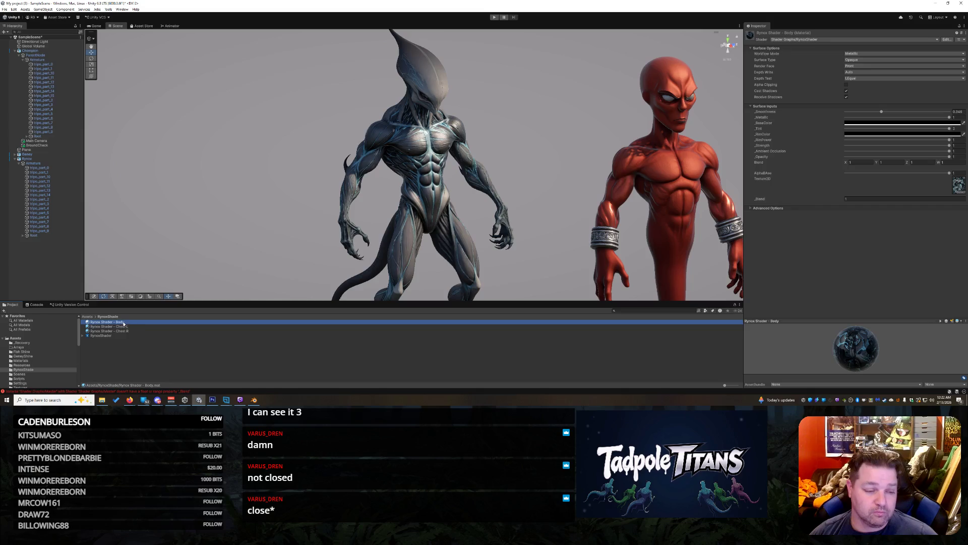
pyautogui.rightClick(130, 324)
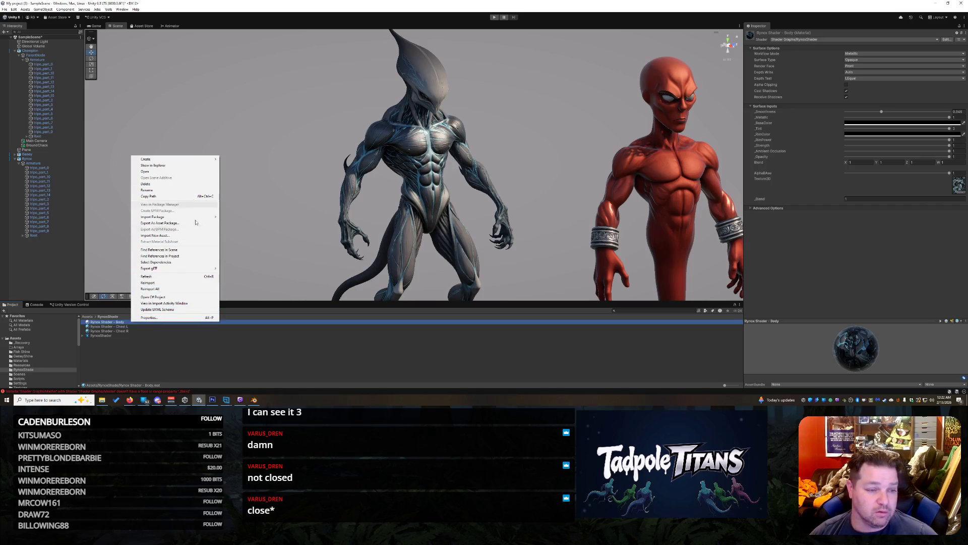
pyautogui.click(130, 323)
pyautogui.hotkey('ctrl', 'd')
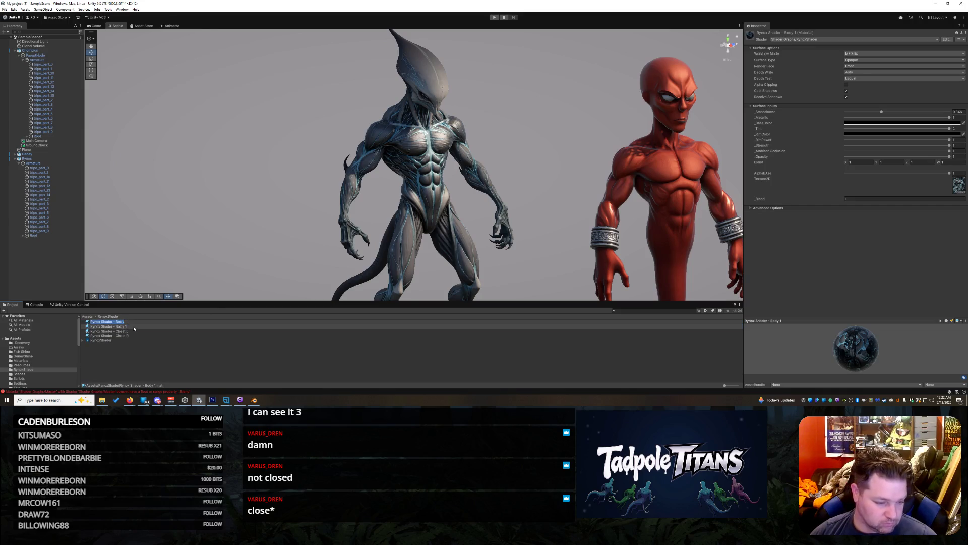
pyautogui.click(134, 327)
pyautogui.click(119, 326)
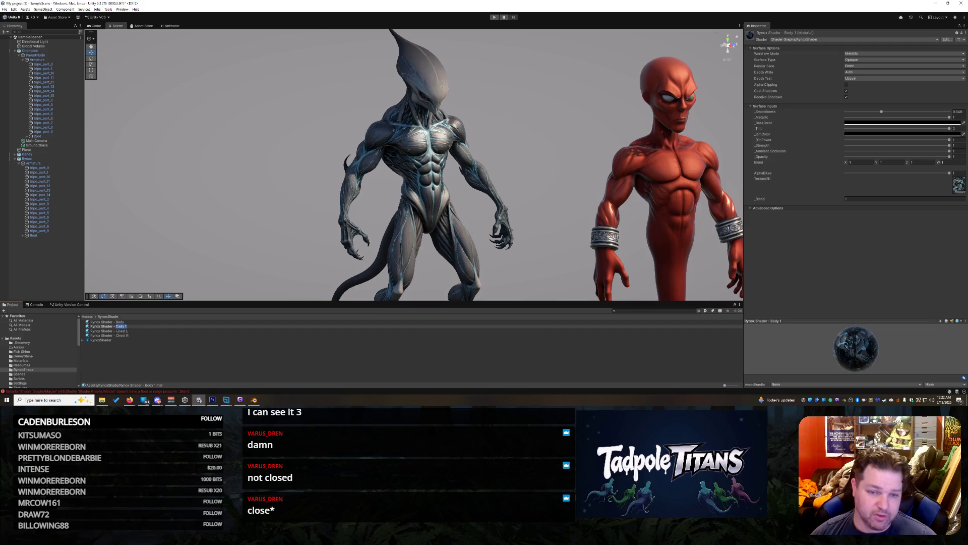
pyautogui.write('Hea')
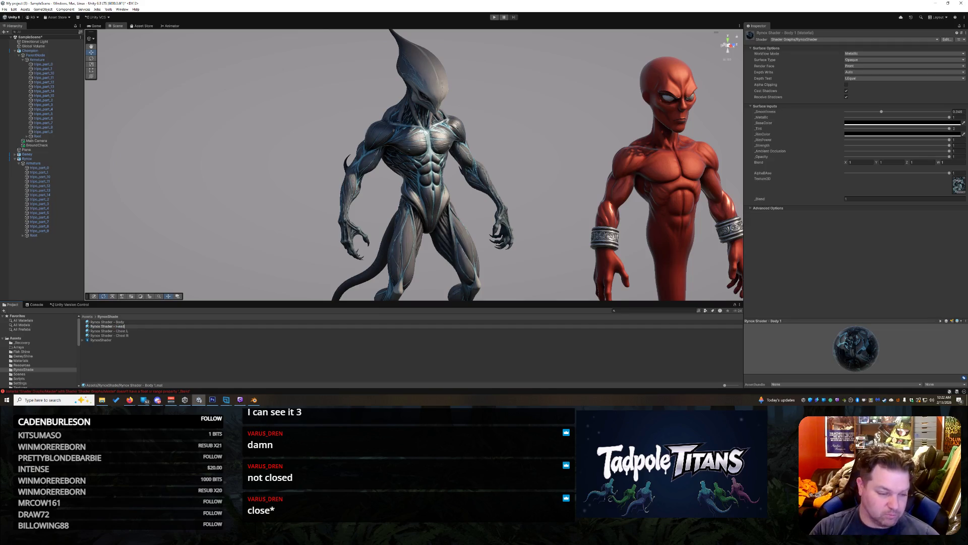
pyautogui.press('Return')
pyautogui.moveTo(129, 336)
pyautogui.mouseDown()
pyautogui.moveTo(193, 309)
pyautogui.moveTo(429, 87)
pyautogui.mouseUp()
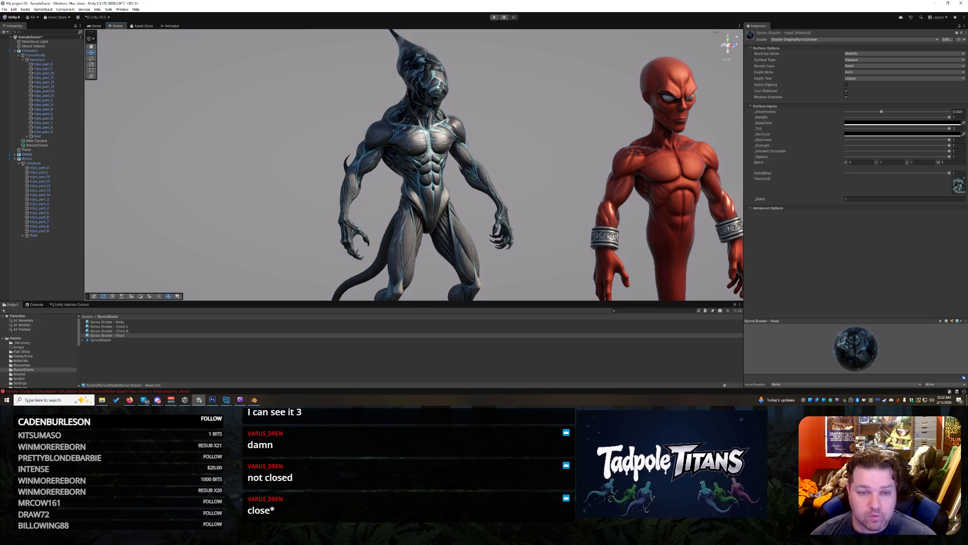
# Step: Select the head and expand the Head material down to its base texture slot
pyautogui.click(426, 84)
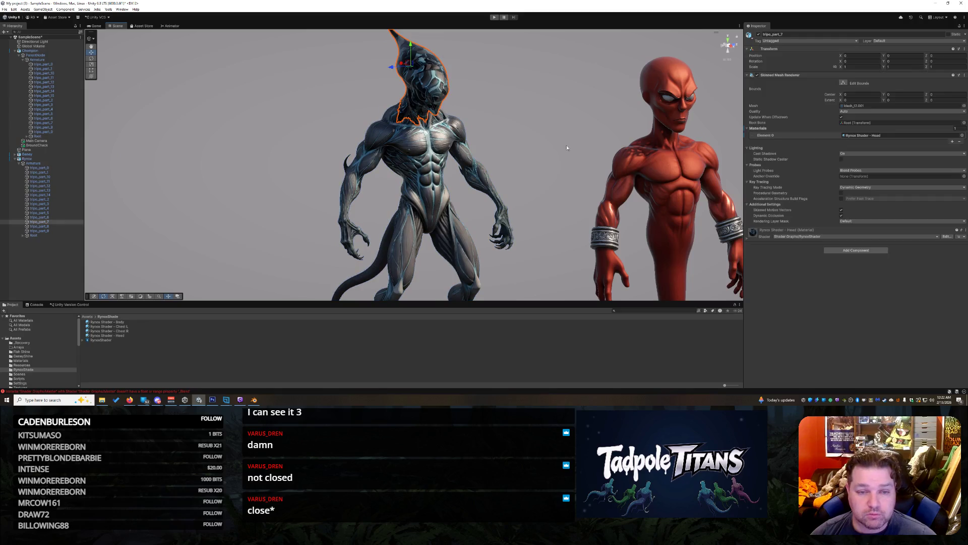
pyautogui.click(748, 236)
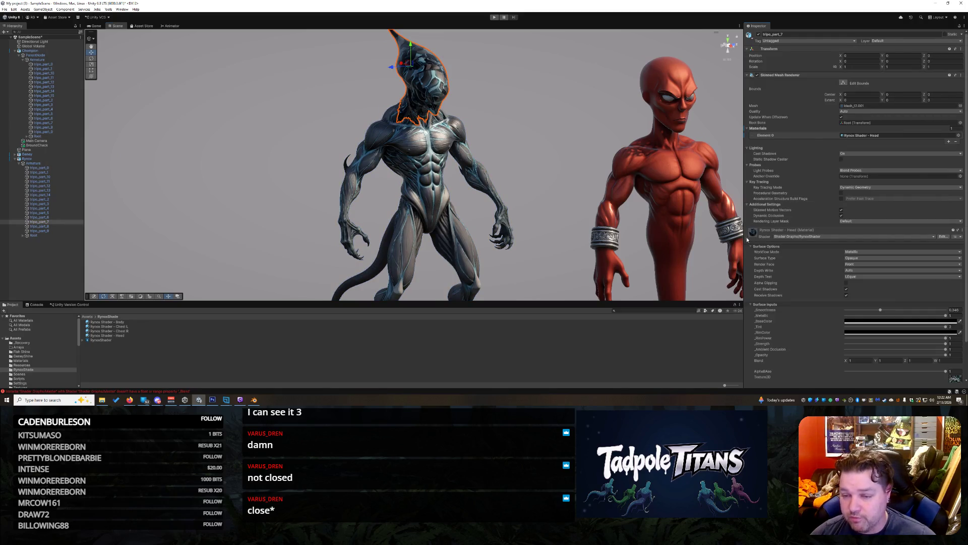
pyautogui.click(954, 378)
pyautogui.scroll(-3, 958, 376)
pyautogui.click(961, 362)
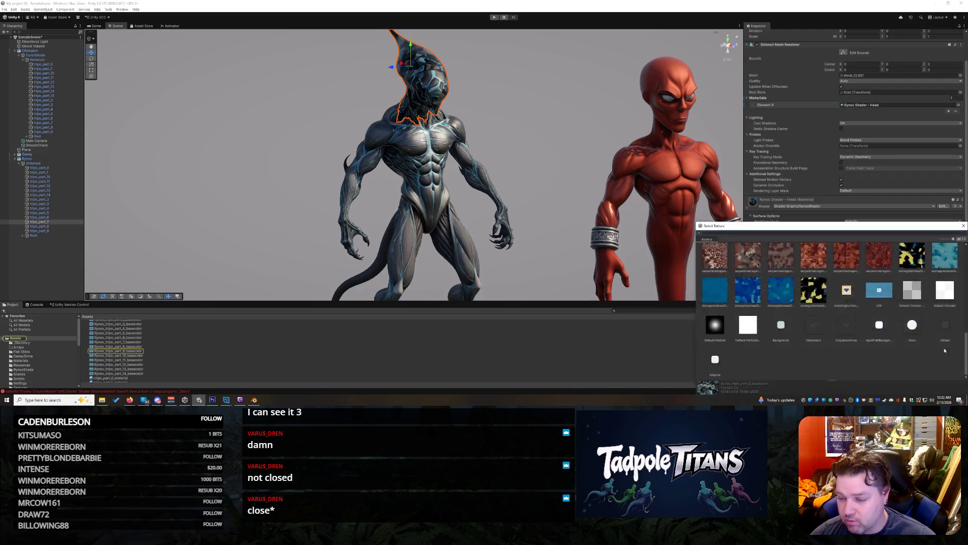
# Step: Assign the Rynox_tripo part_7 texture to the Head material's Texture2D slot
pyautogui.scroll(1, 812, 275)
pyautogui.scroll(2, 935, 295)
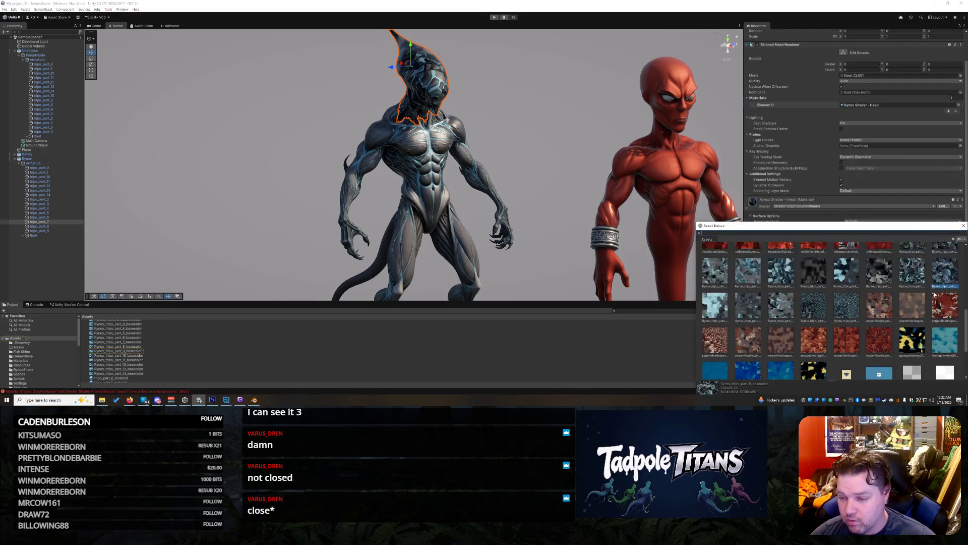
pyautogui.click(941, 264)
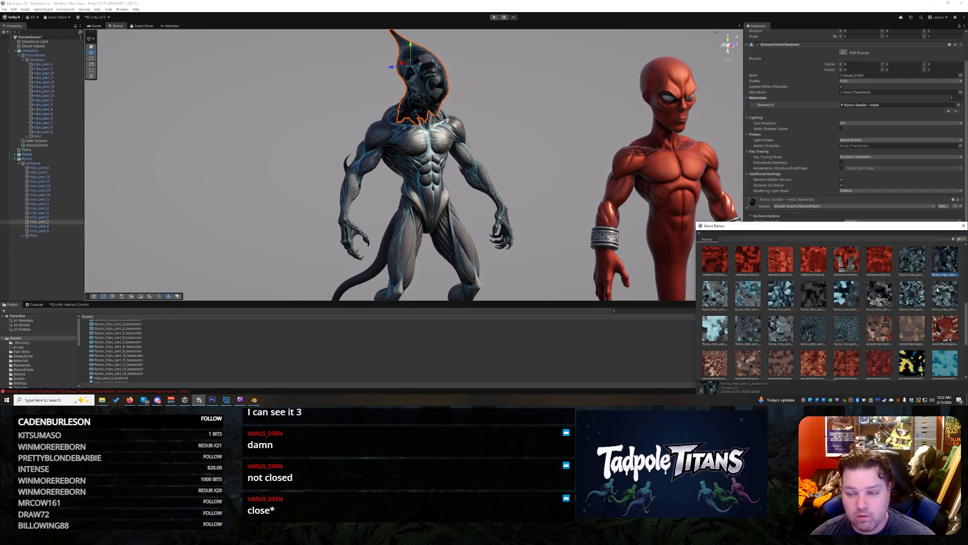
pyautogui.click(879, 297)
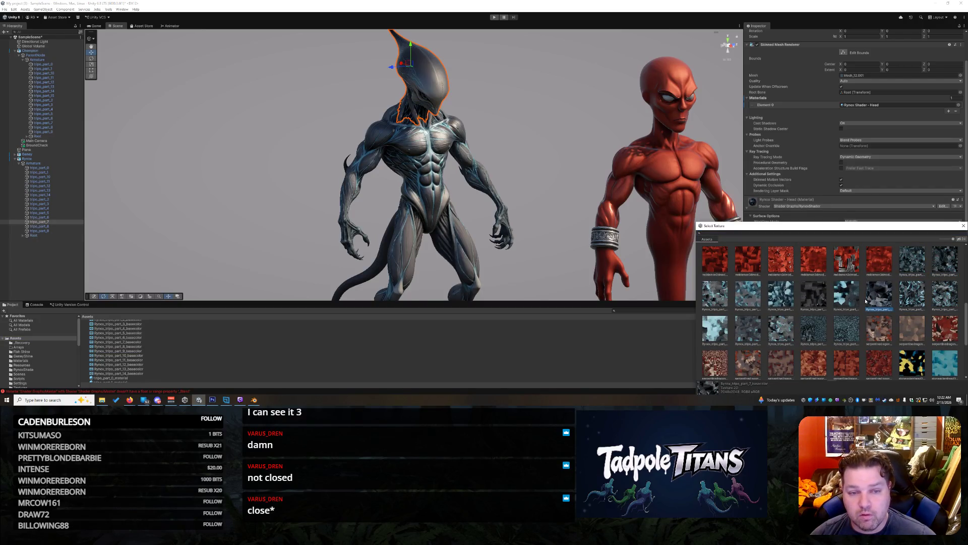
pyautogui.click(857, 301)
pyautogui.click(867, 310)
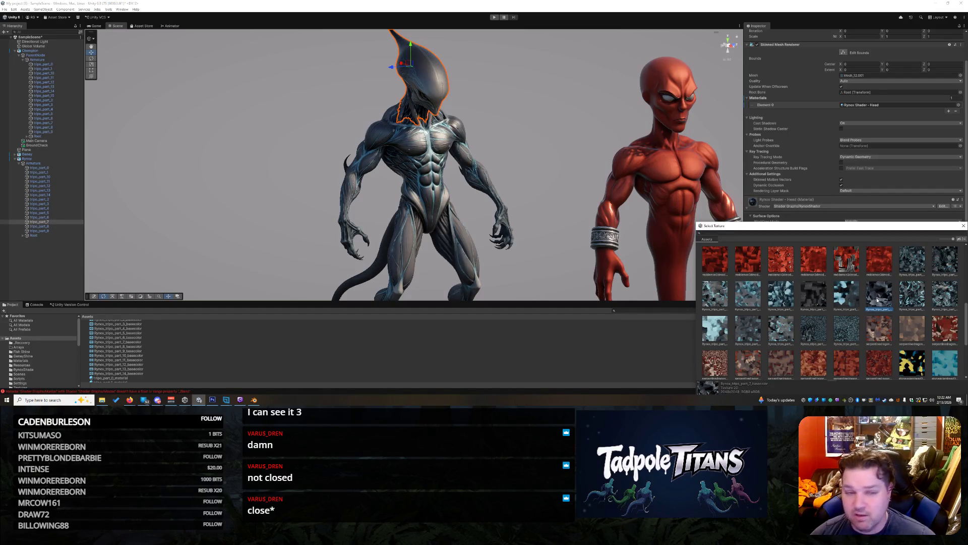
pyautogui.doubleClick(878, 300)
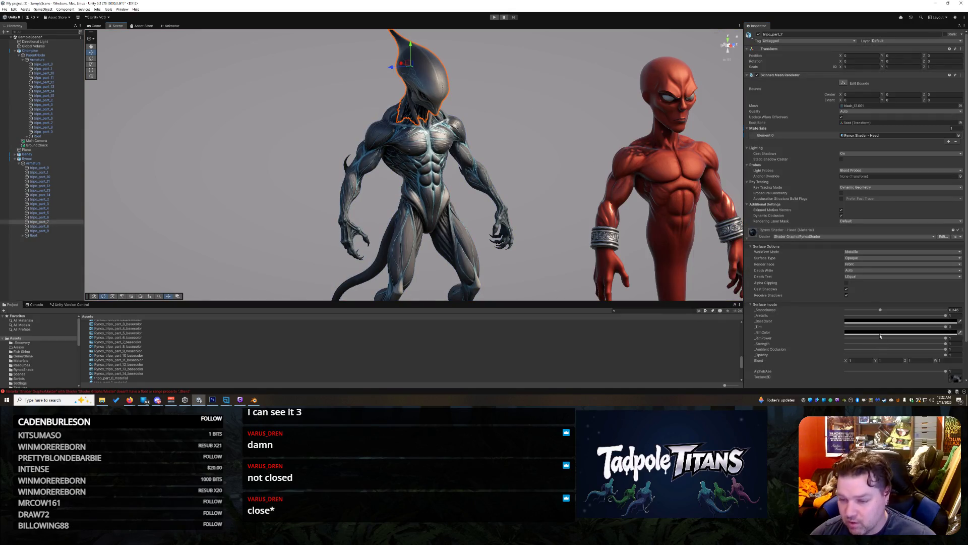
# Step: Start raising the head's smoothness, then reframe both creatures and reselect the head
pyautogui.moveTo(879, 311)
pyautogui.mouseDown()
pyautogui.moveTo(948, 311)
pyautogui.moveTo(920, 313)
pyautogui.mouseUp()
pyautogui.click(529, 128)
pyautogui.moveTo(529, 128)
pyautogui.mouseDown()
pyautogui.moveTo(568, 167)
pyautogui.moveTo(456, 147)
pyautogui.moveTo(523, 119)
pyautogui.moveTo(562, 123)
pyautogui.moveTo(545, 125)
pyautogui.moveTo(565, 143)
pyautogui.moveTo(398, 133)
pyautogui.moveTo(542, 138)
pyautogui.moveTo(456, 104)
pyautogui.mouseUp()
pyautogui.click(455, 104)
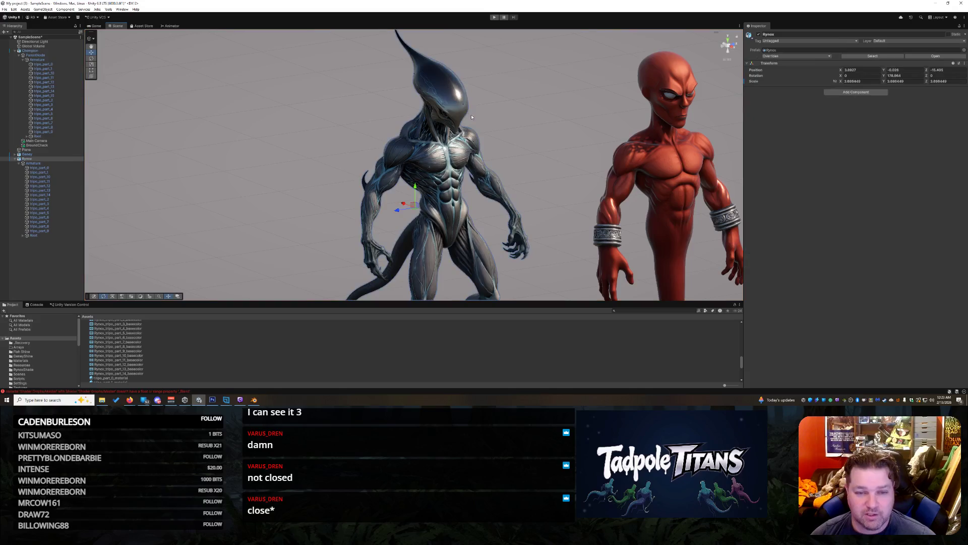
pyautogui.click(455, 104)
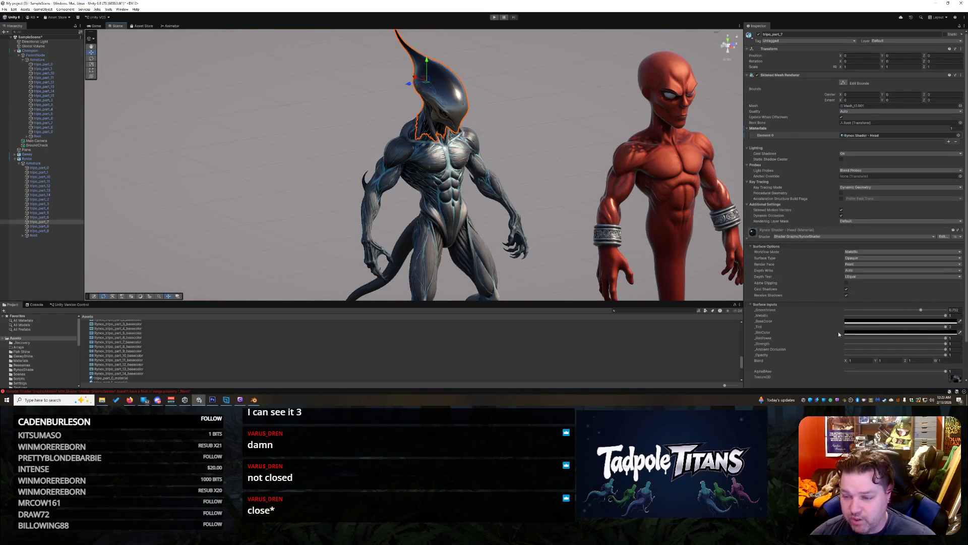
pyautogui.click(557, 172)
pyautogui.moveTo(557, 171)
pyautogui.mouseDown()
pyautogui.moveTo(484, 181)
pyautogui.moveTo(430, 162)
pyautogui.moveTo(434, 174)
pyautogui.moveTo(559, 171)
pyautogui.moveTo(447, 124)
pyautogui.mouseUp()
pyautogui.click(445, 111)
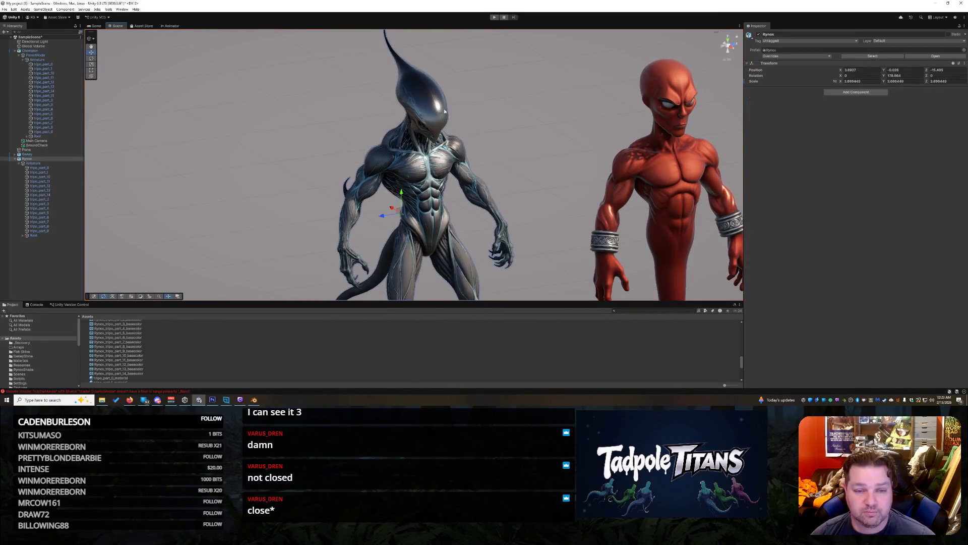
pyautogui.click(437, 106)
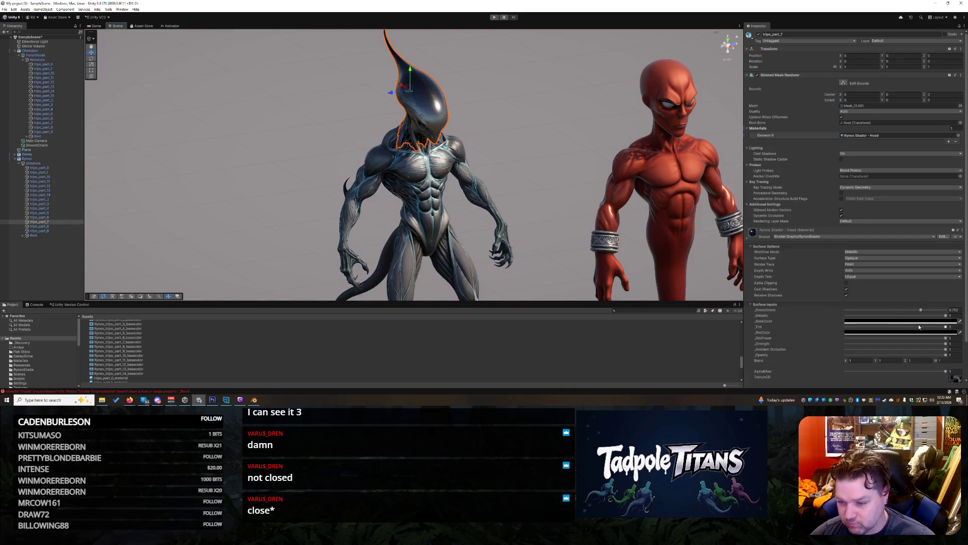
# Step: Set the head's smoothness to 1, strength to 0.442 and ambient occlusion to 0
pyautogui.moveTo(920, 309)
pyautogui.mouseDown()
pyautogui.moveTo(945, 310)
pyautogui.moveTo(928, 315)
pyautogui.mouseUp()
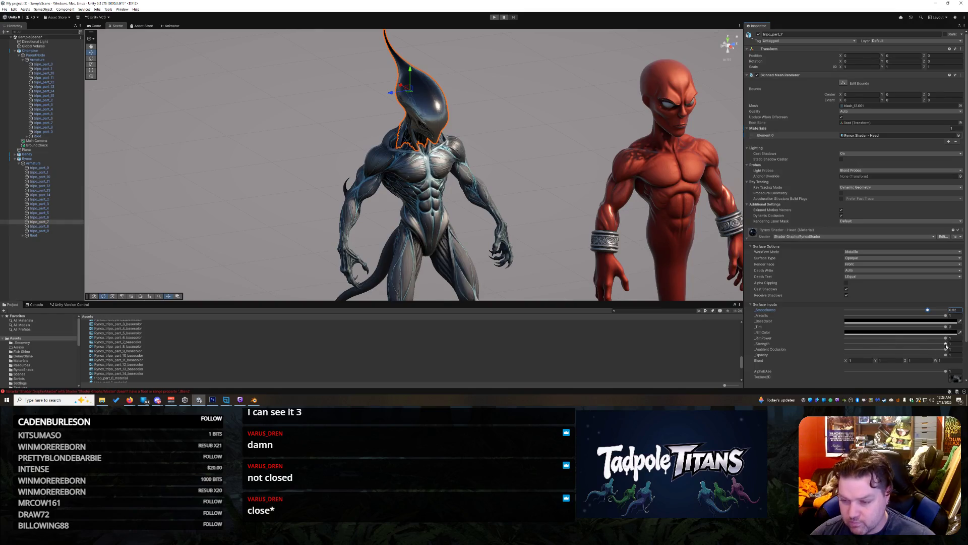
pyautogui.moveTo(945, 344); pyautogui.dragTo(890, 344)
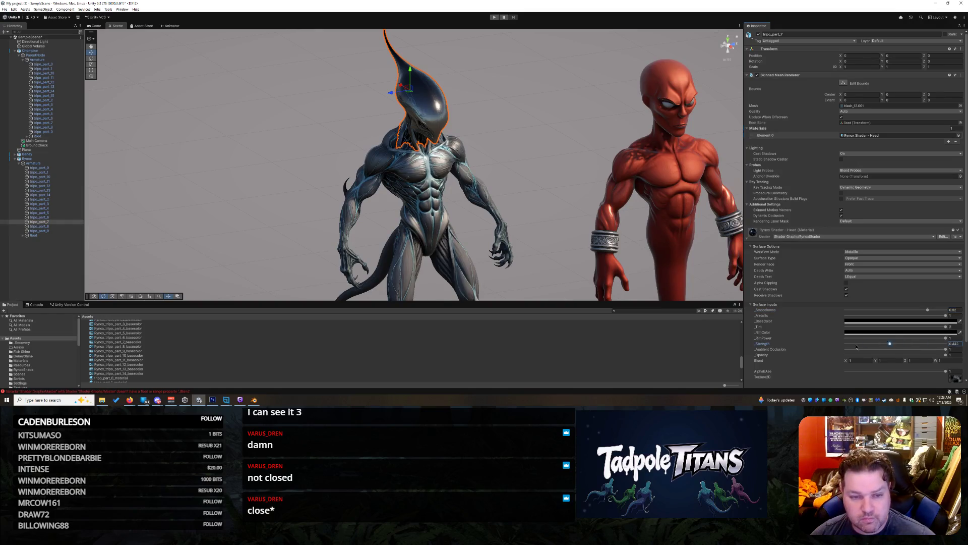
pyautogui.click(945, 338)
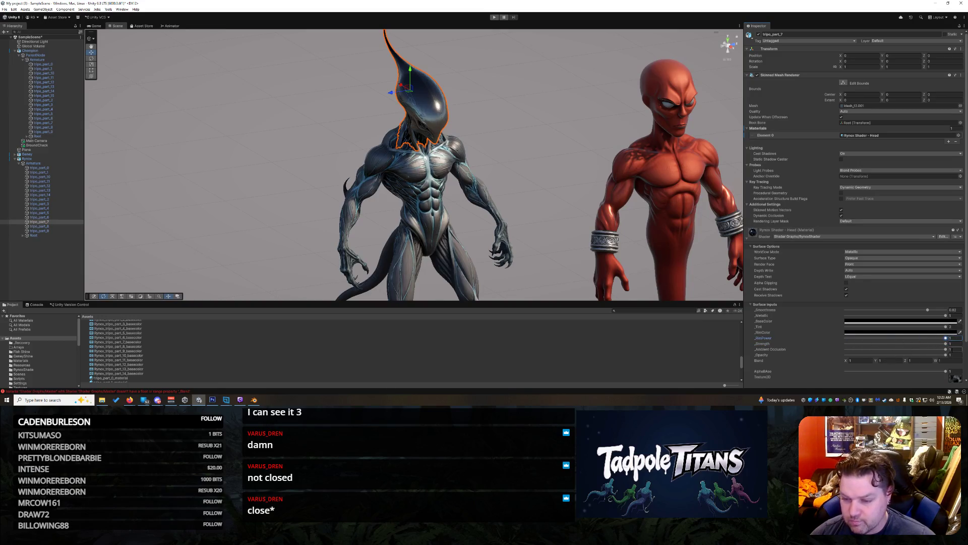
pyautogui.moveTo(945, 349)
pyautogui.mouseDown()
pyautogui.moveTo(823, 354)
pyautogui.moveTo(890, 349)
pyautogui.moveTo(878, 350)
pyautogui.mouseUp()
pyautogui.click(552, 181)
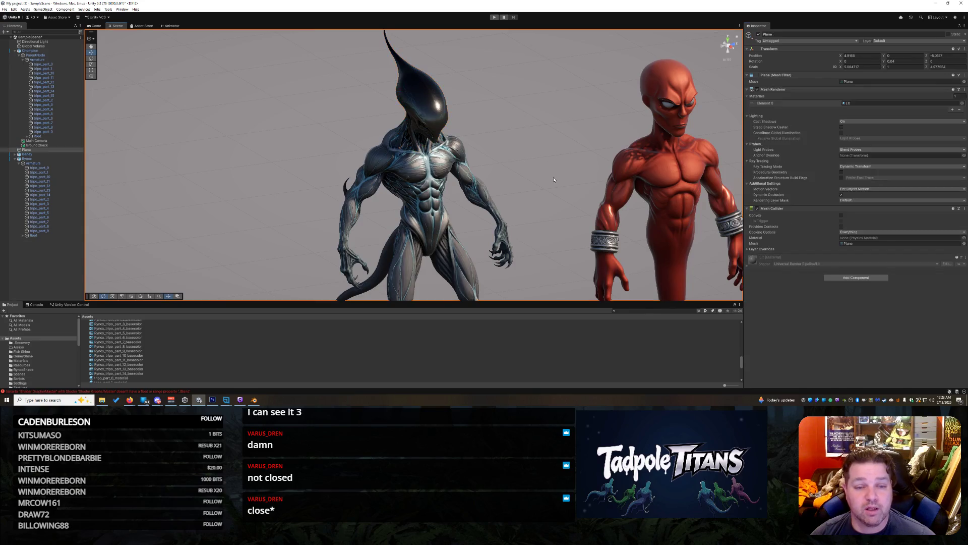
# Step: Lower the alien body's ambient occlusion to about 0.09
pyautogui.moveTo(567, 166)
pyautogui.mouseDown()
pyautogui.moveTo(592, 192)
pyautogui.moveTo(501, 152)
pyautogui.moveTo(453, 161)
pyautogui.moveTo(522, 175)
pyautogui.mouseUp()
pyautogui.click(373, 212)
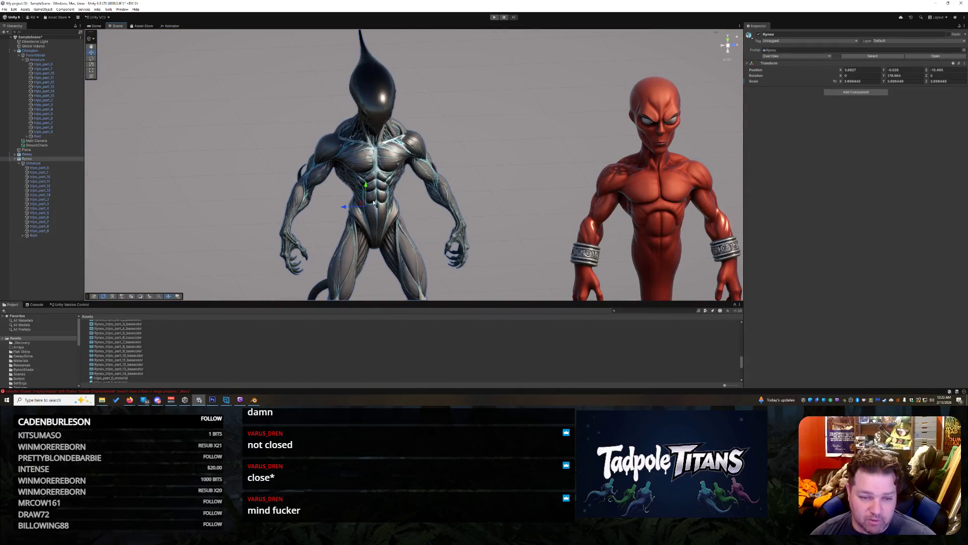
pyautogui.click(946, 350)
pyautogui.moveTo(945, 351)
pyautogui.mouseDown()
pyautogui.moveTo(839, 352)
pyautogui.moveTo(855, 352)
pyautogui.mouseUp()
pyautogui.moveTo(499, 167)
pyautogui.mouseDown()
pyautogui.moveTo(520, 170)
pyautogui.moveTo(394, 149)
pyautogui.mouseUp()
# Step: Lower the left chest piece's ambient occlusion value to about 0.58
pyautogui.click(392, 147)
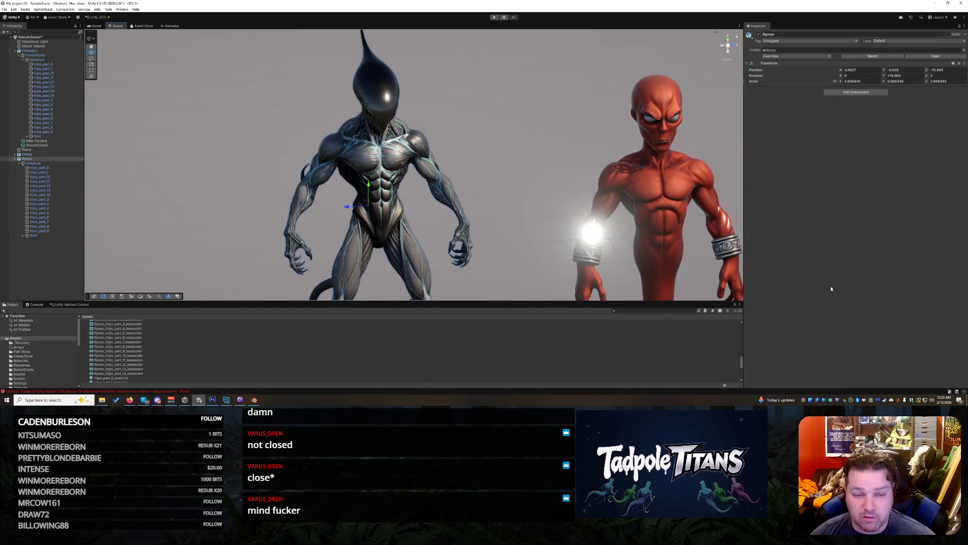
pyautogui.click(393, 148)
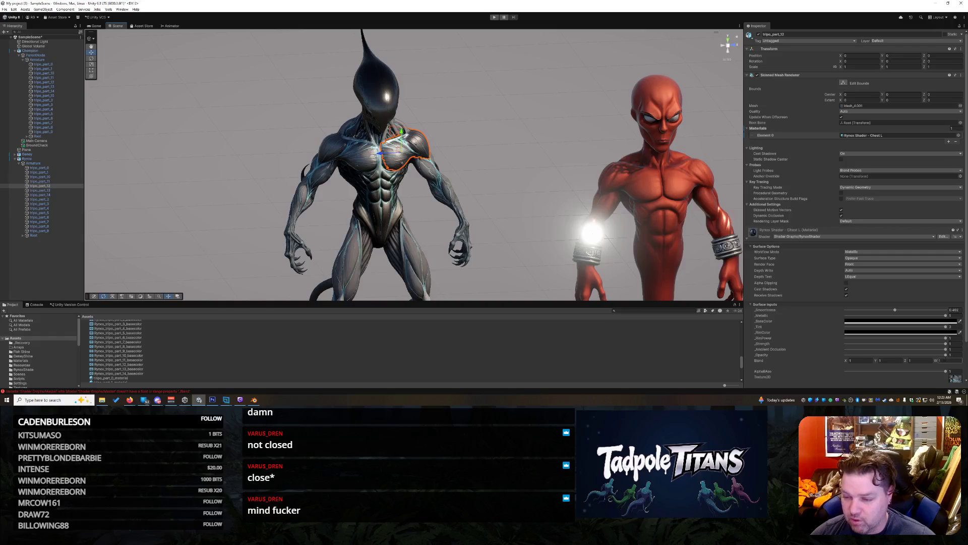
pyautogui.click(946, 349)
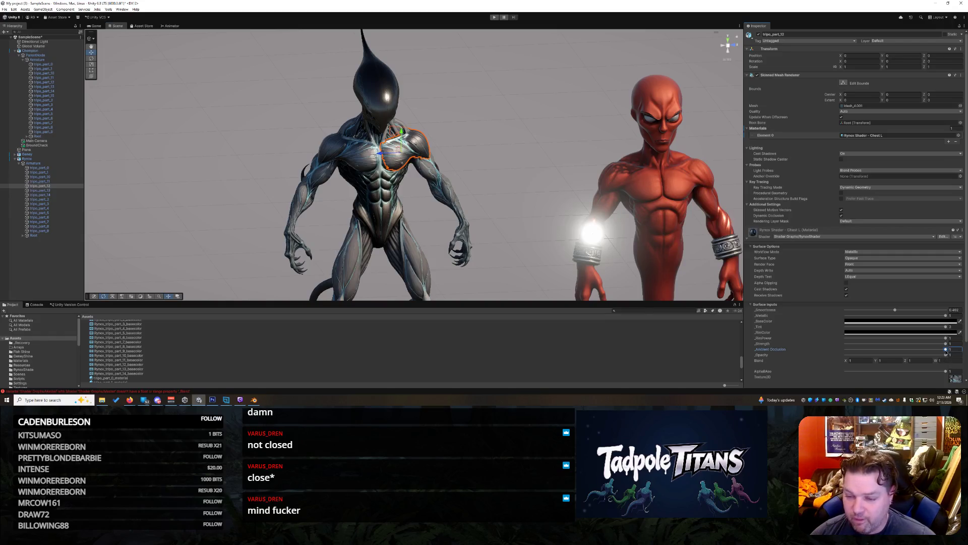
pyautogui.moveTo(946, 356); pyautogui.dragTo(871, 357)
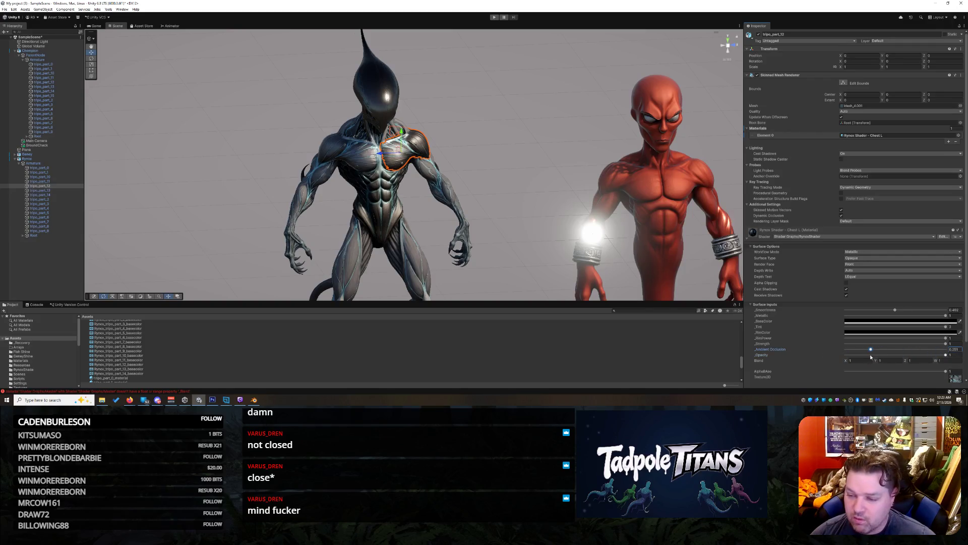
pyautogui.click(353, 161)
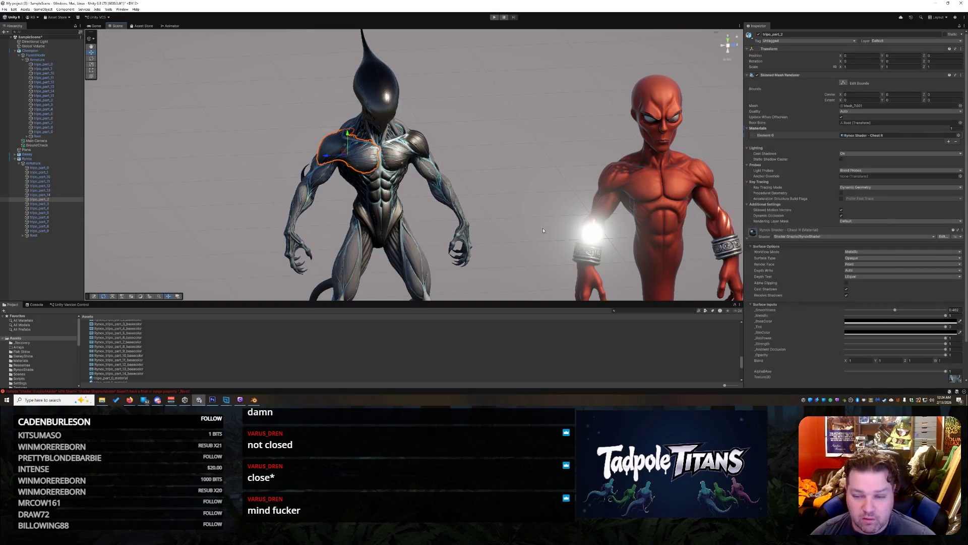
# Step: Darken the right chest piece with ambient occlusion around 0.08
pyautogui.moveTo(945, 349)
pyautogui.mouseDown()
pyautogui.moveTo(852, 349)
pyautogui.moveTo(871, 350)
pyautogui.mouseUp()
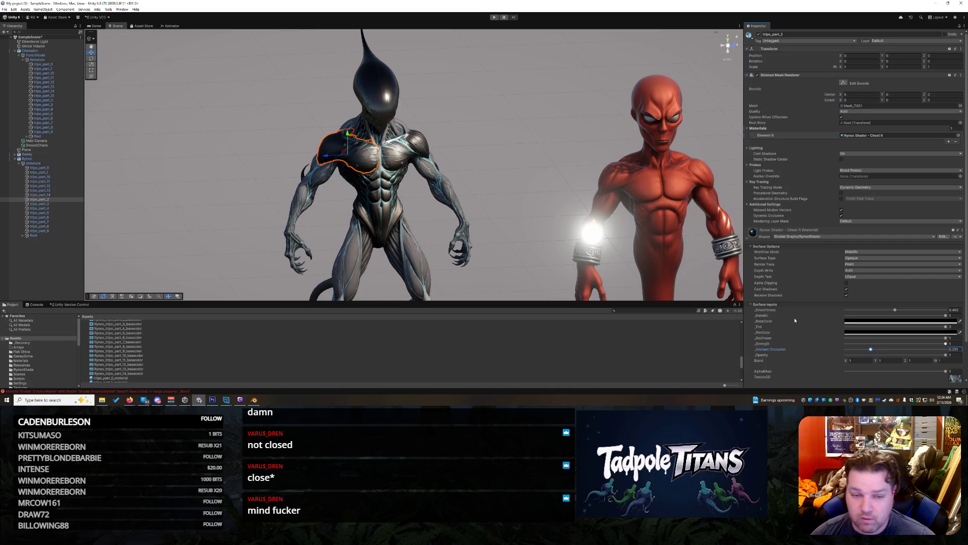
pyautogui.click(504, 197)
pyautogui.moveTo(505, 197)
pyautogui.mouseDown()
pyautogui.moveTo(494, 192)
pyautogui.moveTo(535, 197)
pyautogui.moveTo(454, 194)
pyautogui.moveTo(508, 190)
pyautogui.moveTo(646, 210)
pyautogui.moveTo(521, 201)
pyautogui.moveTo(535, 217)
pyautogui.moveTo(550, 196)
pyautogui.moveTo(474, 208)
pyautogui.moveTo(512, 212)
pyautogui.moveTo(473, 220)
pyautogui.mouseUp()
pyautogui.scroll(6, 473, 219)
pyautogui.scroll(4, 538, 193)
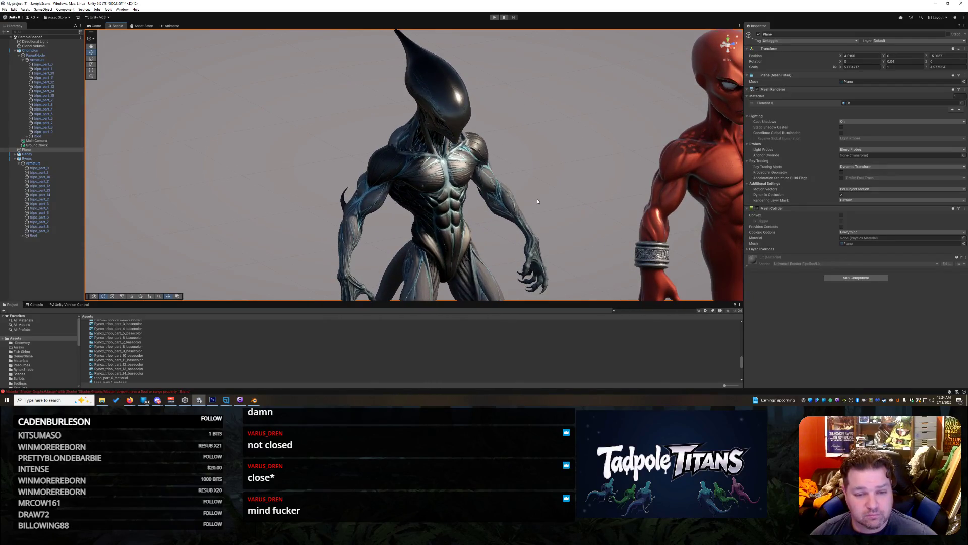
# Step: Lower the head's smoothness slightly to 0.775
pyautogui.moveTo(532, 195)
pyautogui.mouseDown()
pyautogui.moveTo(512, 198)
pyautogui.moveTo(426, 121)
pyautogui.mouseUp()
pyautogui.click(426, 121)
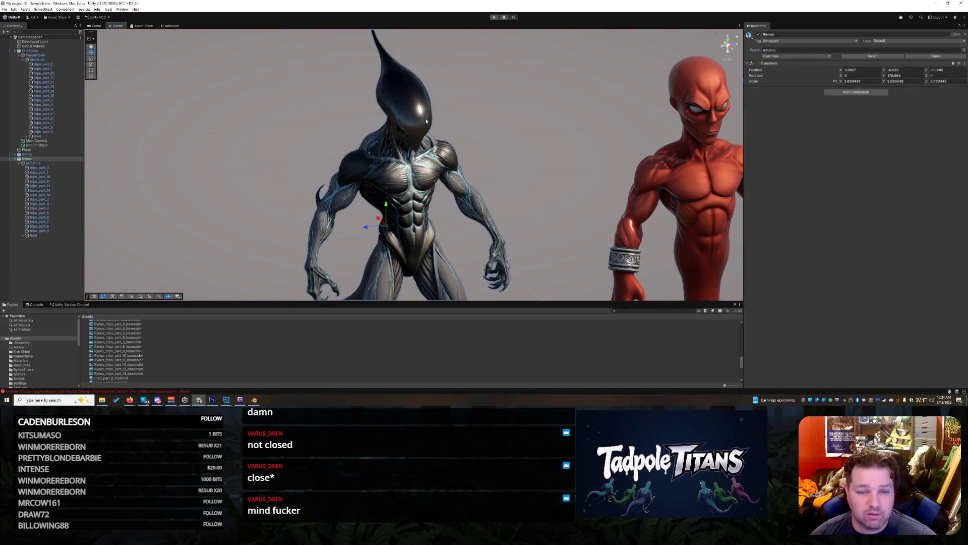
pyautogui.click(426, 121)
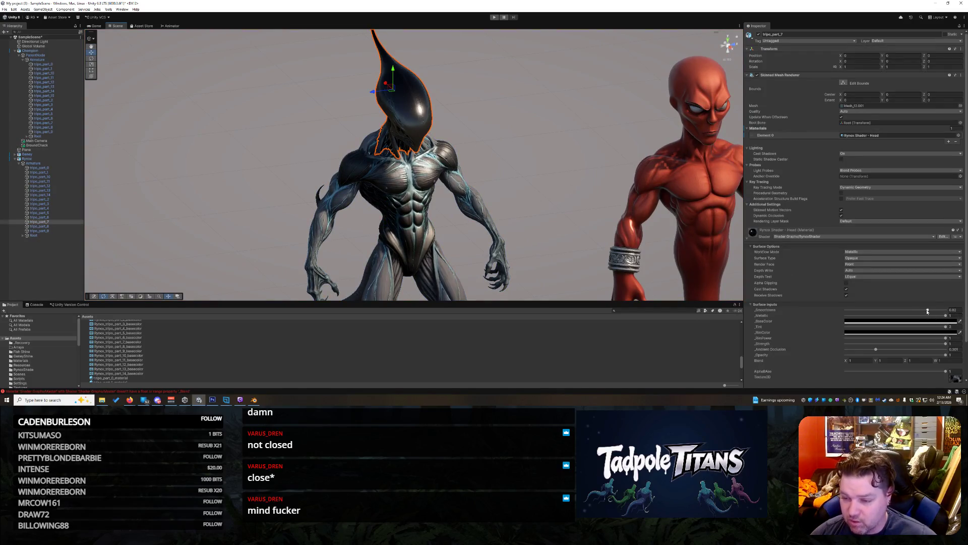
pyautogui.moveTo(928, 311)
pyautogui.mouseDown()
pyautogui.moveTo(914, 322)
pyautogui.moveTo(942, 318)
pyautogui.moveTo(911, 319)
pyautogui.moveTo(951, 323)
pyautogui.mouseUp()
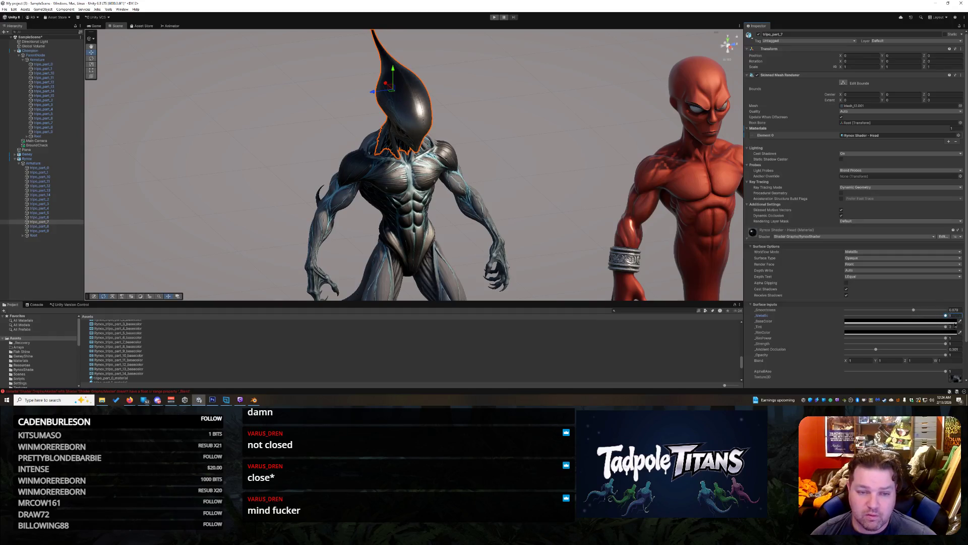
# Step: View both characters from the side and select the alien's left arm
pyautogui.click(531, 215)
pyautogui.scroll(3, 551, 202)
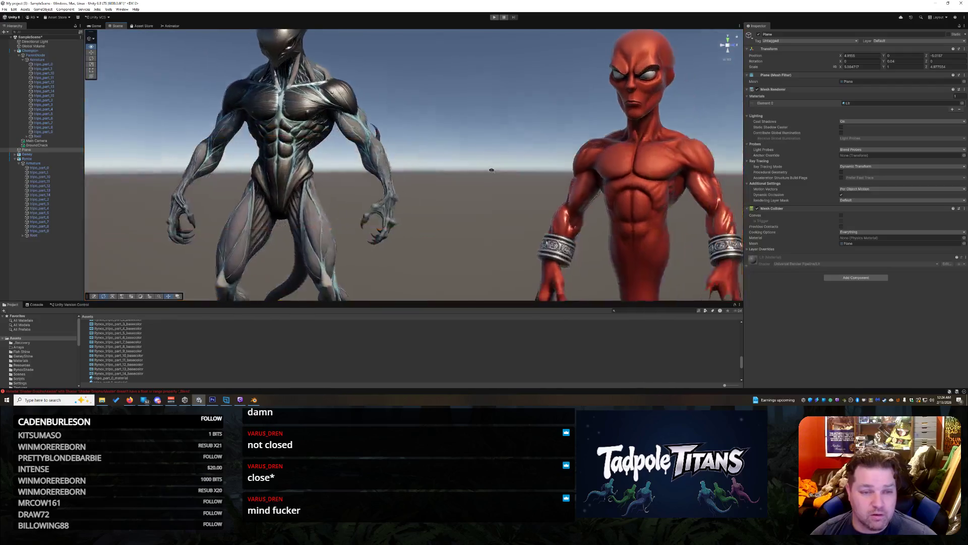
pyautogui.scroll(-3, 515, 187)
pyautogui.moveTo(502, 181)
pyautogui.mouseDown()
pyautogui.moveTo(545, 179)
pyautogui.moveTo(535, 186)
pyautogui.mouseUp()
pyautogui.click(367, 182)
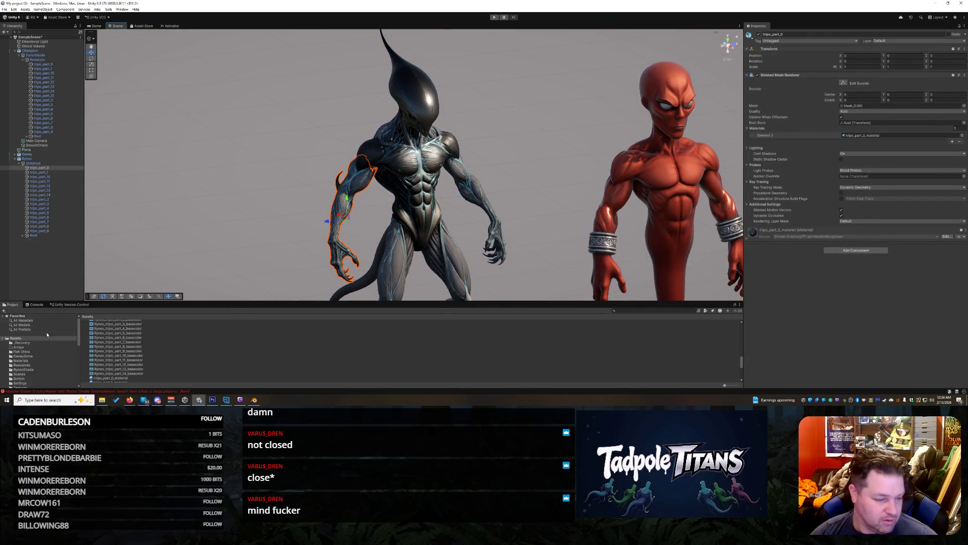
# Step: Duplicate the Chest L material and rename the copy 'Rynox Shader - Arm R'
pyautogui.click(29, 357)
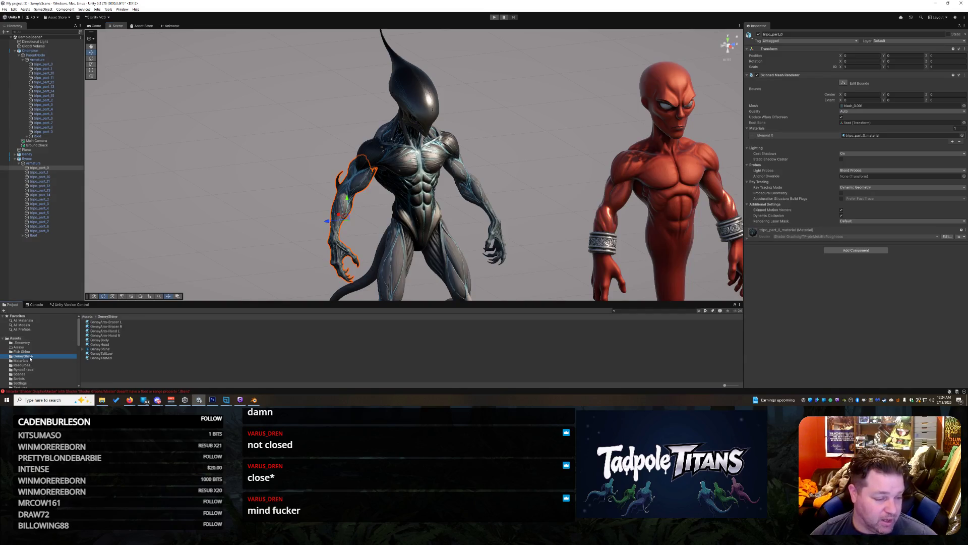
pyautogui.click(31, 370)
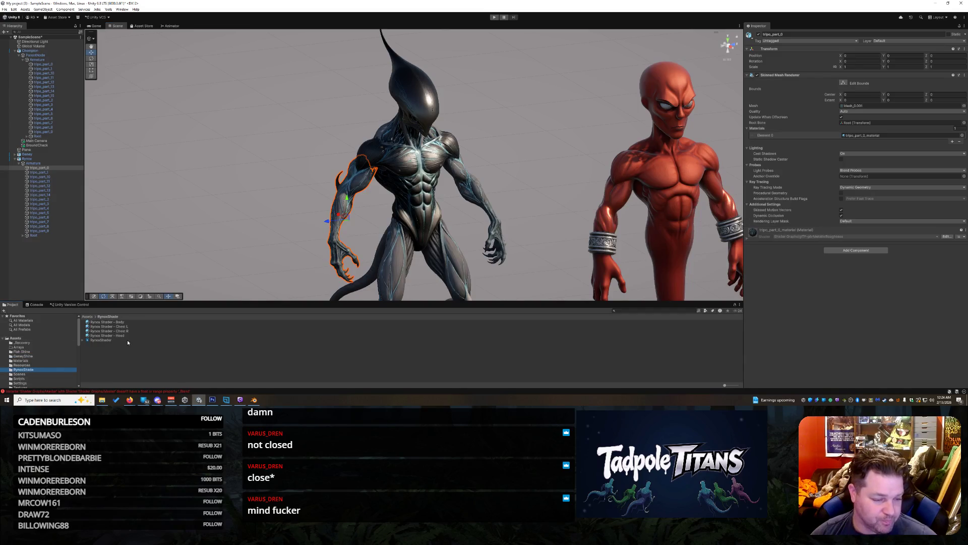
pyautogui.click(129, 326)
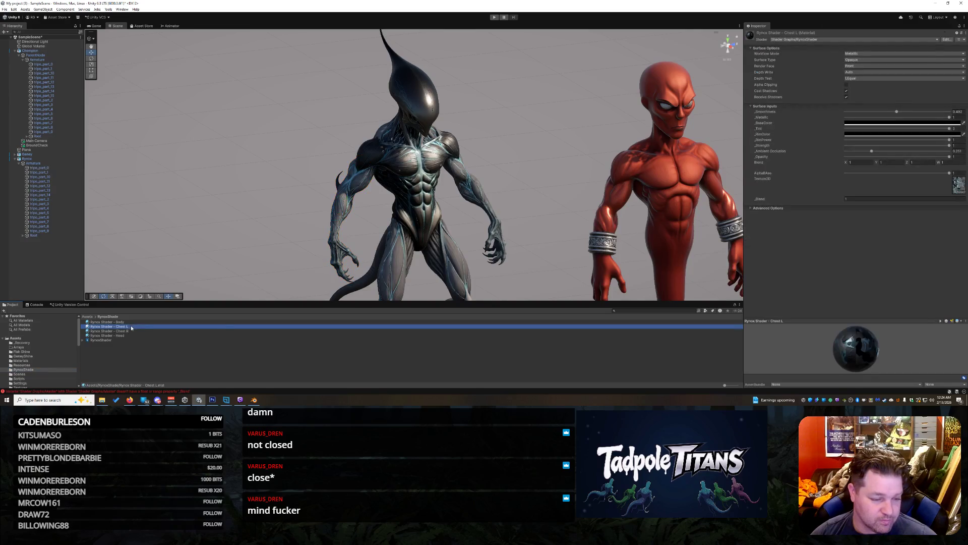
pyautogui.rightClick(131, 327)
pyautogui.click(127, 327)
pyautogui.hotkey('ctrl', 'd')
pyautogui.press('F2')
pyautogui.press('BackSpace')
pyautogui.press('BackSpace')
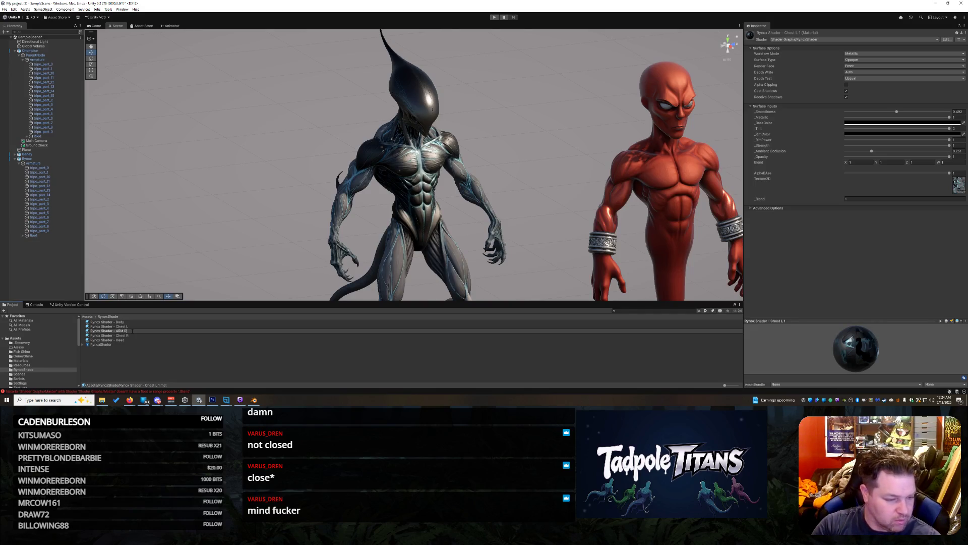
pyautogui.press('BackSpace')
pyautogui.press('BackSpace')
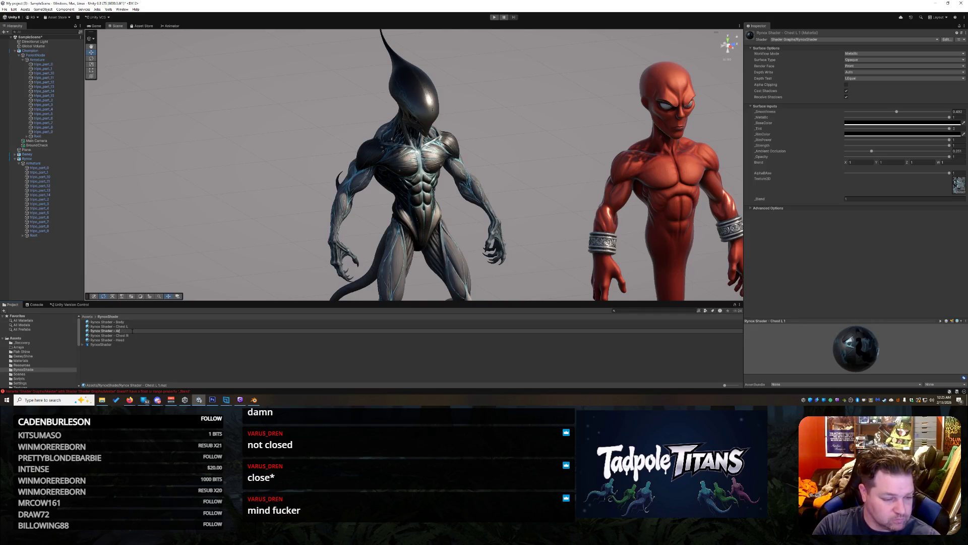
pyautogui.write('R')
pyautogui.press('Return')
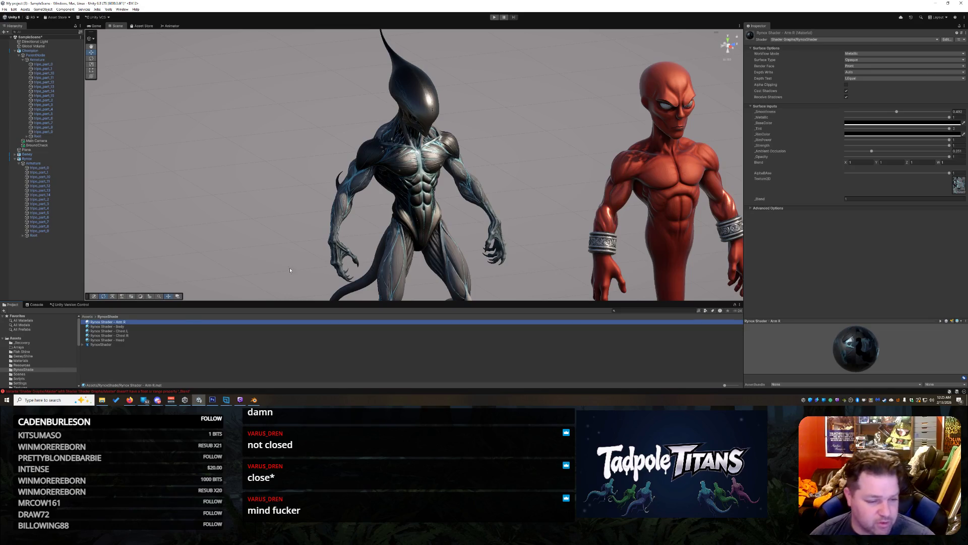
# Step: Apply Arm R to the dark alien's left arm and display its material settings
pyautogui.click(347, 205)
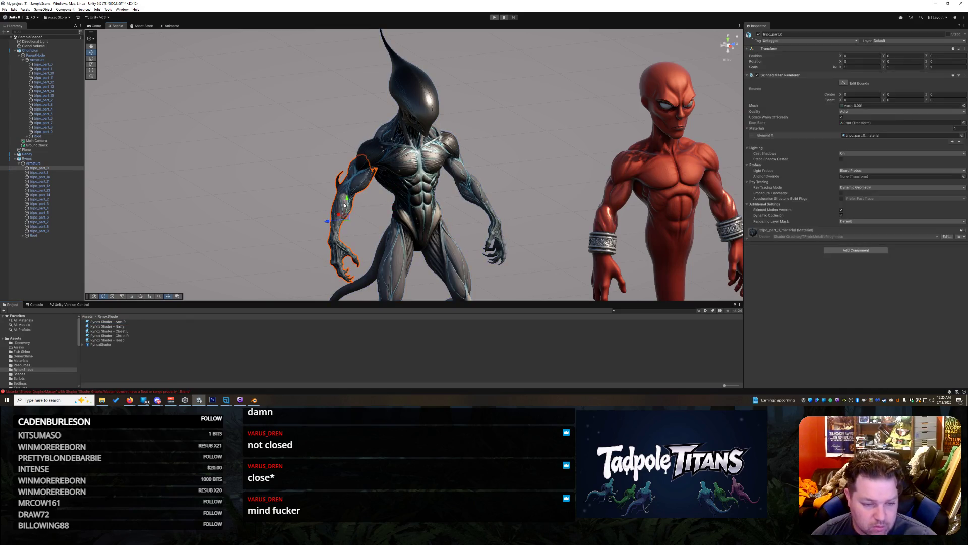
pyautogui.click(125, 321)
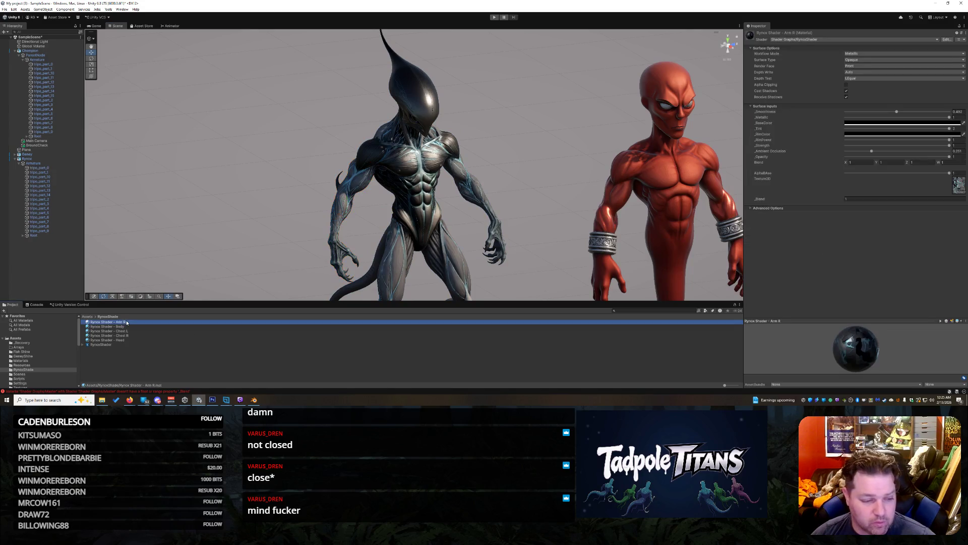
pyautogui.moveTo(327, 263); pyautogui.dragTo(343, 228)
pyautogui.click(341, 208)
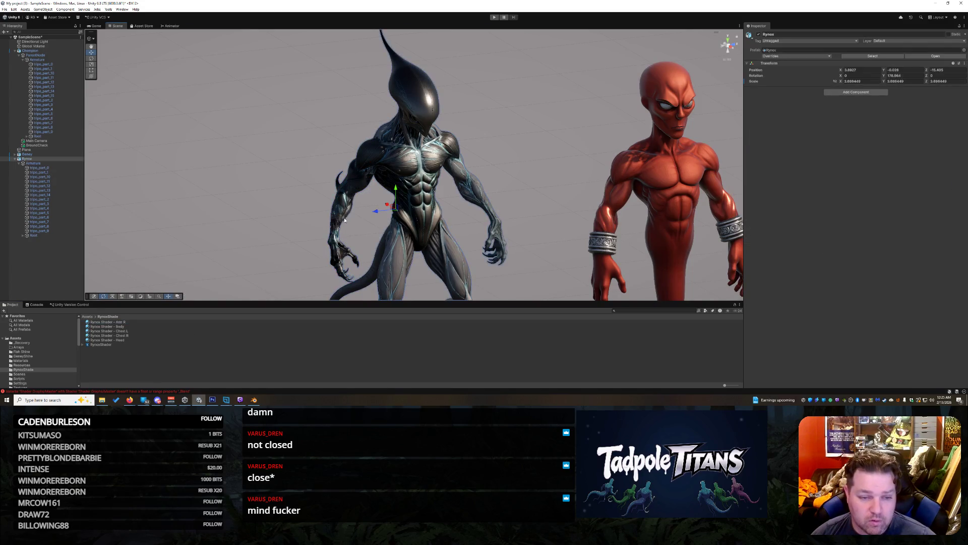
pyautogui.click(746, 238)
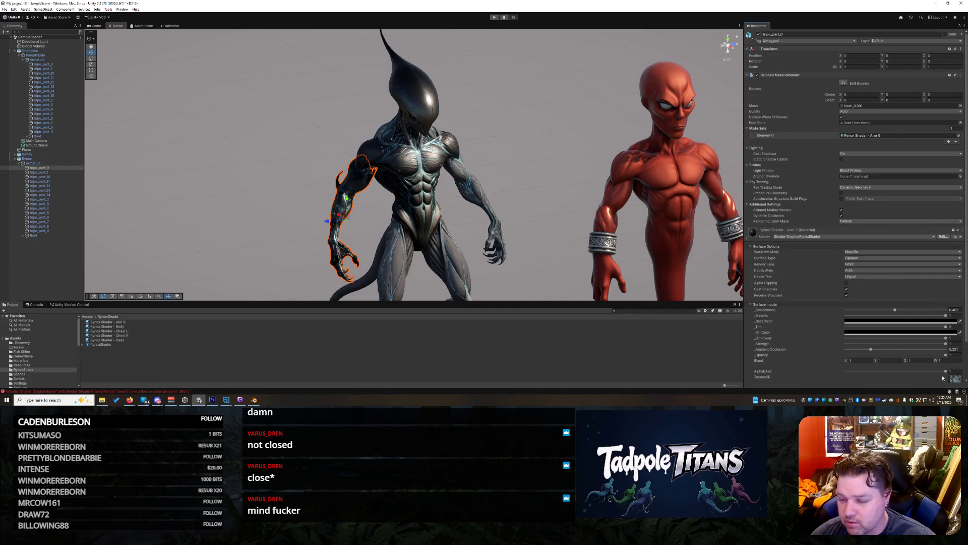
# Step: Preview the Rynox part_14 through part_10 textures on the Arm R material
pyautogui.scroll(-2, 958, 351)
pyautogui.click(957, 338)
pyautogui.scroll(3, 879, 298)
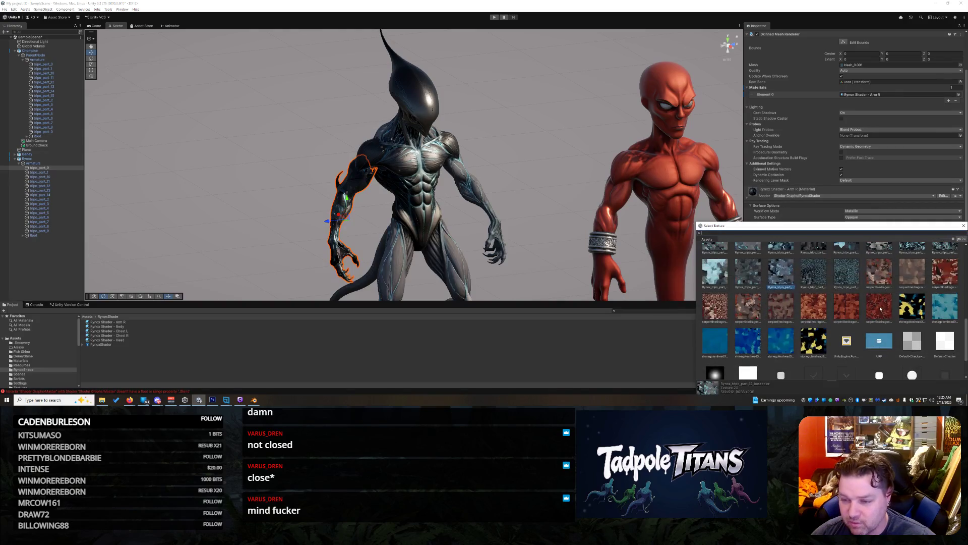
pyautogui.click(842, 313)
pyautogui.click(826, 311)
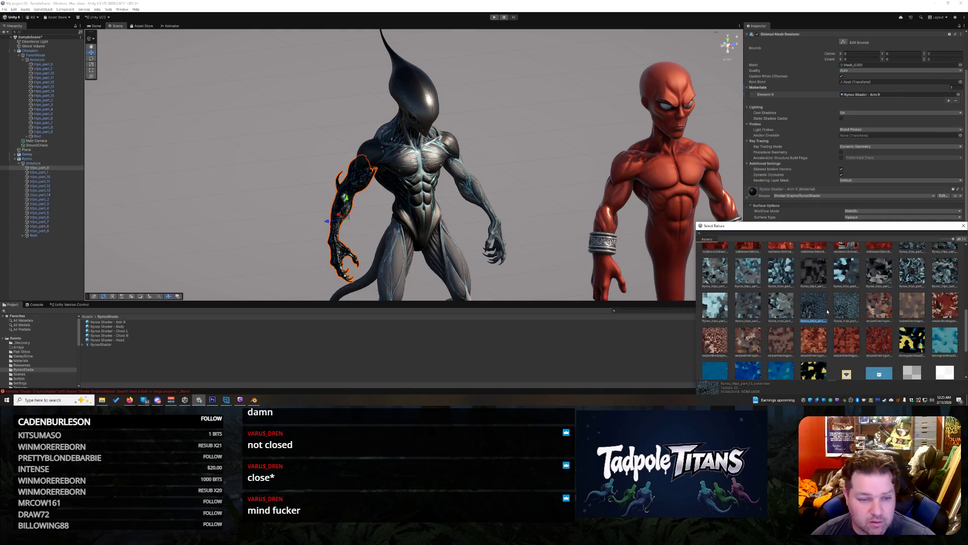
pyautogui.click(770, 316)
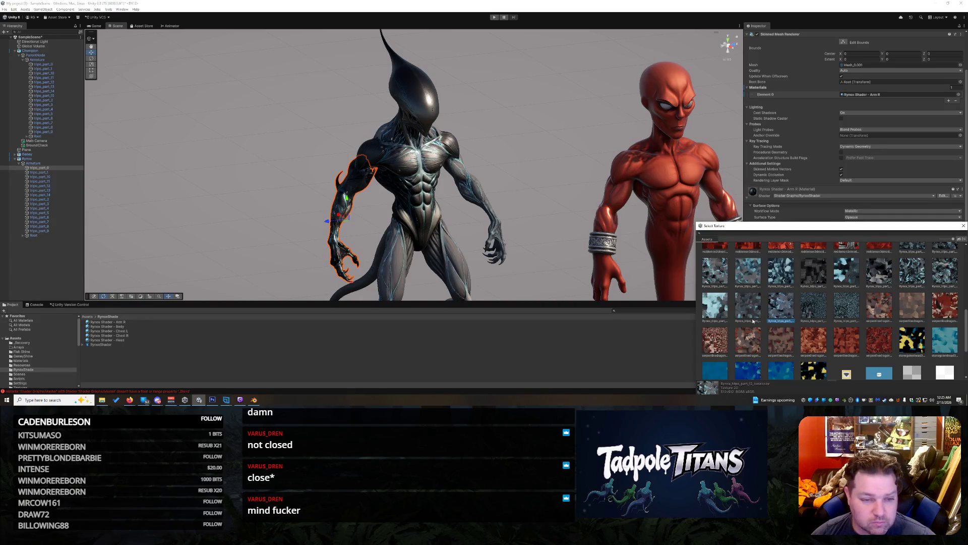
pyautogui.click(753, 316)
pyautogui.click(727, 309)
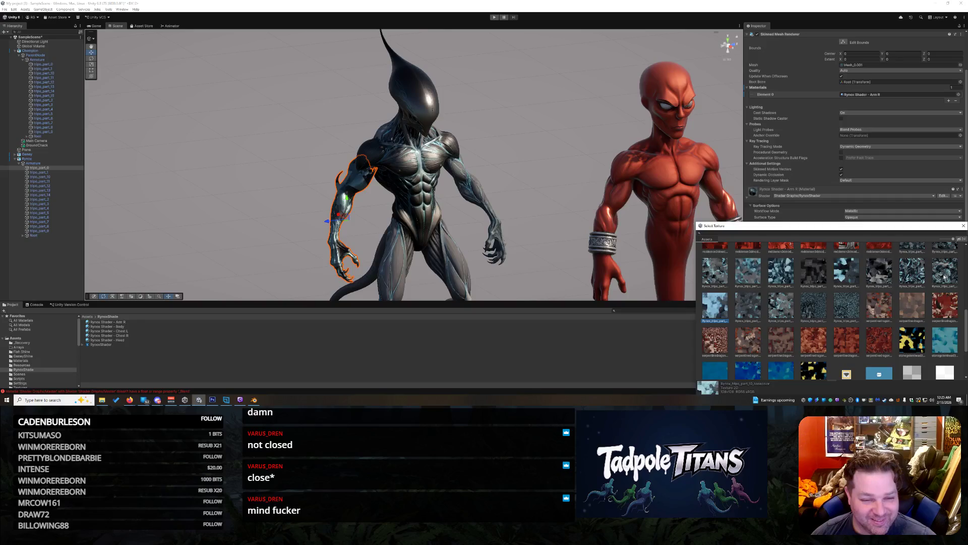
# Step: Preview the remaining Rynox part textures, part_9 down to part_2, on the arm
pyautogui.click(944, 276)
pyautogui.click(920, 273)
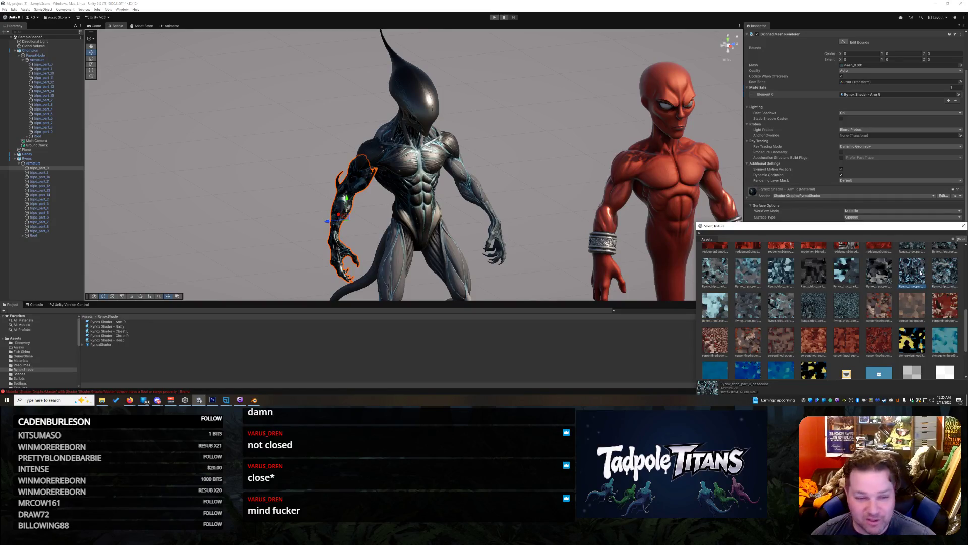
pyautogui.click(881, 269)
pyautogui.click(852, 269)
pyautogui.click(817, 273)
pyautogui.click(775, 275)
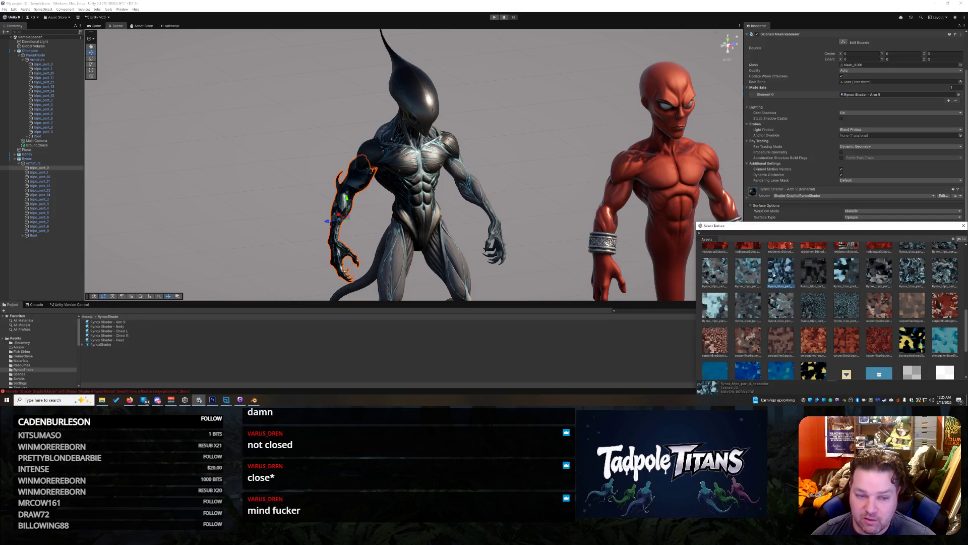
pyautogui.click(749, 274)
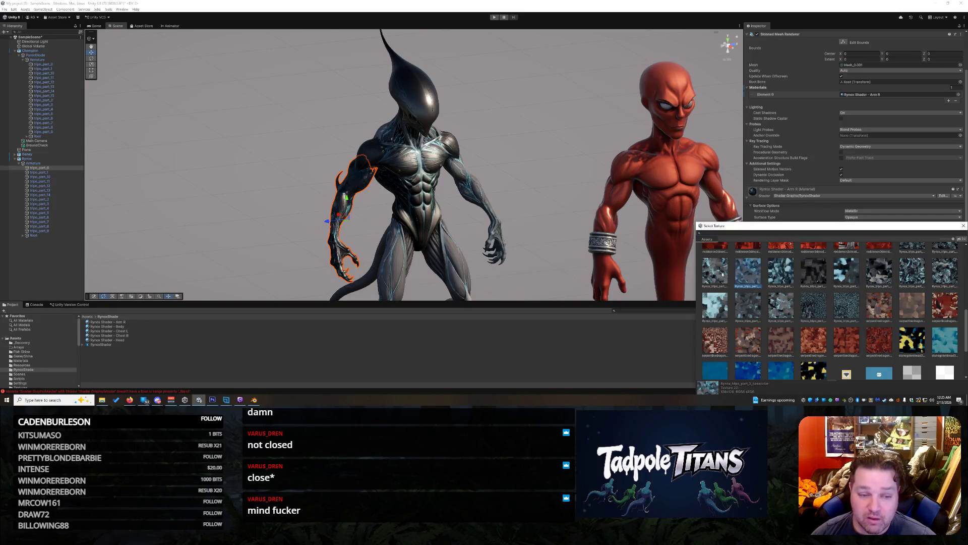
pyautogui.click(724, 273)
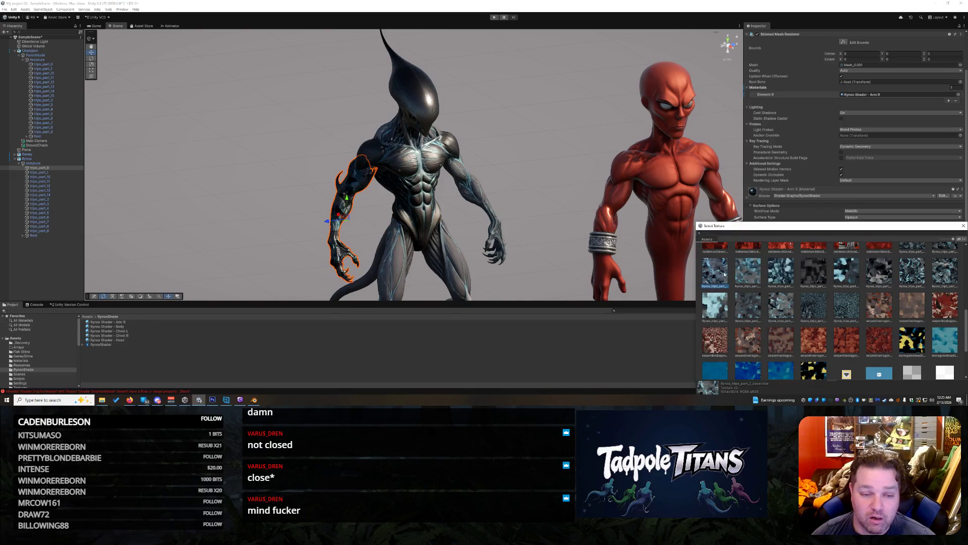
# Step: Apply the part_0 basecolor texture to Arm R and orbit to check the arm
pyautogui.scroll(1, 940, 257)
pyautogui.scroll(1, 945, 257)
pyautogui.click(942, 267)
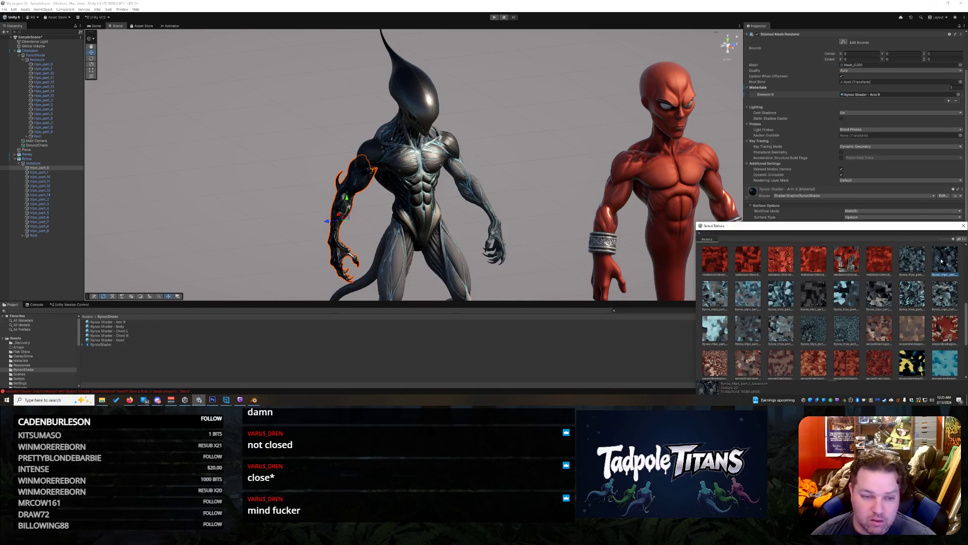
pyautogui.click(911, 266)
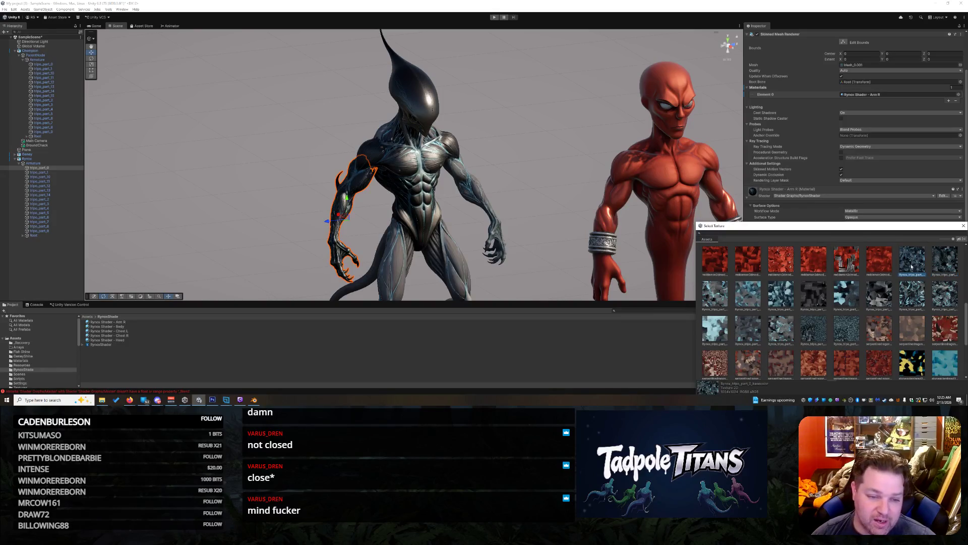
pyautogui.doubleClick(911, 267)
pyautogui.click(528, 172)
pyautogui.moveTo(530, 184); pyautogui.dragTo(509, 181)
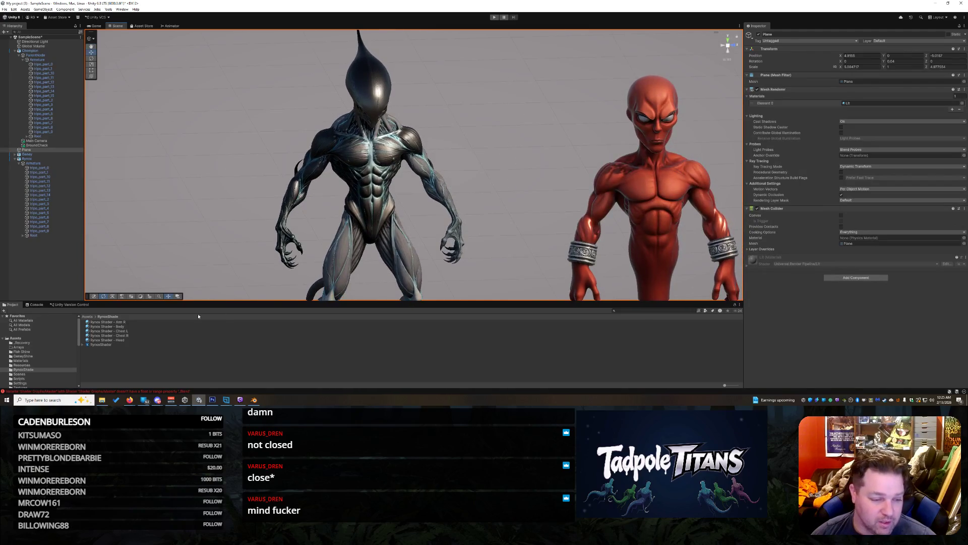
pyautogui.click(140, 322)
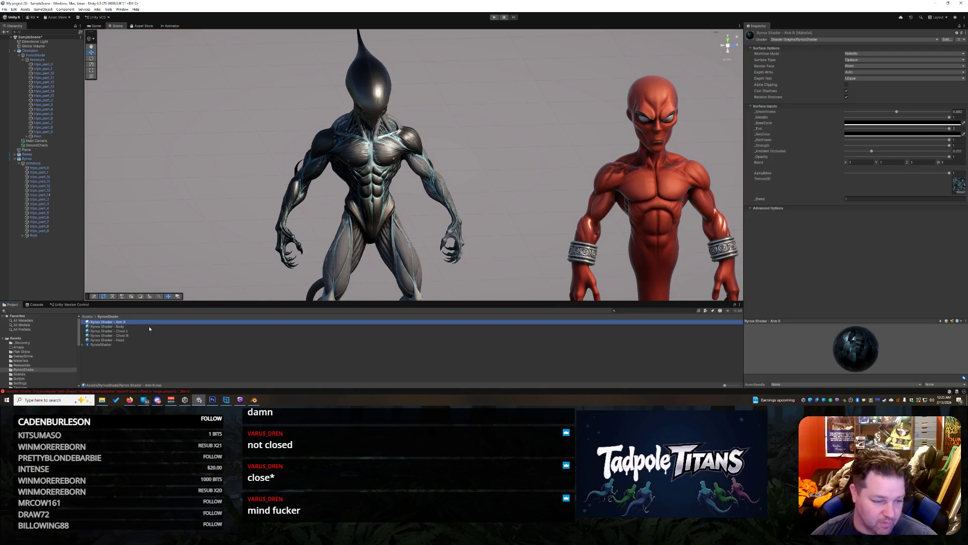
# Step: Duplicate Arm R as 'Rynox Shader - Arm L' and apply it to the alien's other arm, tripo_part_14
pyautogui.hotkey('ctrl', 'd')
pyautogui.click(131, 326)
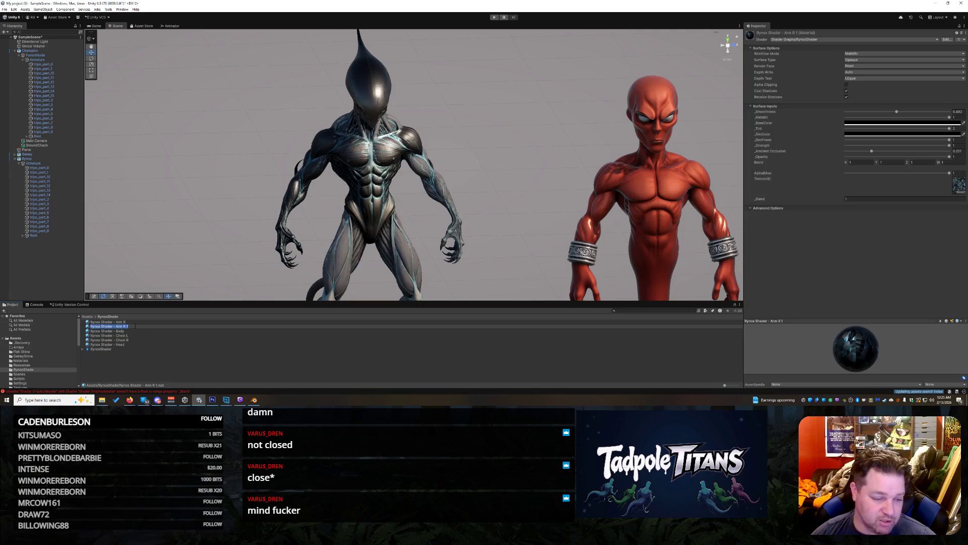
pyautogui.press('BackSpace')
pyautogui.press('BackSpace')
pyautogui.press('BackSpace')
pyautogui.write('L')
pyautogui.press('Return')
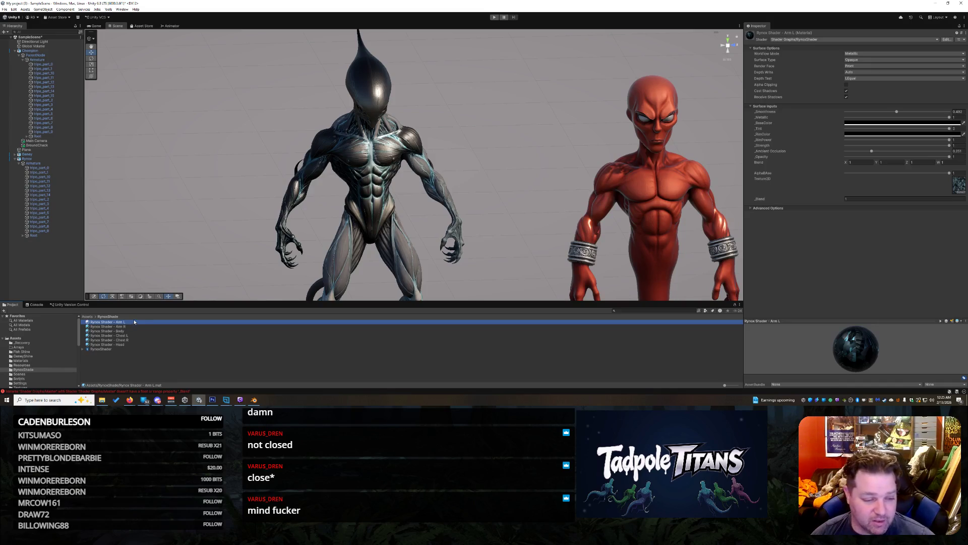
pyautogui.moveTo(133, 323)
pyautogui.mouseDown()
pyautogui.moveTo(437, 149)
pyautogui.moveTo(428, 167)
pyautogui.mouseUp()
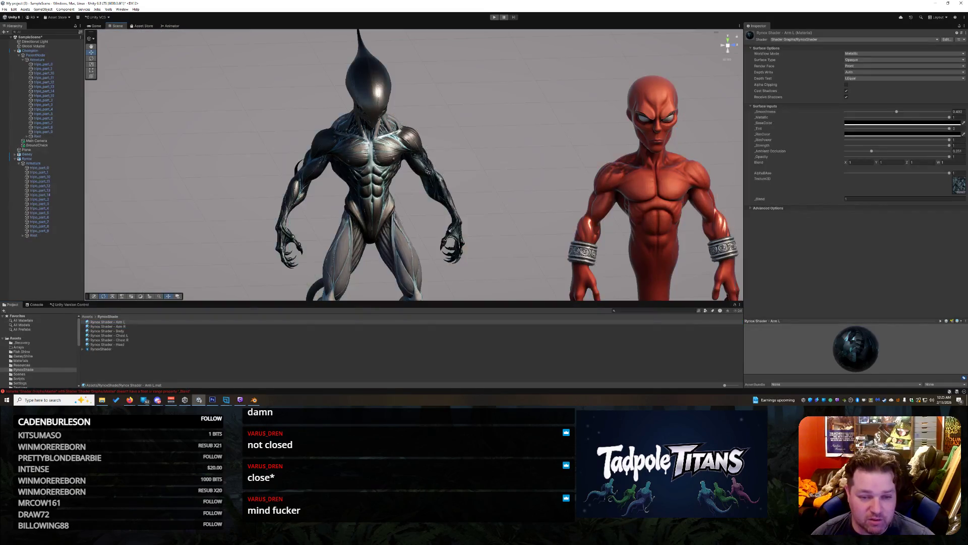
pyautogui.click(437, 194)
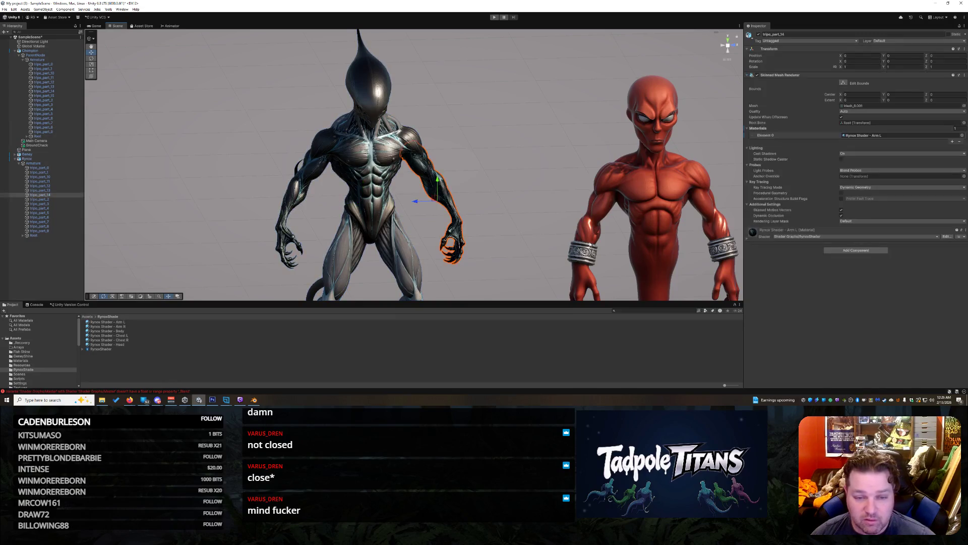
pyautogui.click(748, 240)
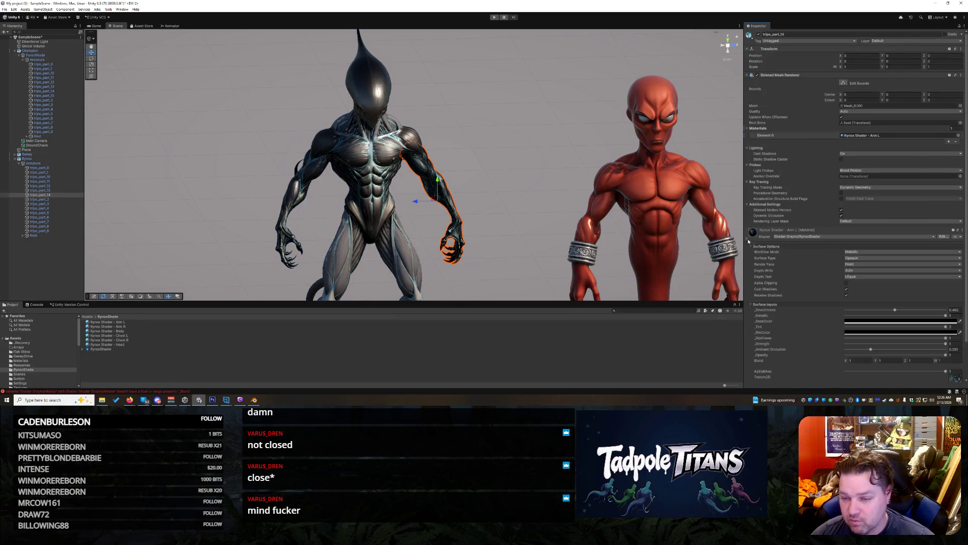
# Step: Preview the part_1 and part_2 basecolor textures on Arm L, then look down at the alien
pyautogui.scroll(-3, 957, 382)
pyautogui.click(959, 351)
pyautogui.scroll(2, 896, 320)
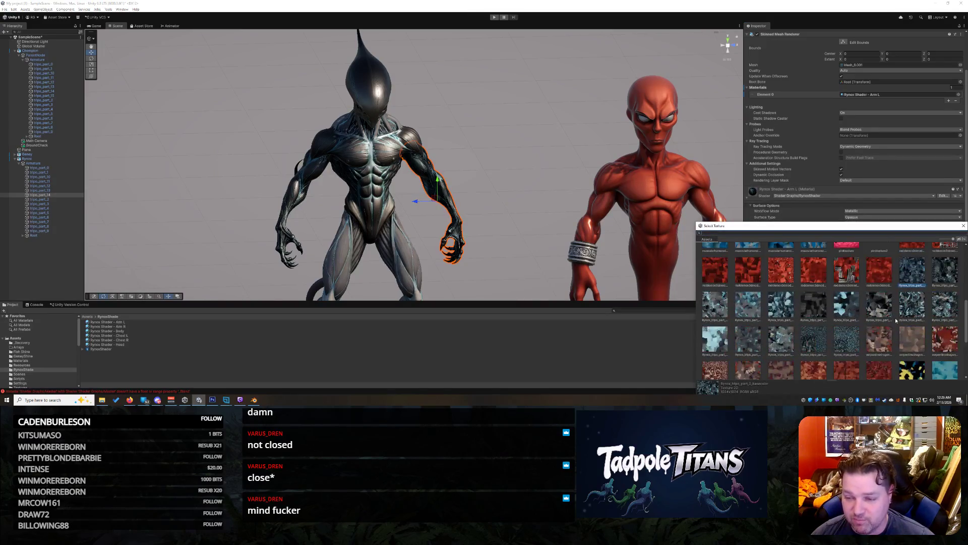
pyautogui.click(950, 270)
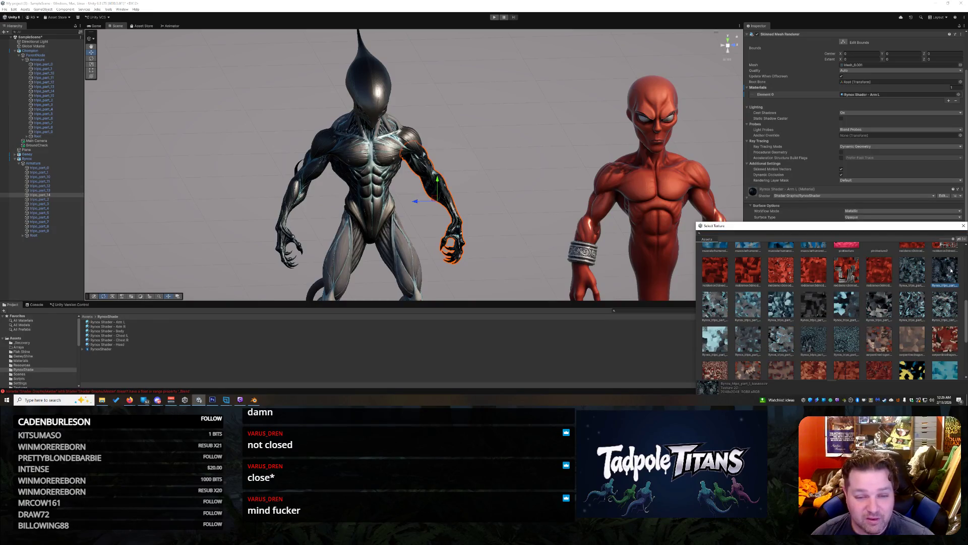
pyautogui.click(718, 305)
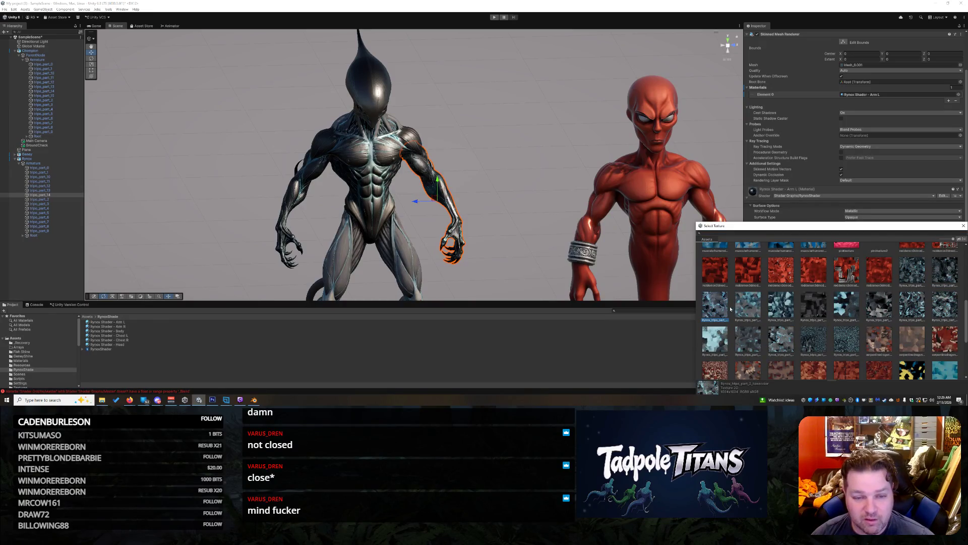
pyautogui.click(515, 197)
pyautogui.moveTo(516, 197); pyautogui.dragTo(353, 181)
# Step: Reopen the Arm L texture picker and preview several part textures, including part_7 and part_8
pyautogui.click(323, 179)
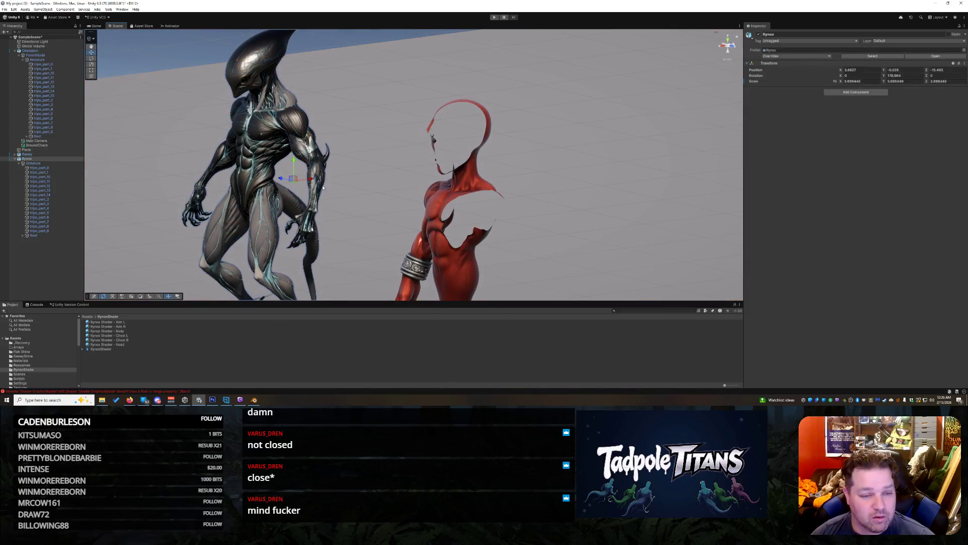
pyautogui.scroll(-3, 938, 373)
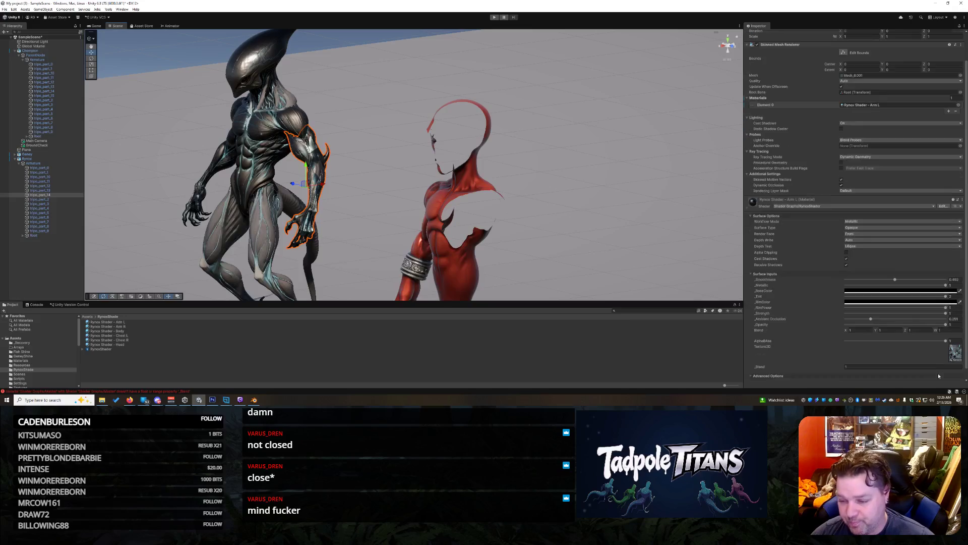
pyautogui.click(958, 361)
pyautogui.scroll(2, 851, 305)
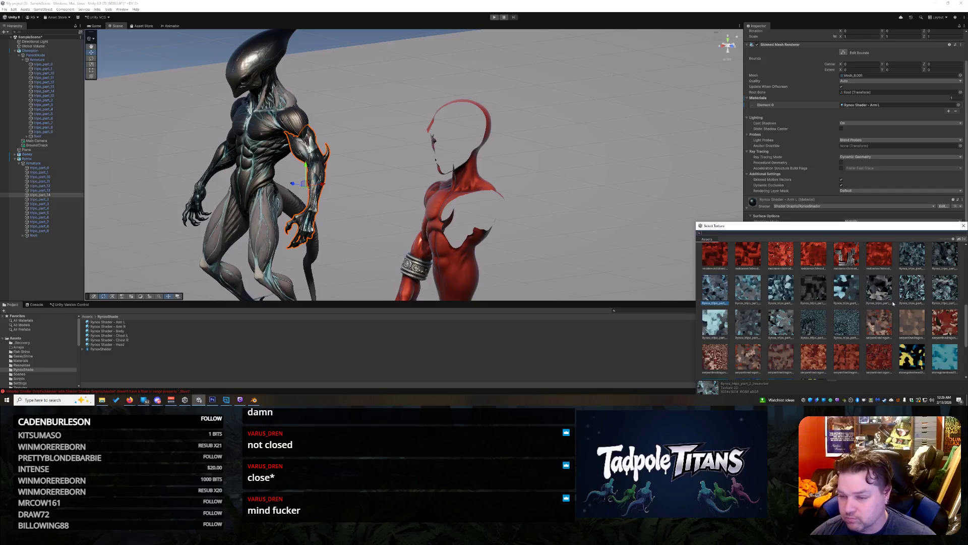
pyautogui.click(915, 260)
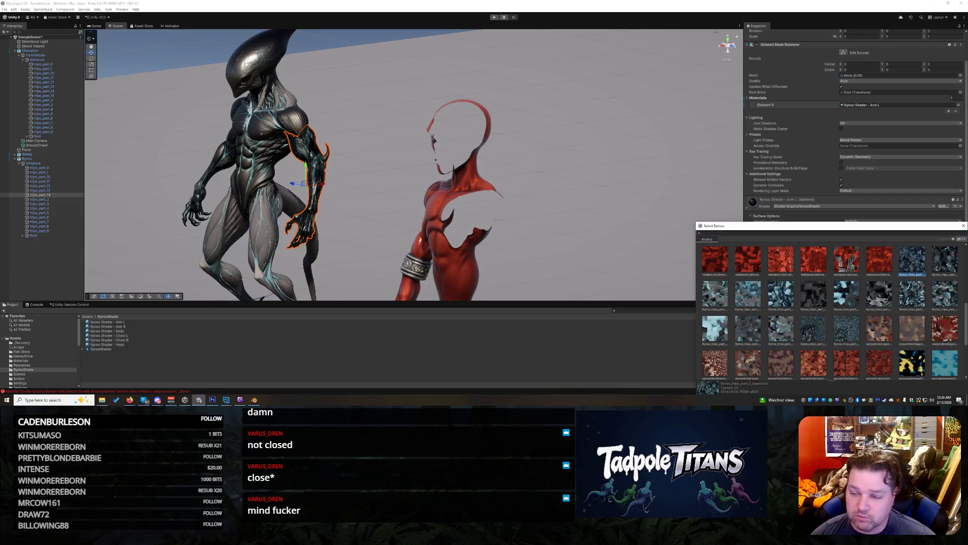
pyautogui.click(941, 294)
pyautogui.click(878, 296)
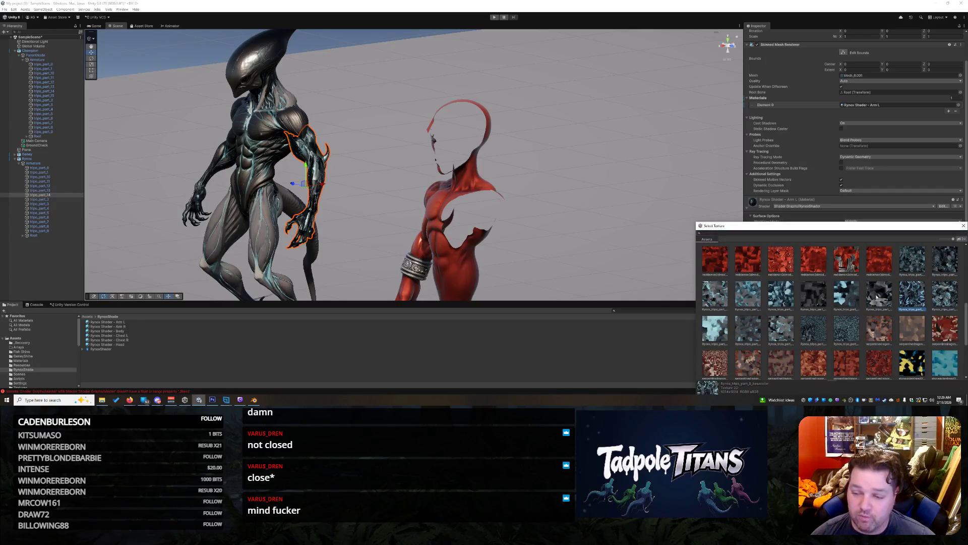
pyautogui.click(845, 299)
pyautogui.click(813, 297)
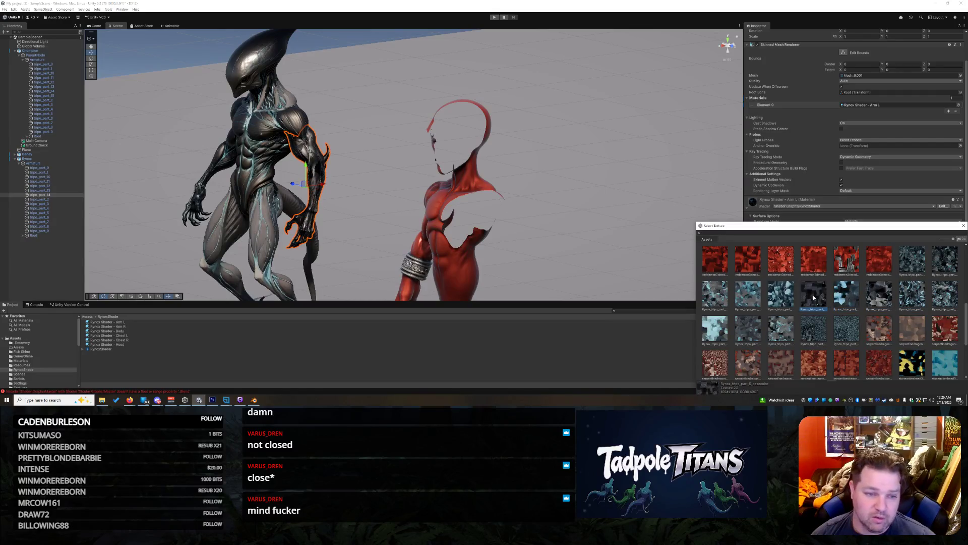
# Step: Preview part_4 through part_13, then apply part_14 to Arm L and view both characters
pyautogui.click(781, 294)
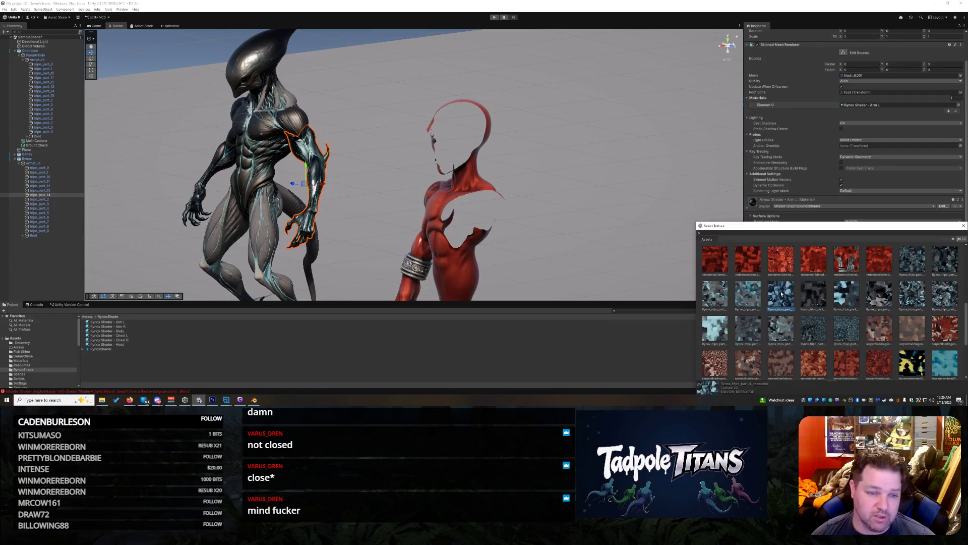
pyautogui.click(750, 295)
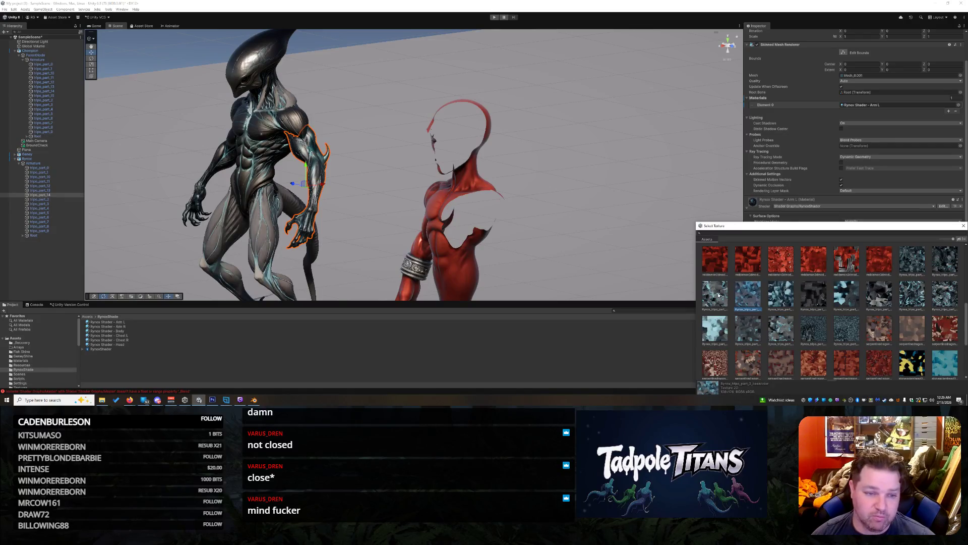
pyautogui.click(719, 295)
pyautogui.click(713, 325)
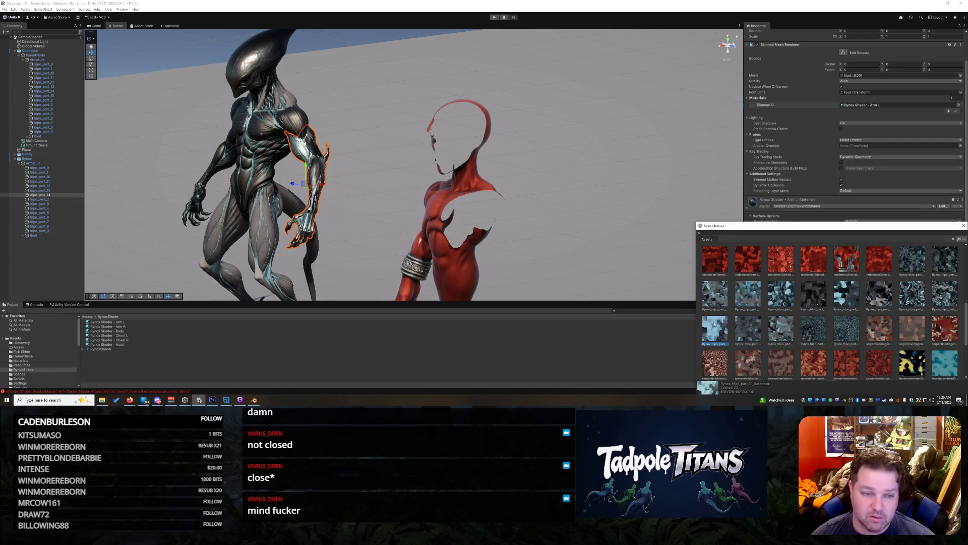
pyautogui.click(741, 326)
pyautogui.click(785, 330)
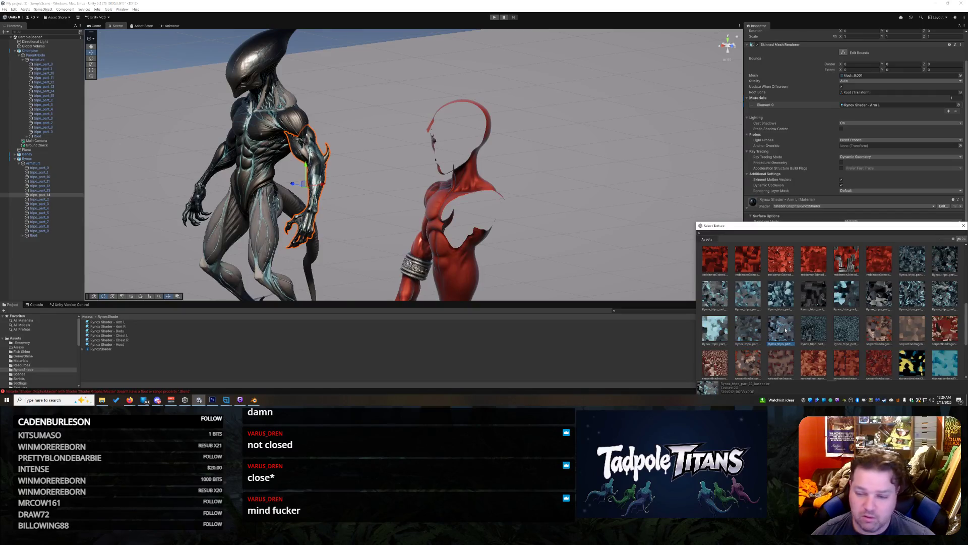
pyautogui.click(815, 333)
pyautogui.click(845, 337)
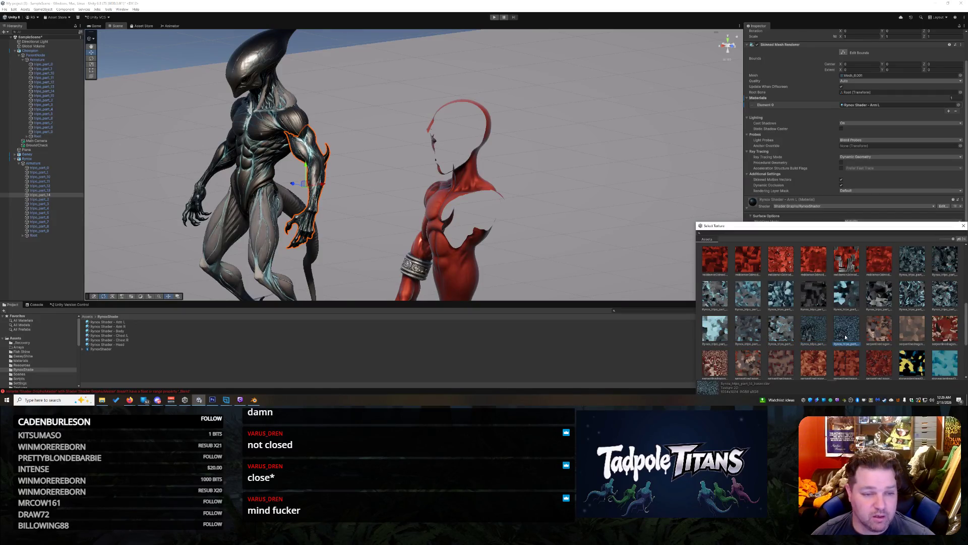
pyautogui.doubleClick(845, 337)
pyautogui.click(570, 178)
pyautogui.moveTo(571, 177)
pyautogui.mouseDown()
pyautogui.moveTo(681, 170)
pyautogui.moveTo(668, 167)
pyautogui.mouseUp()
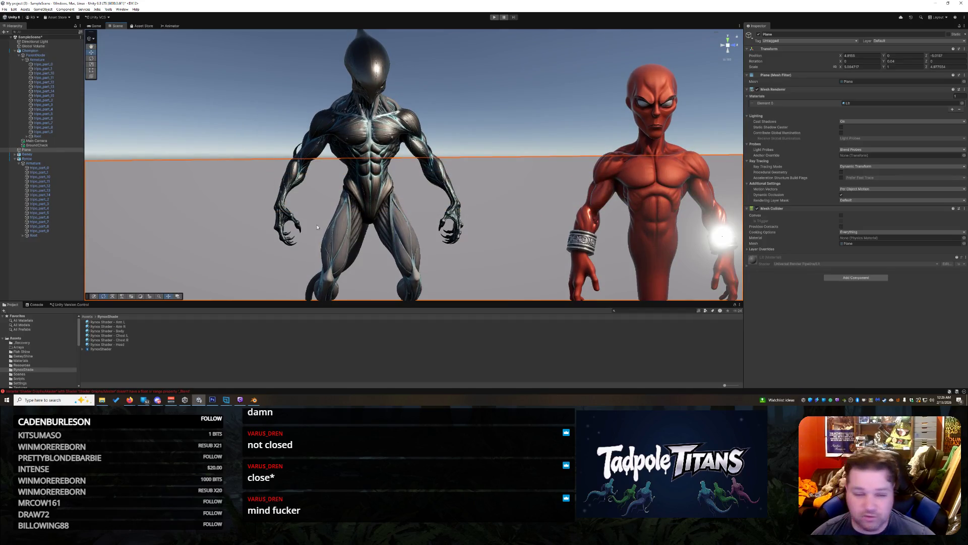
# Step: Duplicate the Arm L material and rename the copy 'Rynox Shader - Leg L'
pyautogui.click(131, 322)
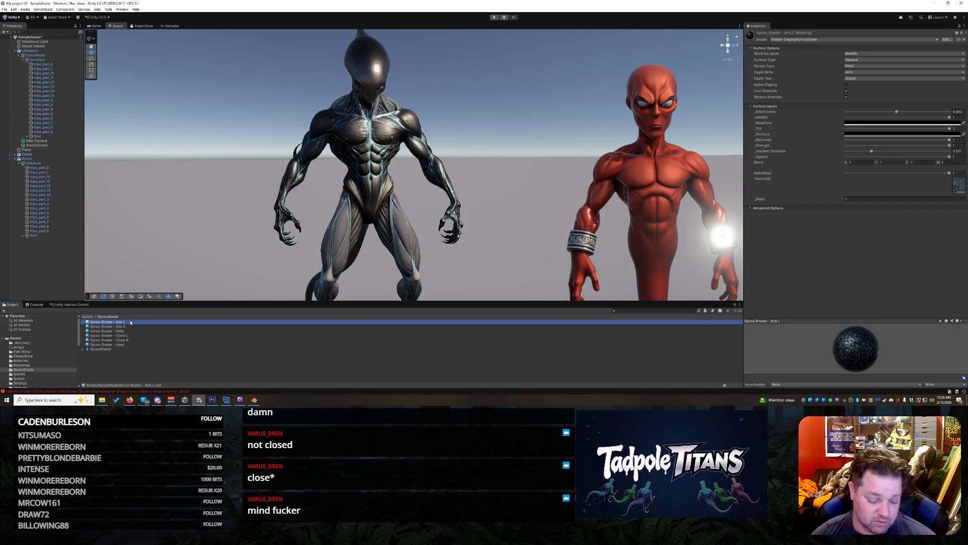
pyautogui.hotkey('ctrl', 'd')
pyautogui.press('F2')
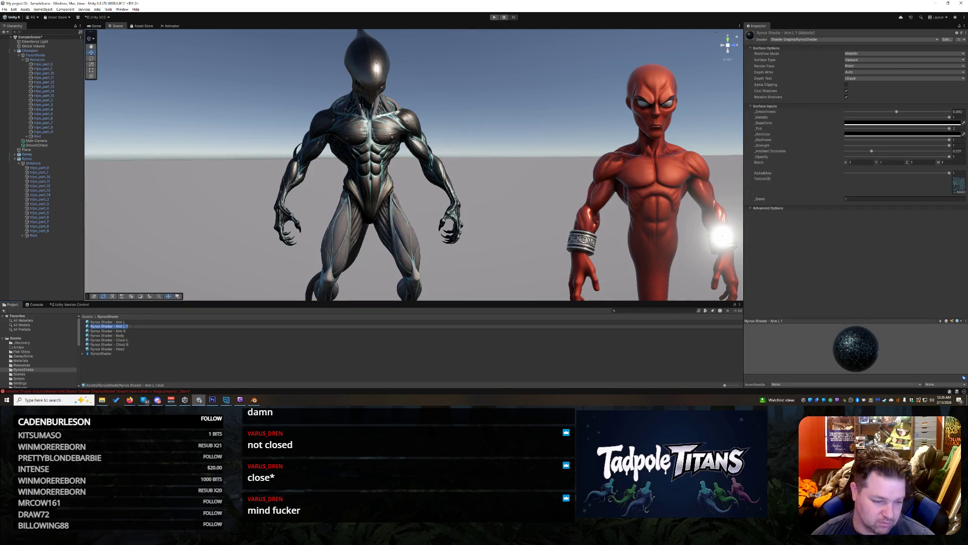
pyautogui.press('BackSpace')
pyautogui.press('BackSpace')
pyautogui.press('BackSpace')
pyautogui.write('Leg')
pyautogui.press('Return')
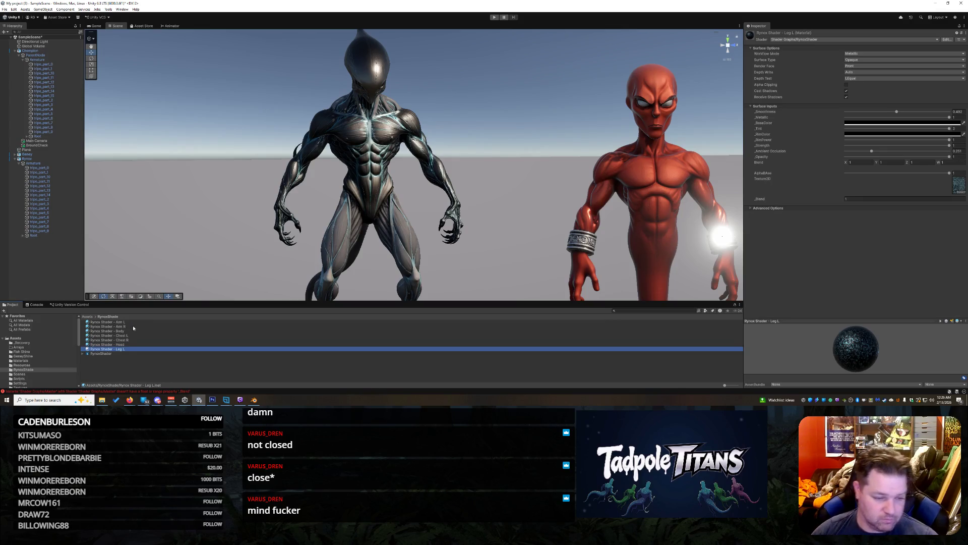
# Step: Give the alien's left leg the Leg L material with the part_13 basecolor texture
pyautogui.click(407, 240)
pyautogui.click(408, 241)
pyautogui.scroll(-3, 454, 247)
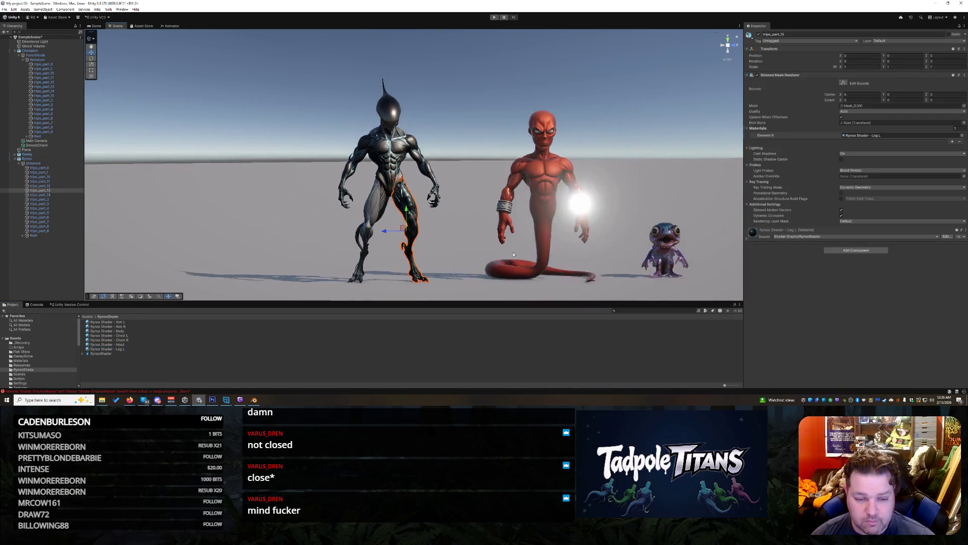
pyautogui.scroll(2, 489, 251)
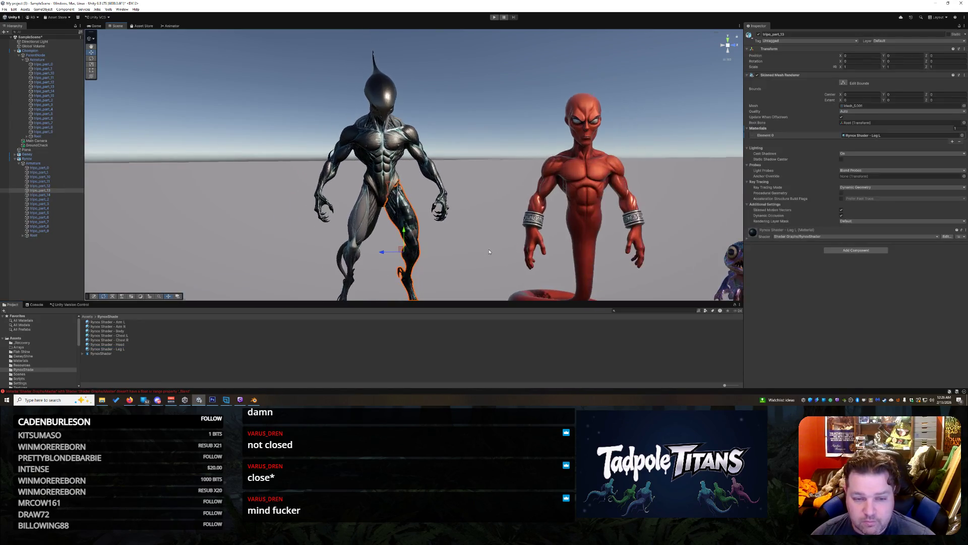
pyautogui.click(746, 242)
pyautogui.scroll(-2, 943, 343)
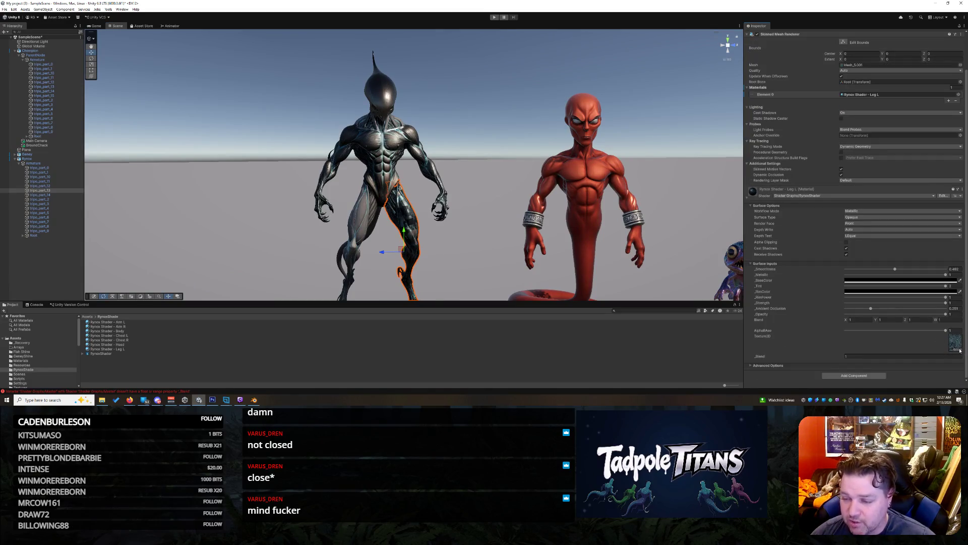
pyautogui.click(961, 352)
pyautogui.scroll(5, 802, 285)
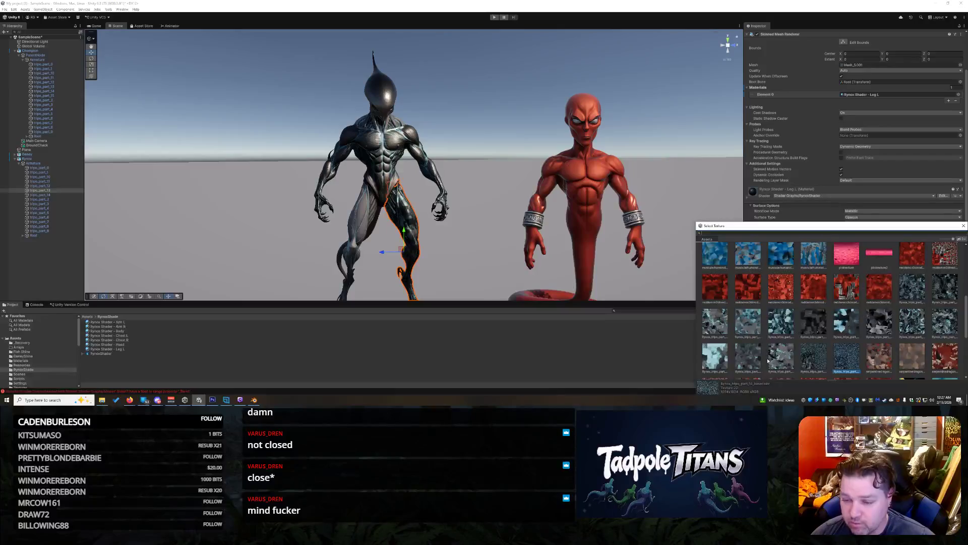
pyautogui.click(811, 355)
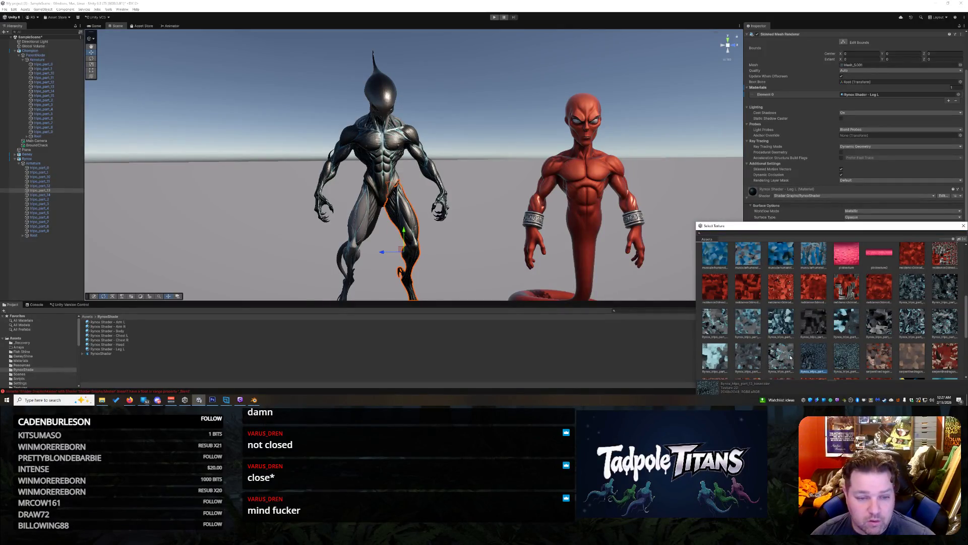
pyautogui.doubleClick(809, 359)
# Step: Duplicate Leg L into a new material named 'Rynox Shader - Leg R'
pyautogui.click(383, 202)
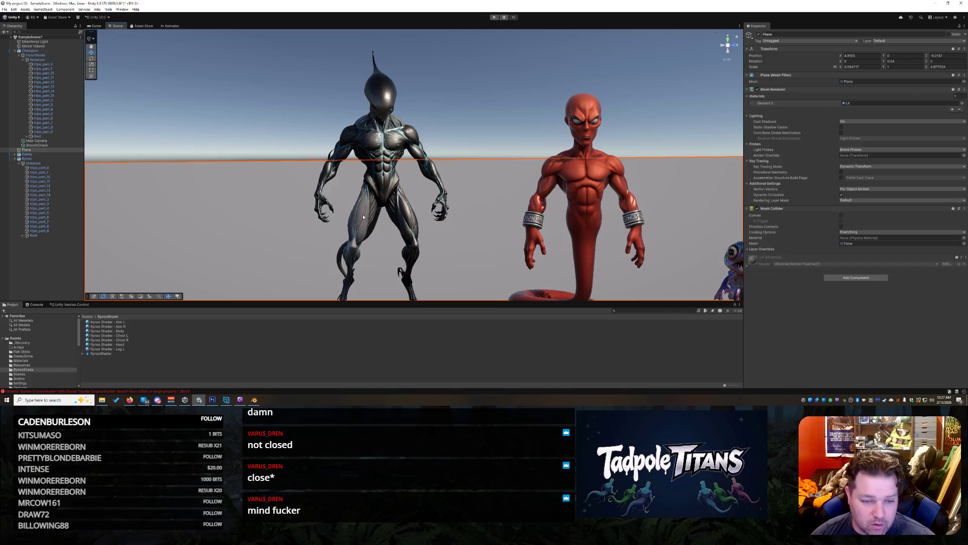
pyautogui.click(126, 348)
pyautogui.hotkey('ctrl', 'd')
pyautogui.press('F2')
pyautogui.press('BackSpace')
pyautogui.press('BackSpace')
pyautogui.press('BackSpace')
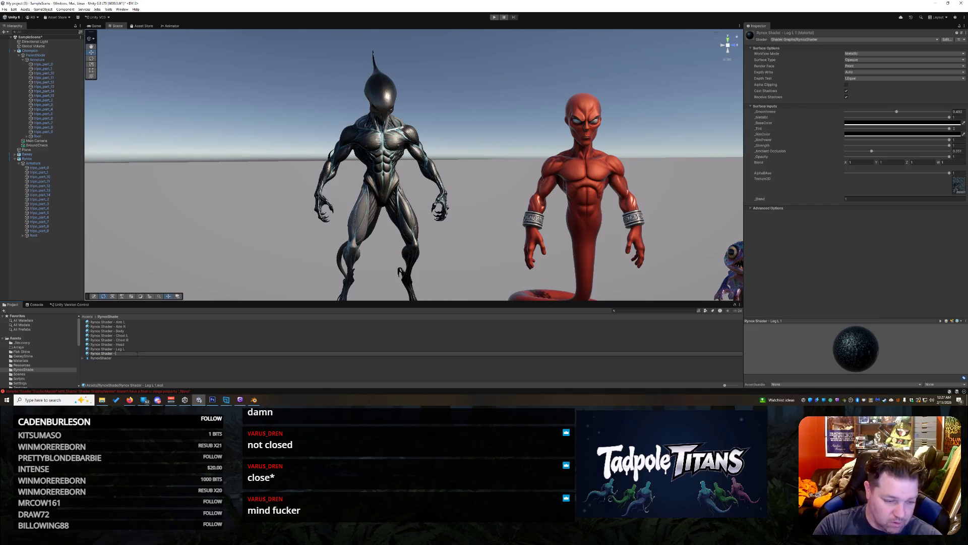
pyautogui.write('Leg R')
pyautogui.press('Return')
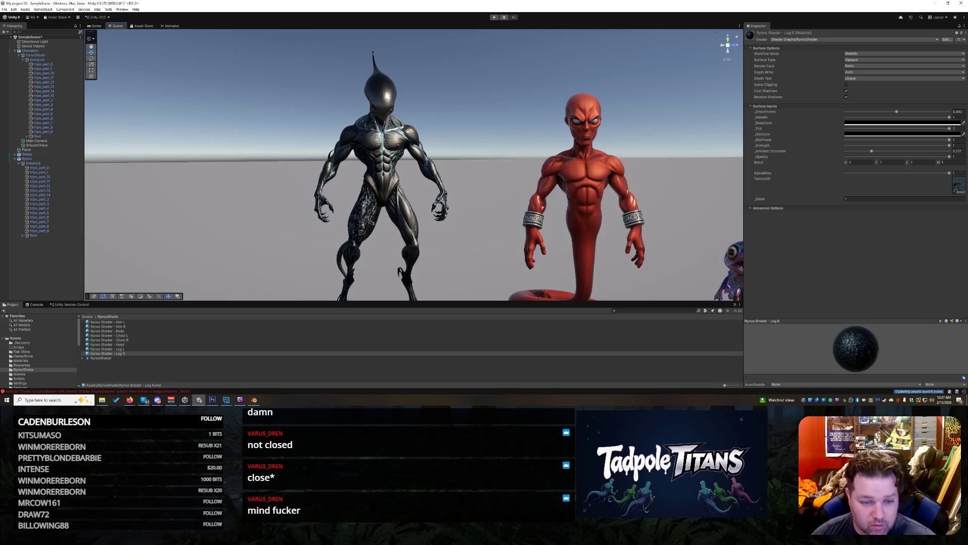
pyautogui.click(372, 222)
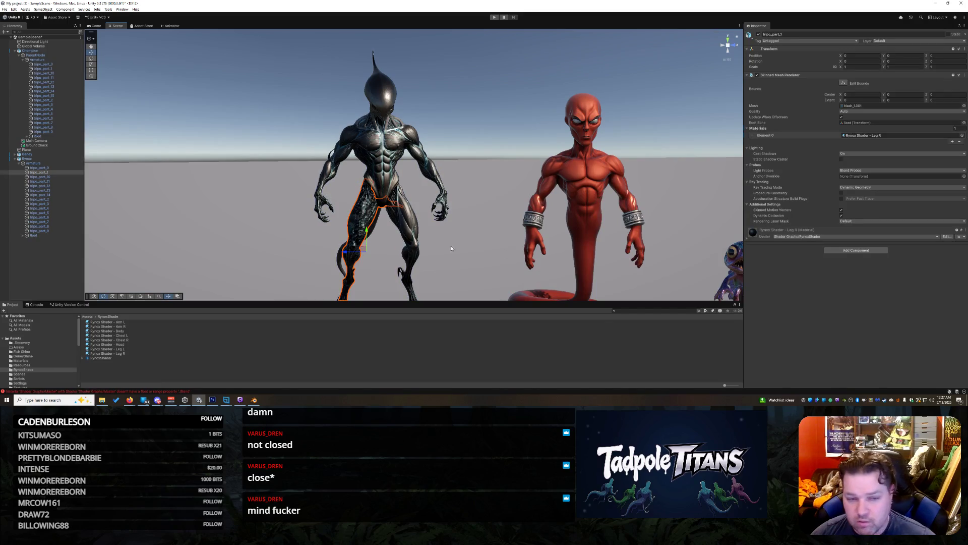
# Step: Select the alien's second leg, tripo_part_1, and open the Leg R material's texture slot
pyautogui.click(378, 222)
pyautogui.scroll(3, 382, 225)
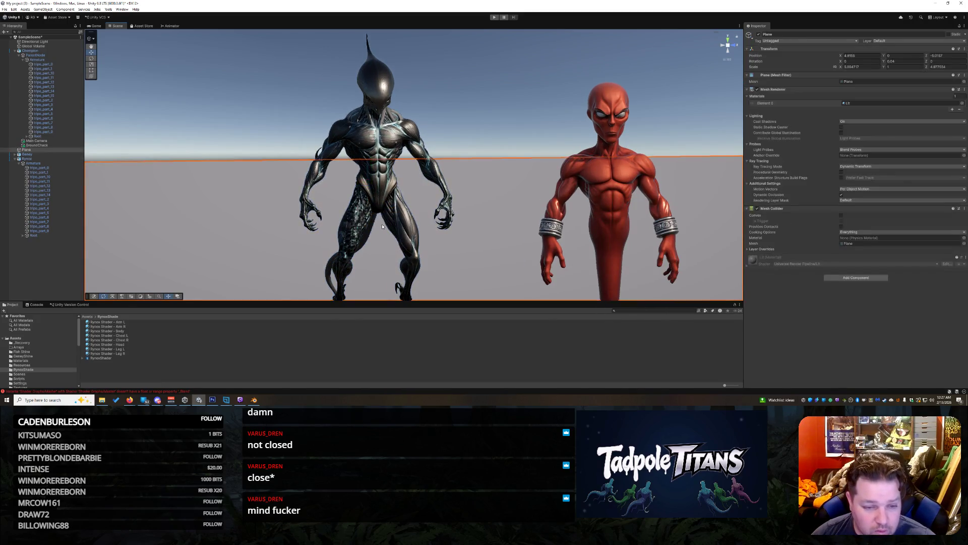
pyautogui.click(352, 216)
pyautogui.moveTo(507, 248)
pyautogui.mouseDown()
pyautogui.moveTo(706, 247)
pyautogui.moveTo(634, 252)
pyautogui.moveTo(689, 265)
pyautogui.mouseUp()
pyautogui.click(748, 238)
pyautogui.scroll(-2, 892, 317)
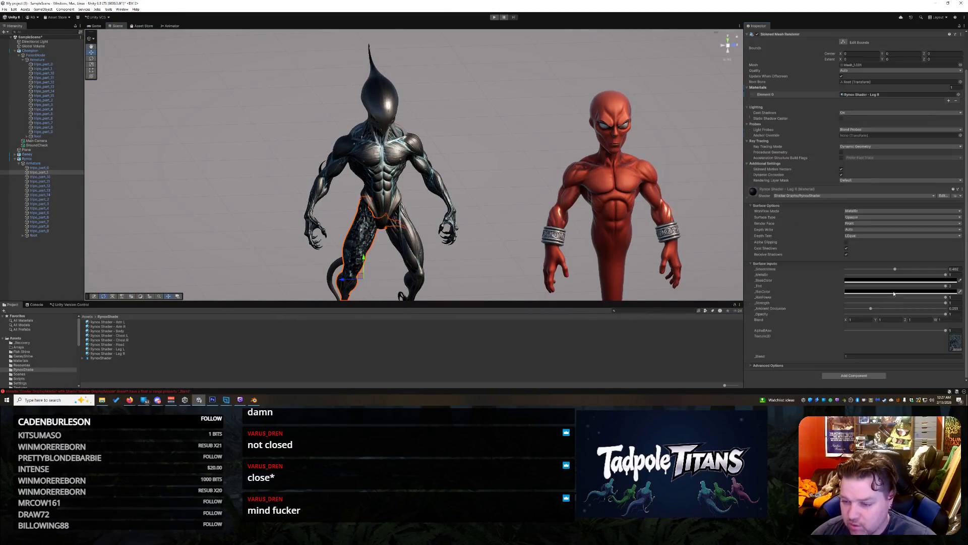
pyautogui.click(956, 352)
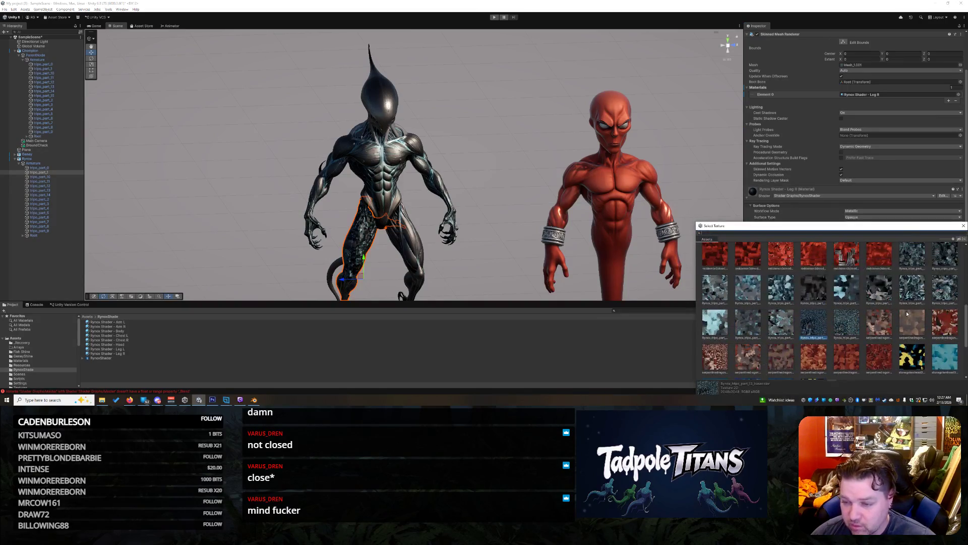
# Step: Preview the part_12, part_10 and part_0 textures, then apply part_1 basecolor to Leg R
pyautogui.click(780, 330)
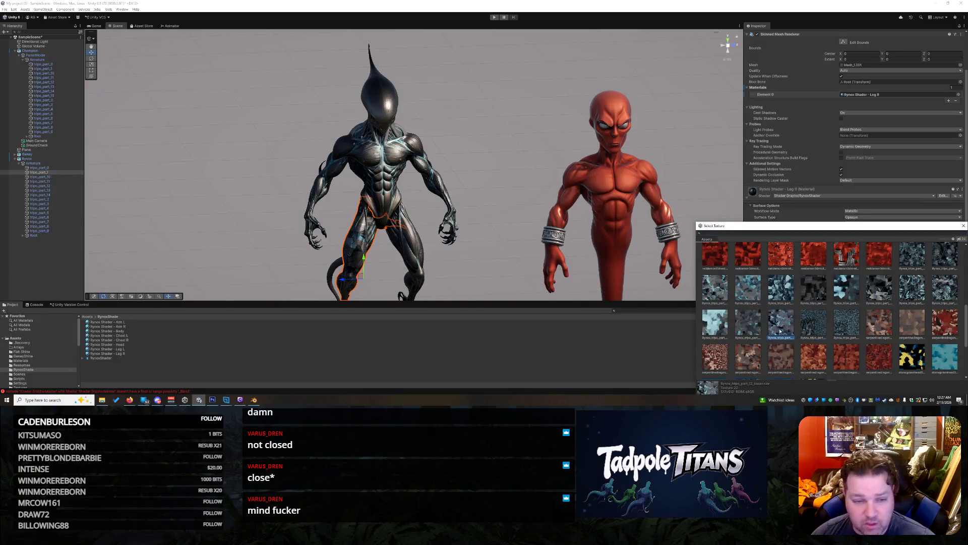
pyautogui.click(718, 323)
pyautogui.click(923, 256)
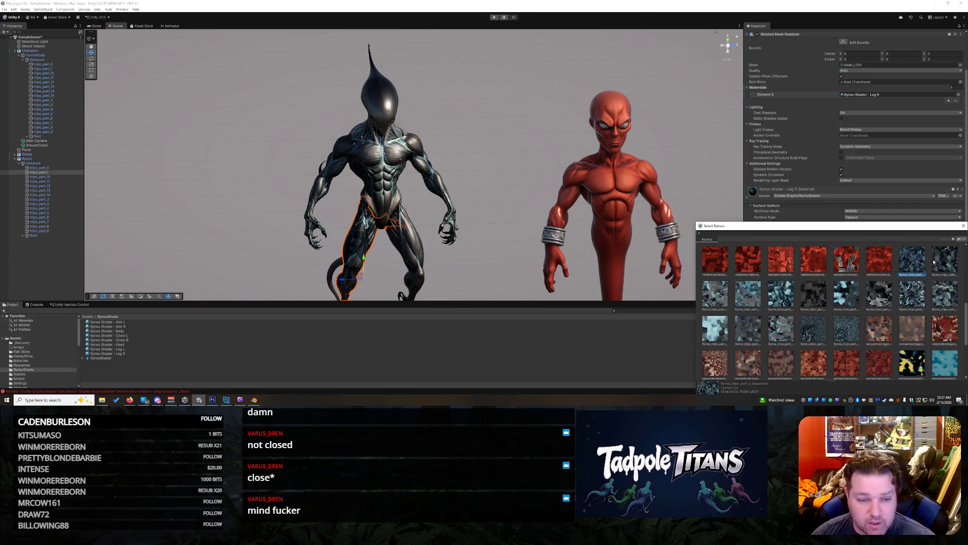
pyautogui.click(933, 262)
pyautogui.doubleClick(934, 261)
pyautogui.click(479, 209)
pyautogui.moveTo(479, 210)
pyautogui.mouseDown()
pyautogui.moveTo(513, 198)
pyautogui.moveTo(528, 229)
pyautogui.moveTo(356, 203)
pyautogui.mouseUp()
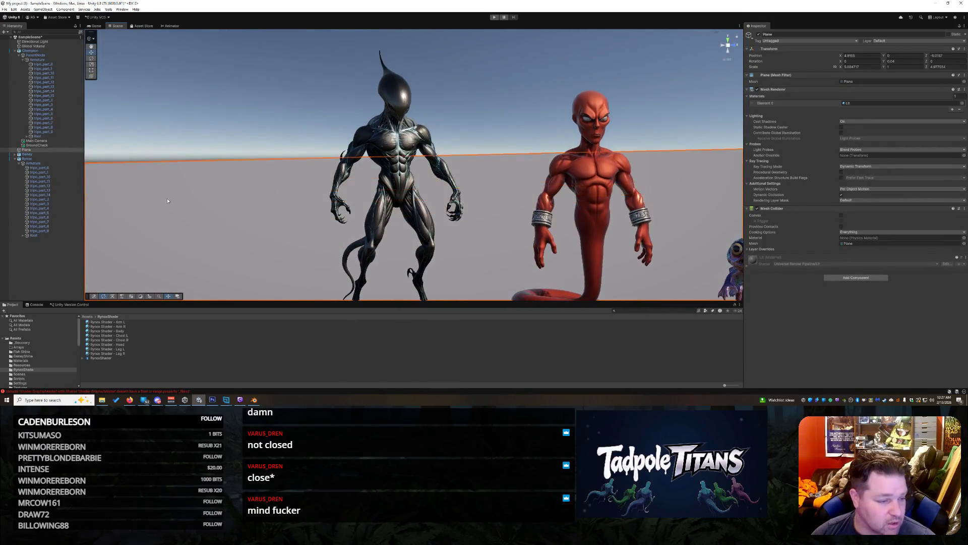
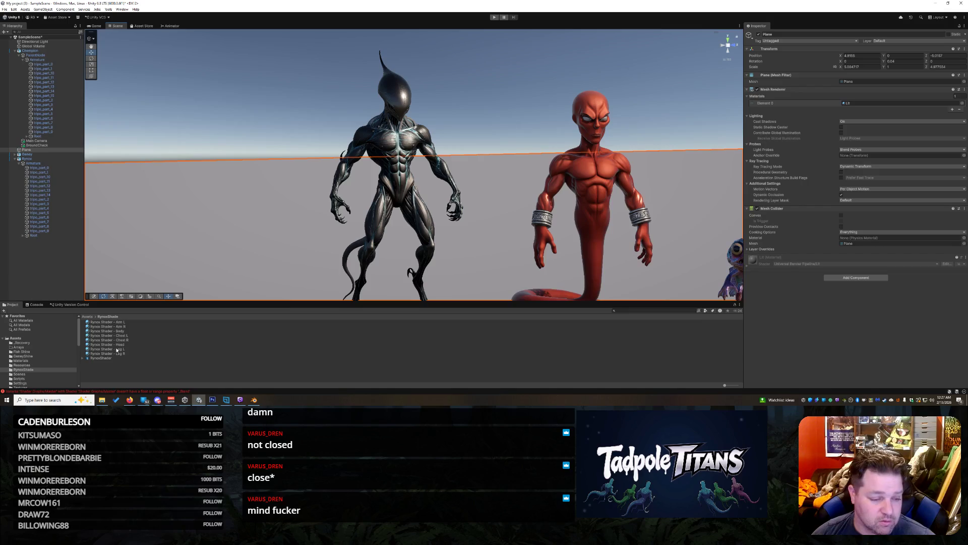
# Step: Orbit behind the characters, selecting the alien's back and tail to inspect them
pyautogui.click(588, 118)
pyautogui.moveTo(588, 118)
pyautogui.mouseDown()
pyautogui.moveTo(510, 173)
pyautogui.moveTo(704, 176)
pyautogui.moveTo(594, 155)
pyautogui.mouseUp()
pyautogui.click(485, 137)
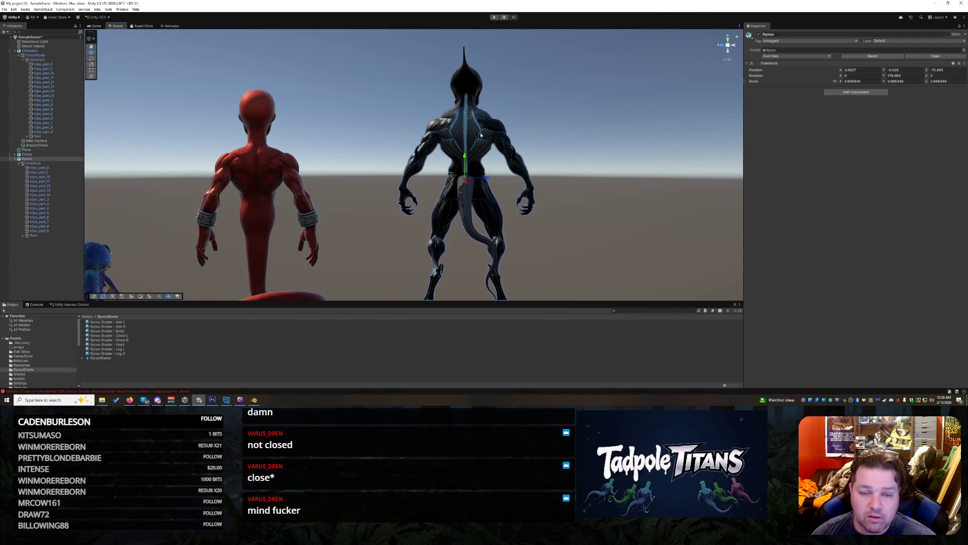
pyautogui.moveTo(485, 137)
pyautogui.mouseDown()
pyautogui.moveTo(584, 136)
pyautogui.moveTo(414, 132)
pyautogui.moveTo(556, 147)
pyautogui.moveTo(640, 142)
pyautogui.moveTo(657, 131)
pyautogui.mouseUp()
pyautogui.click(712, 101)
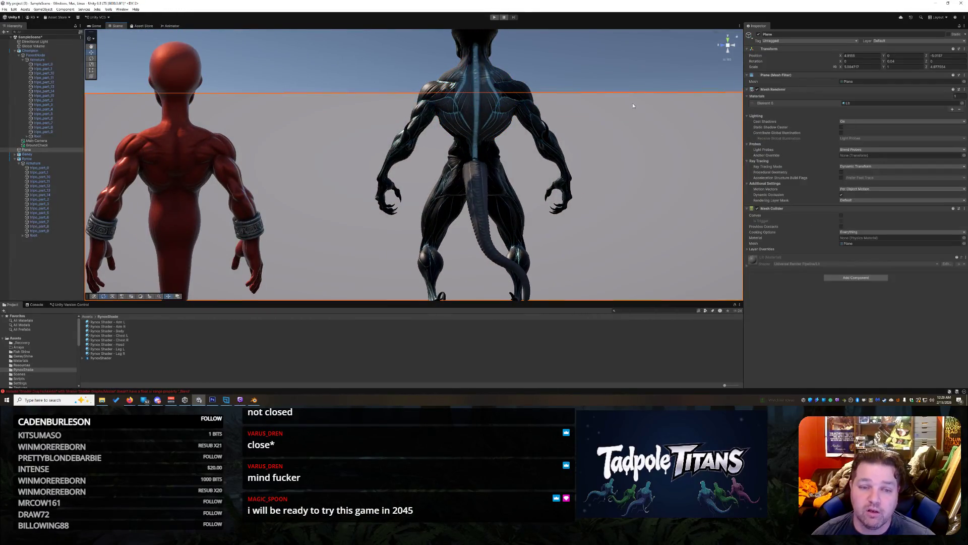
pyautogui.scroll(3, 712, 101)
pyautogui.moveTo(712, 101)
pyautogui.mouseDown()
pyautogui.moveTo(674, 121)
pyautogui.moveTo(679, 103)
pyautogui.mouseUp()
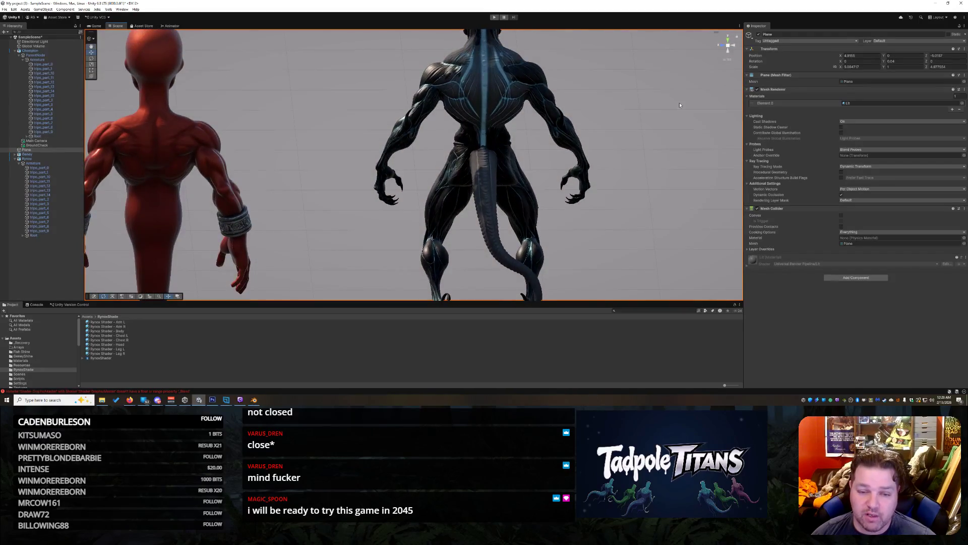
pyautogui.click(489, 191)
pyautogui.moveTo(643, 210)
pyautogui.mouseDown()
pyautogui.moveTo(670, 216)
pyautogui.moveTo(567, 229)
pyautogui.mouseUp()
pyautogui.scroll(-5, 613, 229)
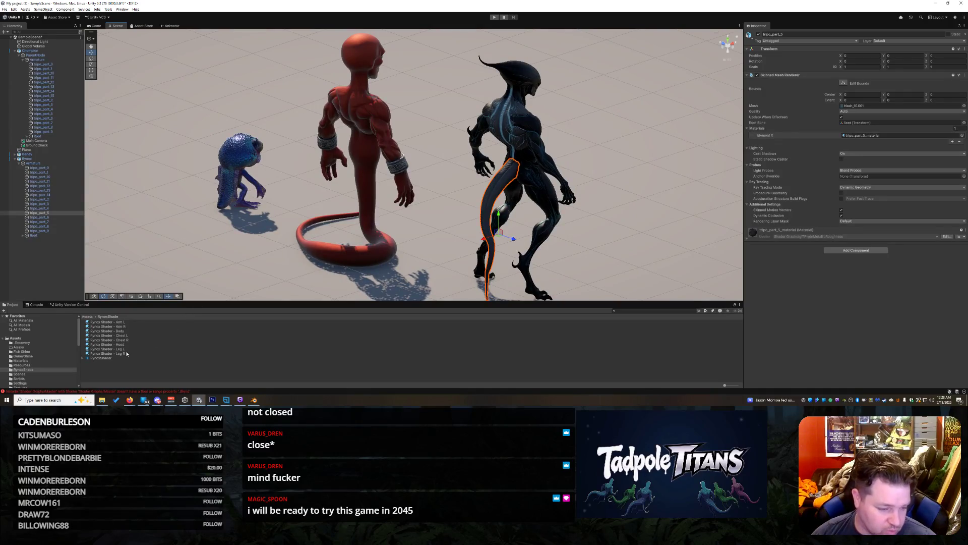
# Step: Duplicate Rynox Shader - Body as 'Rynox Shader - Body - Back' and select the chest/back mesh
pyautogui.rightClick(132, 330)
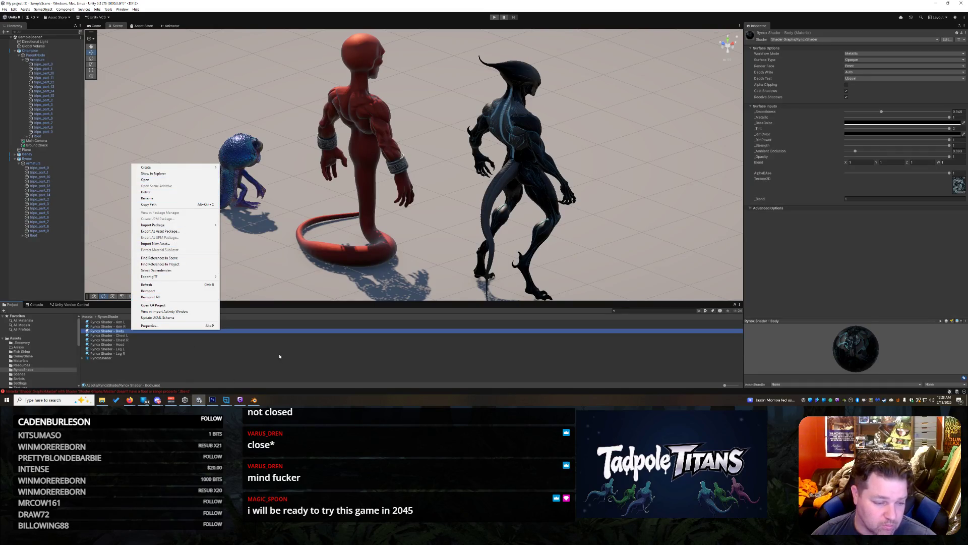
pyautogui.click(215, 353)
pyautogui.click(201, 331)
pyautogui.hotkey('ctrl', 'd')
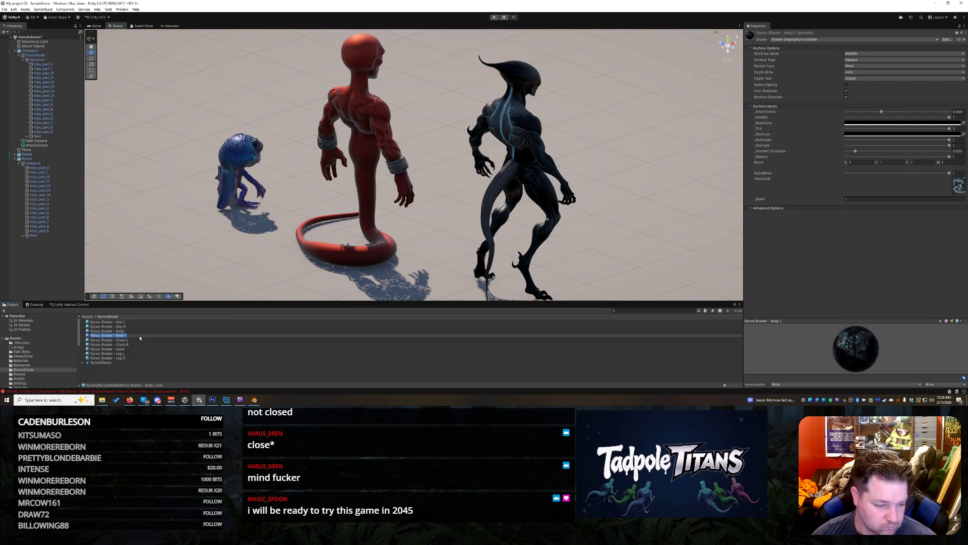
pyautogui.press('BackSpace')
pyautogui.write('- Back')
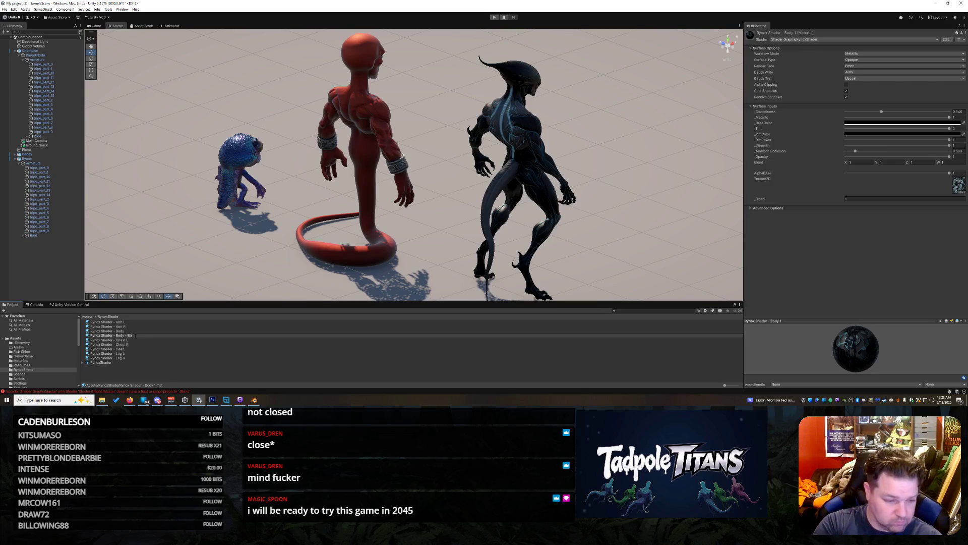
pyautogui.press('Return')
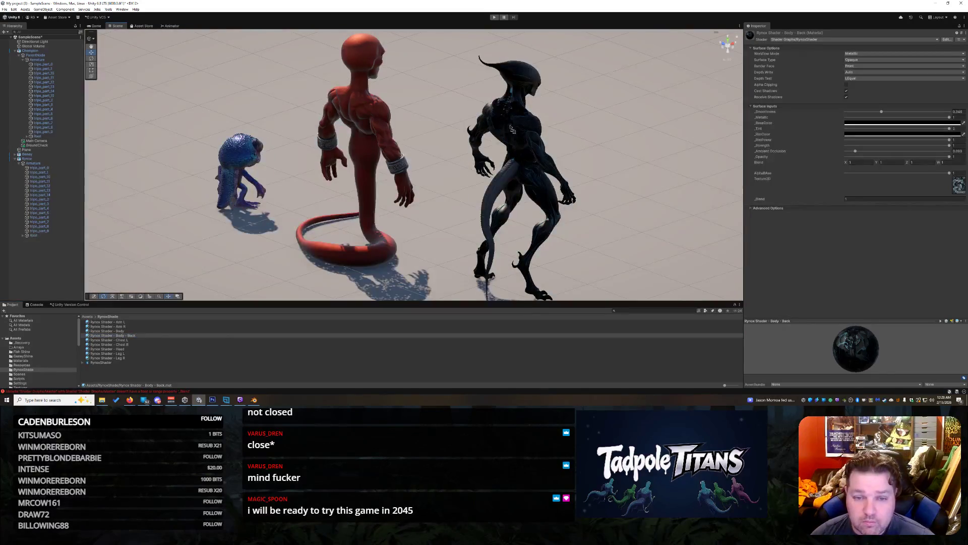
pyautogui.click(507, 129)
pyautogui.click(506, 131)
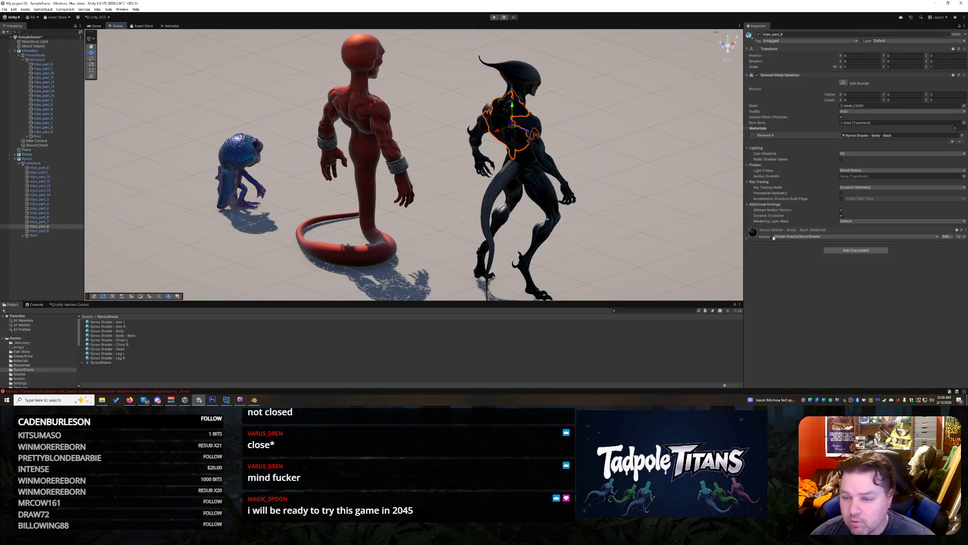
# Step: Expand the back material and try Rynox base textures part_1 through part_13 before applying one
pyautogui.click(746, 238)
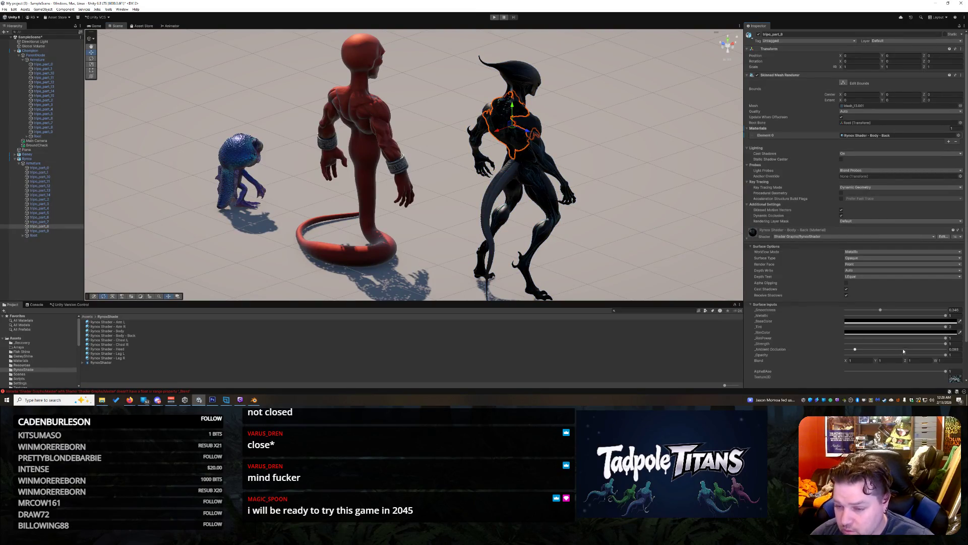
pyautogui.scroll(-3, 960, 364)
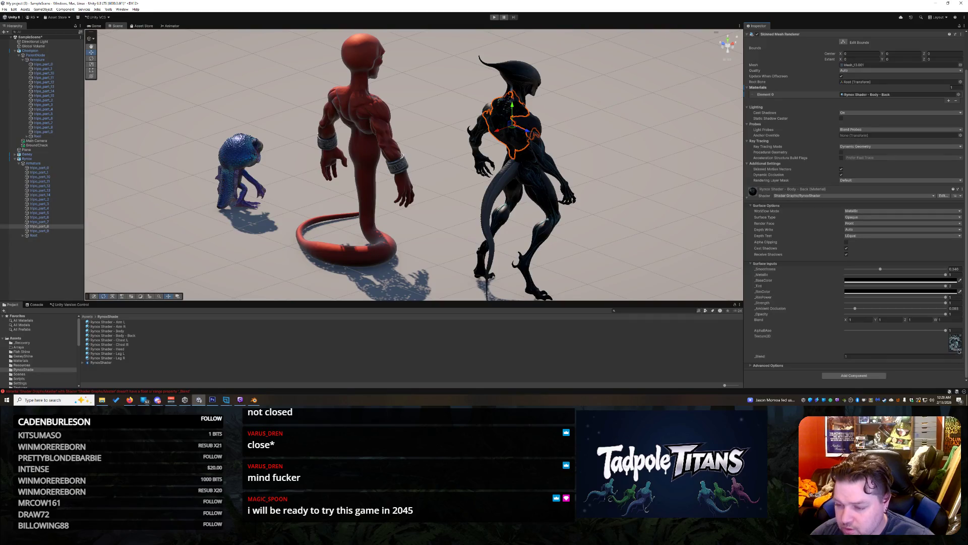
pyautogui.click(958, 349)
pyautogui.click(934, 296)
pyautogui.click(740, 326)
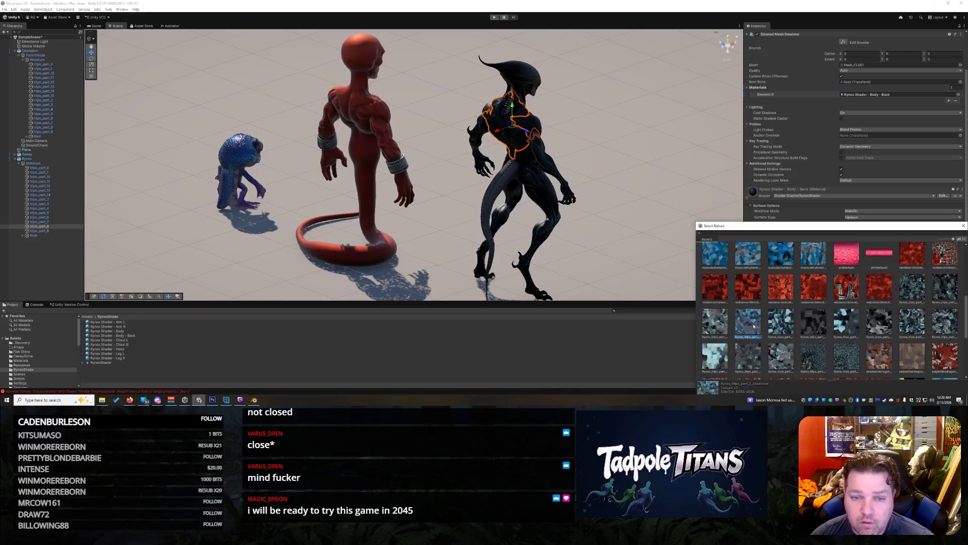
pyautogui.click(781, 326)
pyautogui.click(813, 326)
pyautogui.click(842, 329)
pyautogui.click(879, 323)
pyautogui.click(912, 323)
pyautogui.click(940, 326)
pyautogui.click(904, 327)
pyautogui.click(716, 358)
pyautogui.click(780, 357)
pyautogui.click(813, 357)
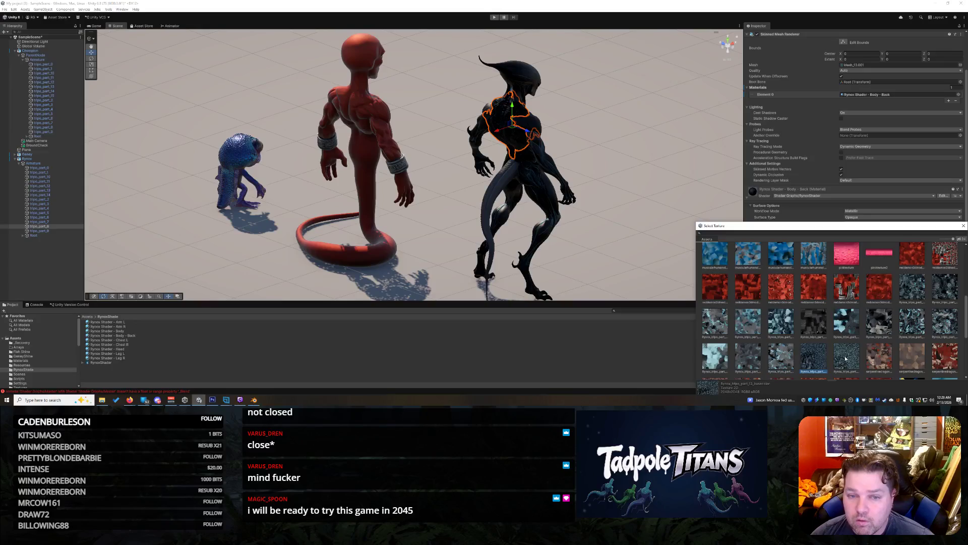
pyautogui.doubleClick(846, 359)
# Step: View the alien's back and swap in a different Rynox base texture after trying part_9
pyautogui.scroll(3, 627, 211)
pyautogui.moveTo(612, 138)
pyautogui.mouseDown()
pyautogui.moveTo(672, 153)
pyautogui.moveTo(681, 127)
pyautogui.mouseUp()
pyautogui.scroll(3, 681, 126)
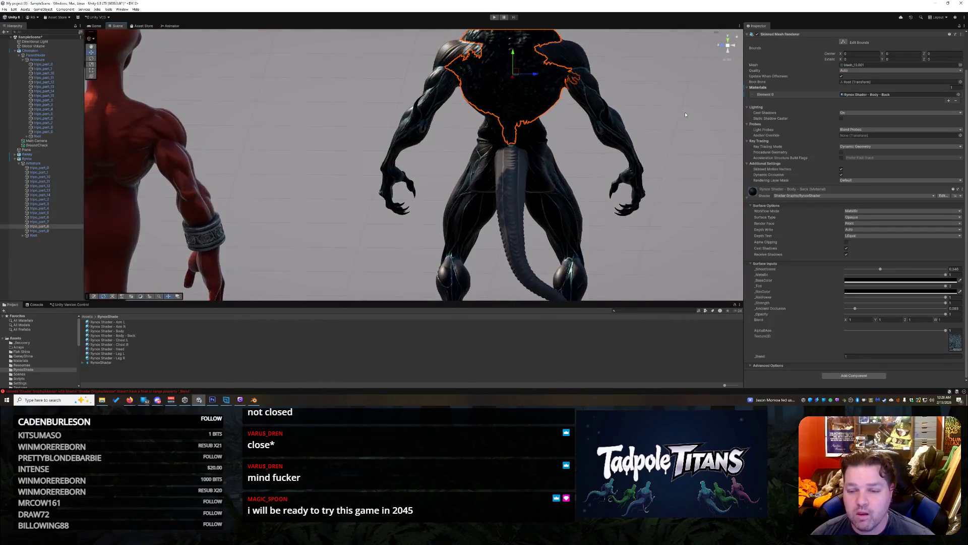
pyautogui.scroll(-5, 611, 210)
pyautogui.scroll(3, 630, 216)
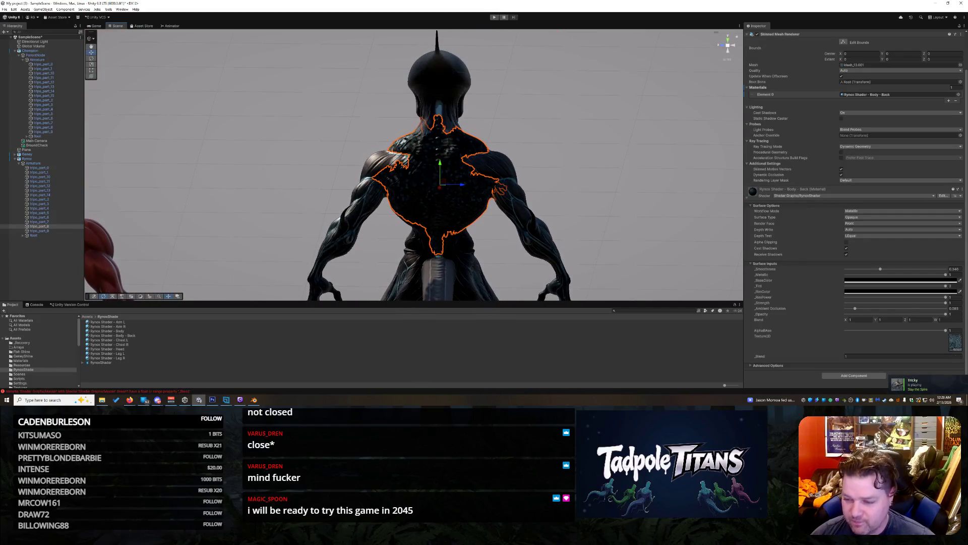
pyautogui.click(957, 350)
pyautogui.scroll(3, 816, 303)
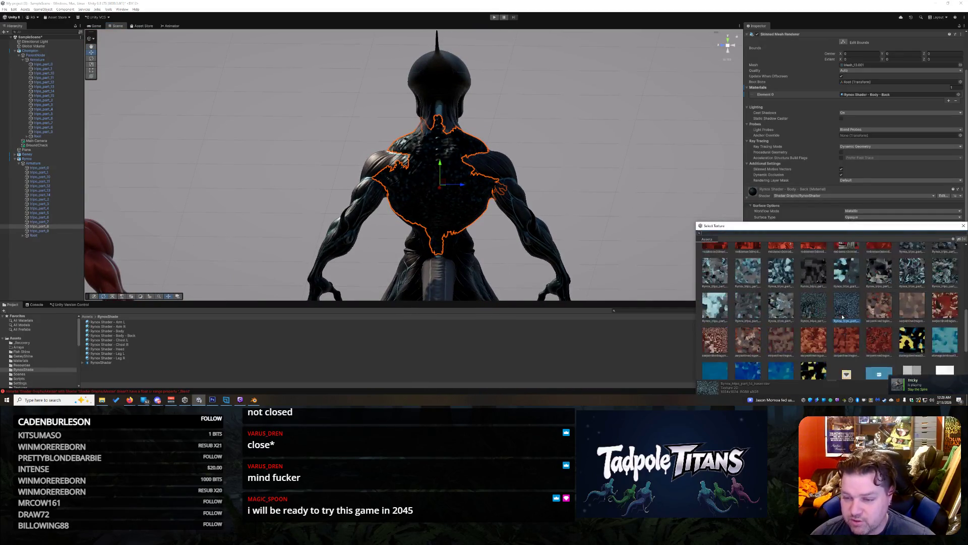
pyautogui.scroll(1, 926, 258)
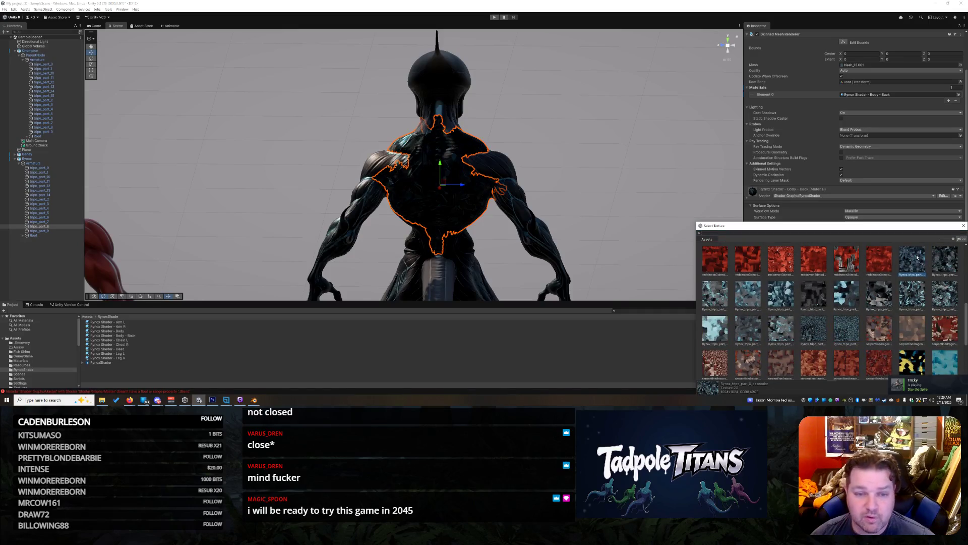
pyautogui.click(943, 293)
pyautogui.click(904, 299)
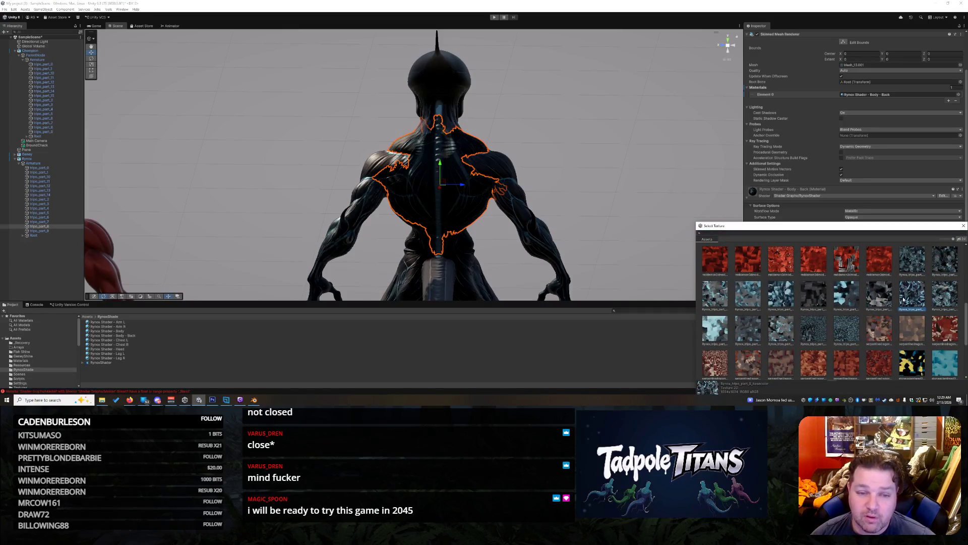
pyautogui.doubleClick(904, 299)
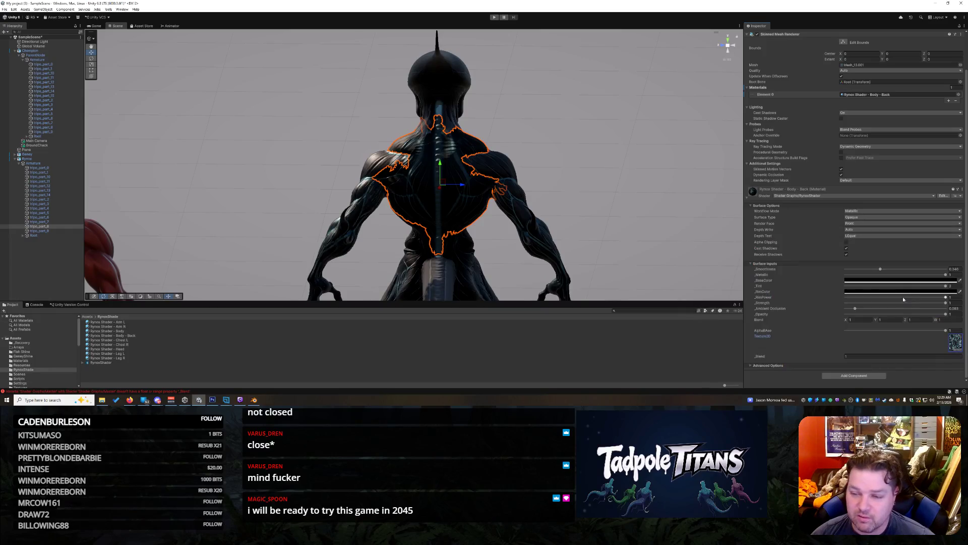
# Step: Reselect the alien's back and raise its material's Smoothness and Ambient Occlusion
pyautogui.click(618, 202)
pyautogui.click(448, 166)
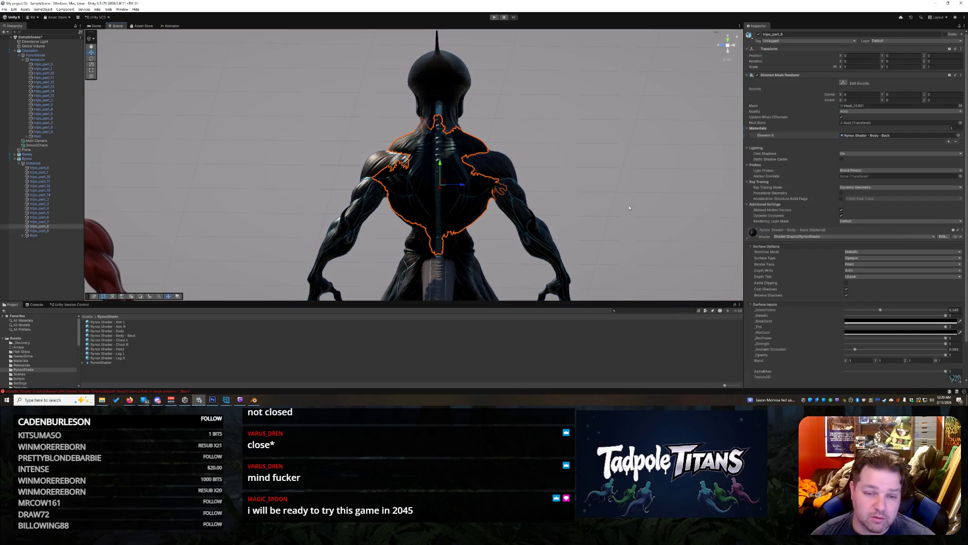
pyautogui.moveTo(880, 311); pyautogui.dragTo(911, 309)
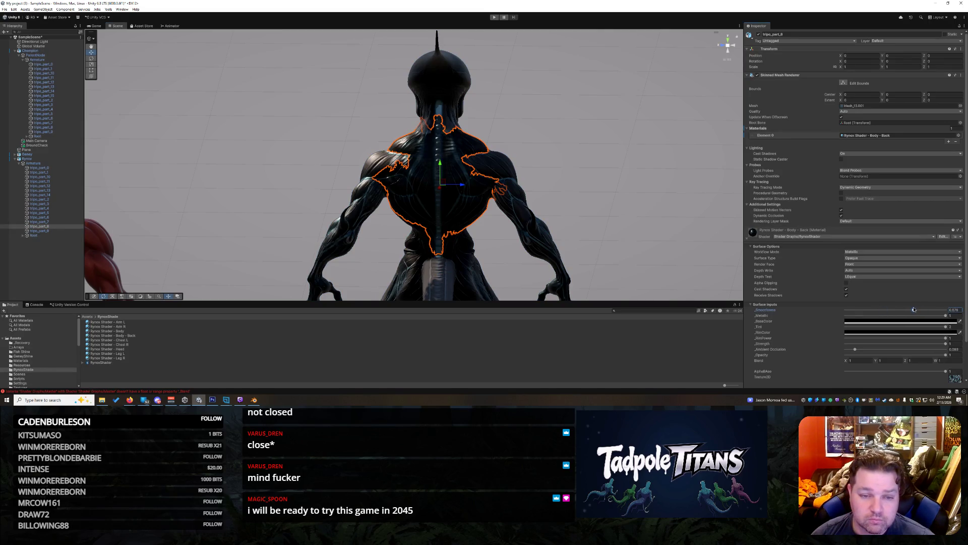
pyautogui.moveTo(856, 351)
pyautogui.mouseDown()
pyautogui.moveTo(943, 349)
pyautogui.moveTo(884, 349)
pyautogui.mouseUp()
pyautogui.click(624, 190)
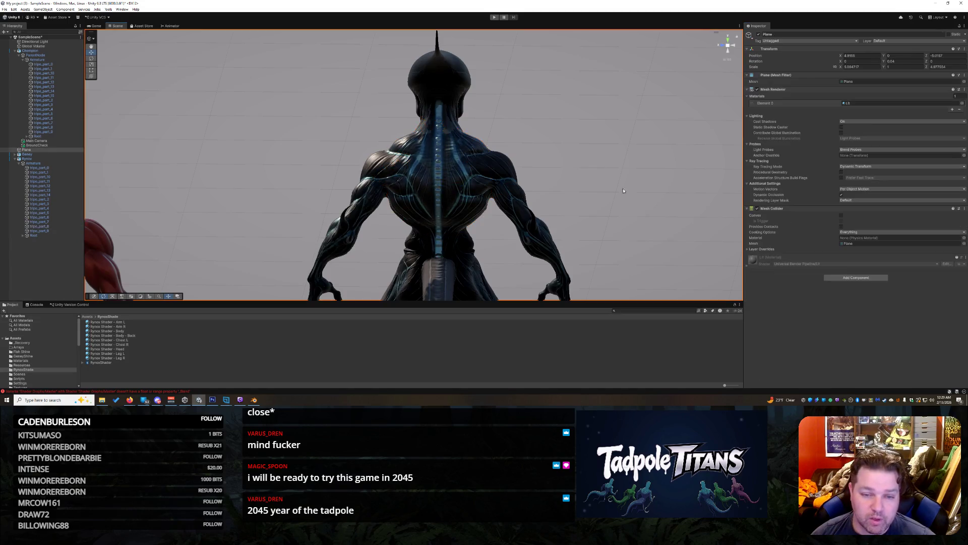
pyautogui.moveTo(641, 208)
pyautogui.mouseDown()
pyautogui.moveTo(427, 188)
pyautogui.moveTo(659, 201)
pyautogui.moveTo(674, 212)
pyautogui.moveTo(631, 204)
pyautogui.mouseUp()
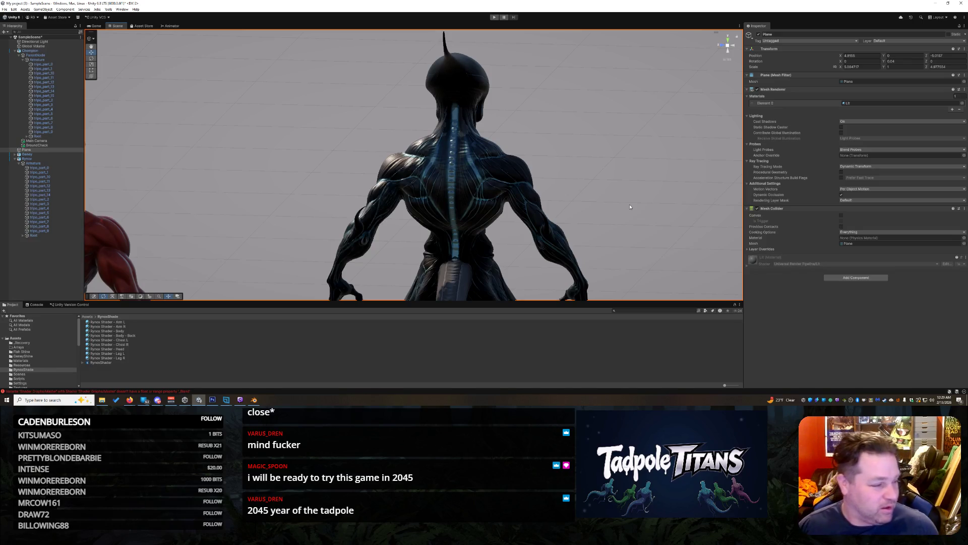
pyautogui.moveTo(634, 216)
pyautogui.mouseDown()
pyautogui.moveTo(609, 221)
pyautogui.moveTo(609, 259)
pyautogui.moveTo(596, 225)
pyautogui.moveTo(573, 267)
pyautogui.moveTo(607, 254)
pyautogui.mouseUp()
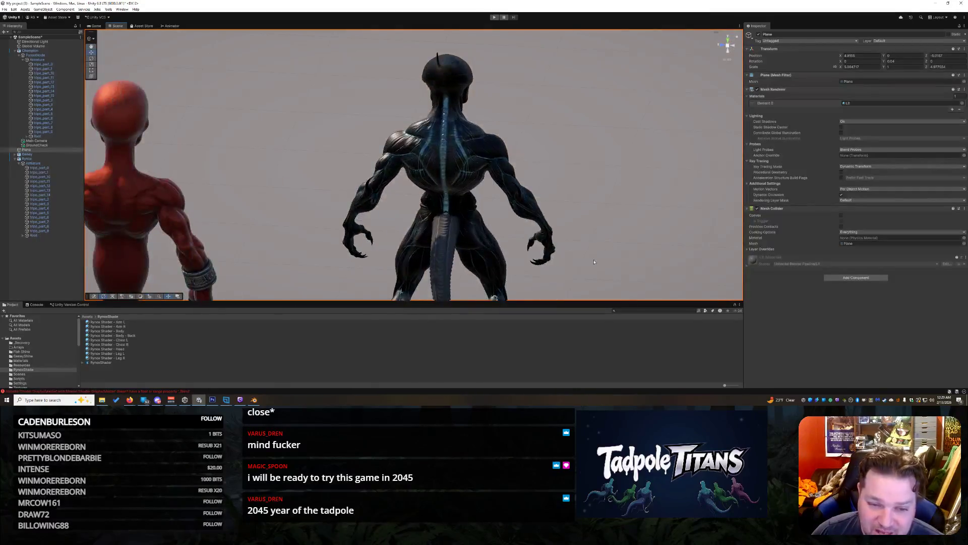
pyautogui.click(444, 236)
pyautogui.scroll(-5, 615, 249)
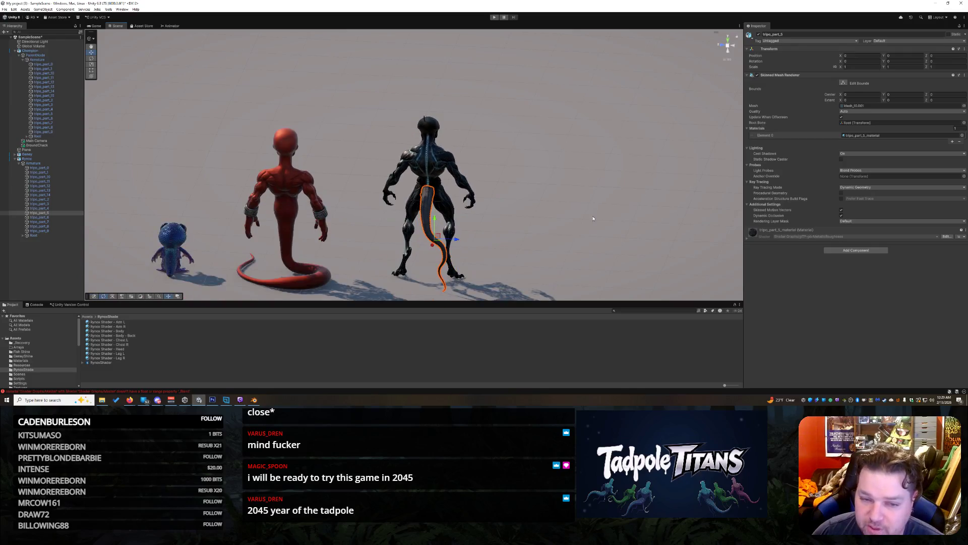
# Step: Try Rynox textures such as part_13, part_10 and part_8 on the tail material
pyautogui.moveTo(593, 218)
pyautogui.mouseDown()
pyautogui.moveTo(550, 234)
pyautogui.moveTo(616, 98)
pyautogui.moveTo(554, 143)
pyautogui.mouseUp()
pyautogui.scroll(5, 548, 196)
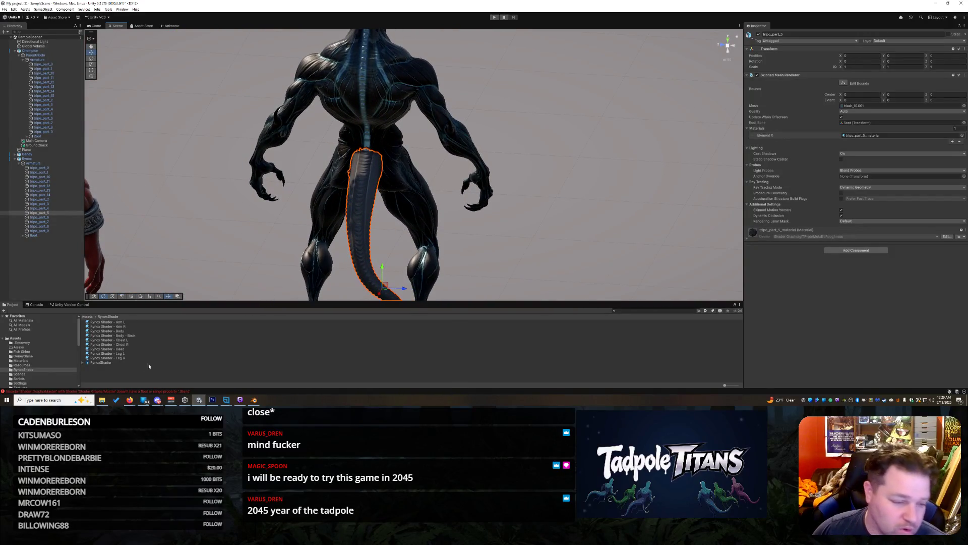
pyautogui.click(757, 242)
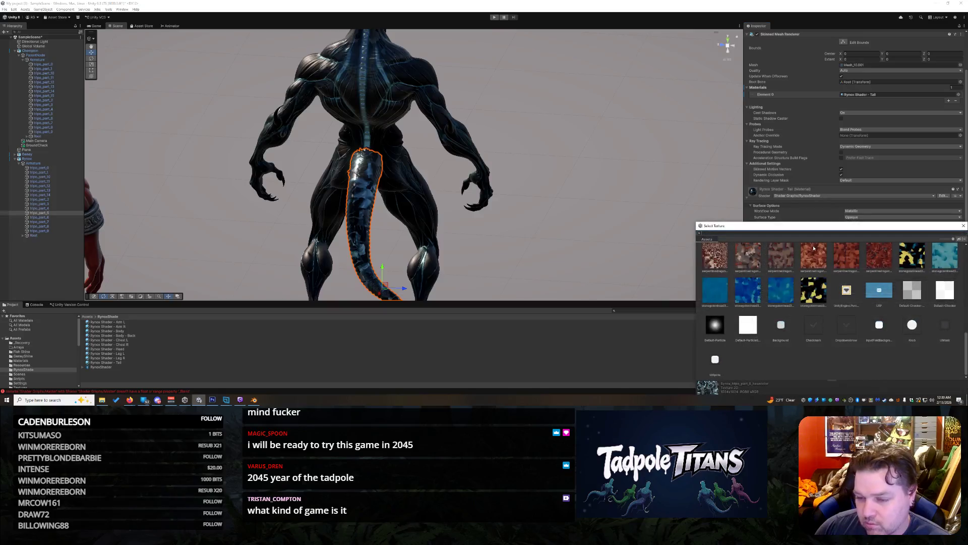
pyautogui.scroll(3, 852, 314)
pyautogui.click(840, 275)
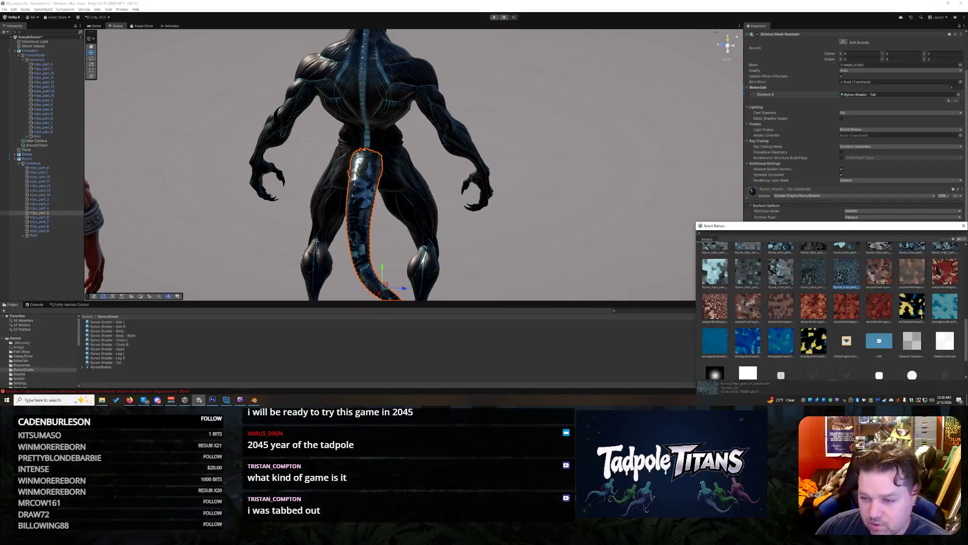
pyautogui.click(810, 273)
pyautogui.press('Left')
pyautogui.press('Left')
pyautogui.press('Left')
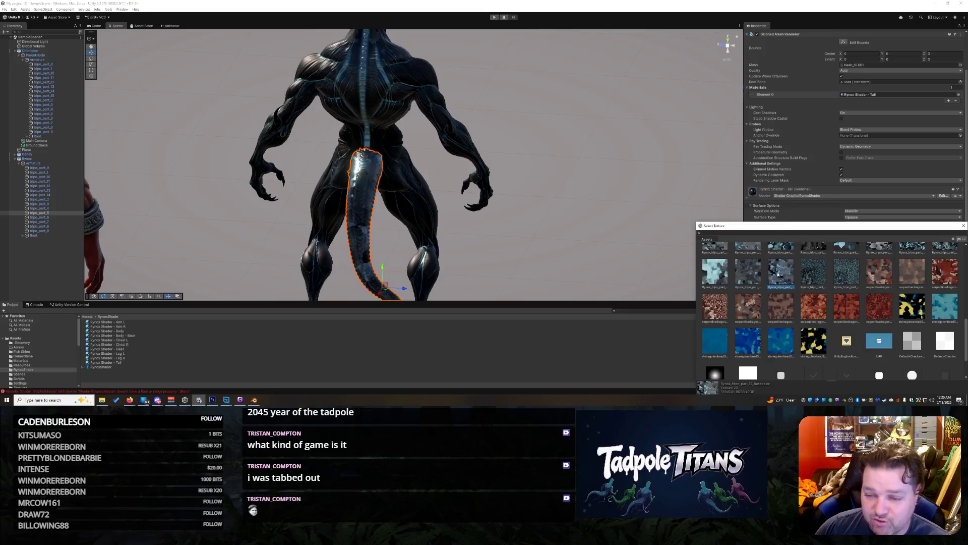
pyautogui.scroll(1, 840, 330)
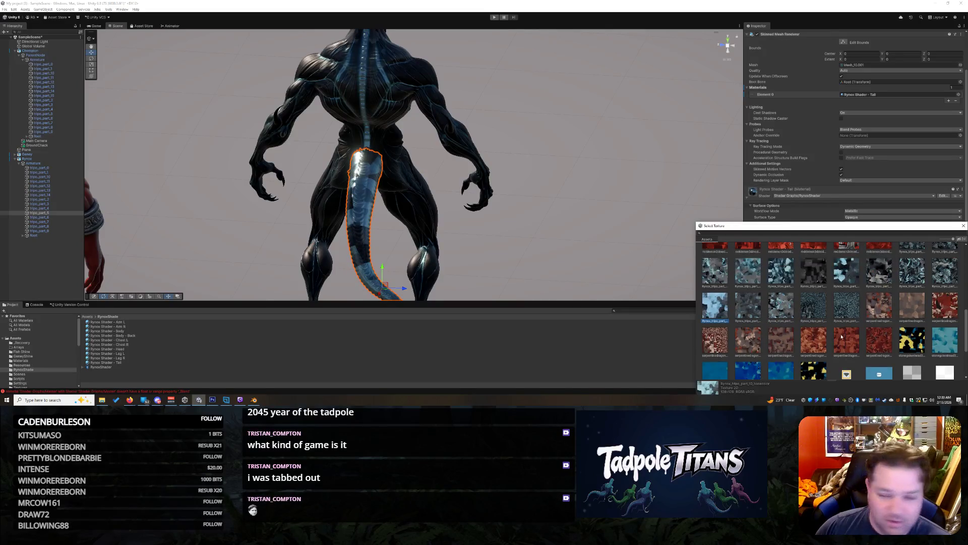
pyautogui.click(943, 277)
pyautogui.click(921, 277)
pyautogui.click(879, 275)
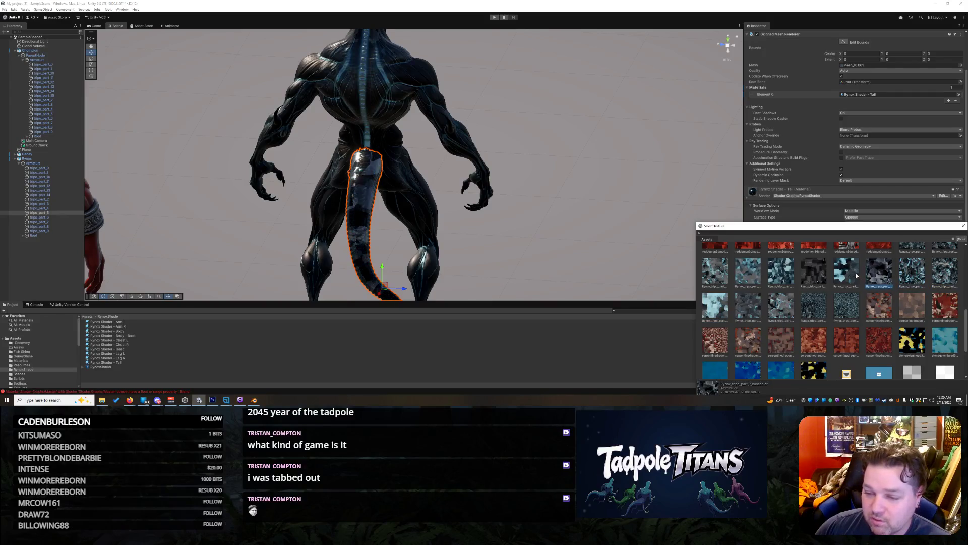
pyautogui.click(847, 275)
pyautogui.click(815, 281)
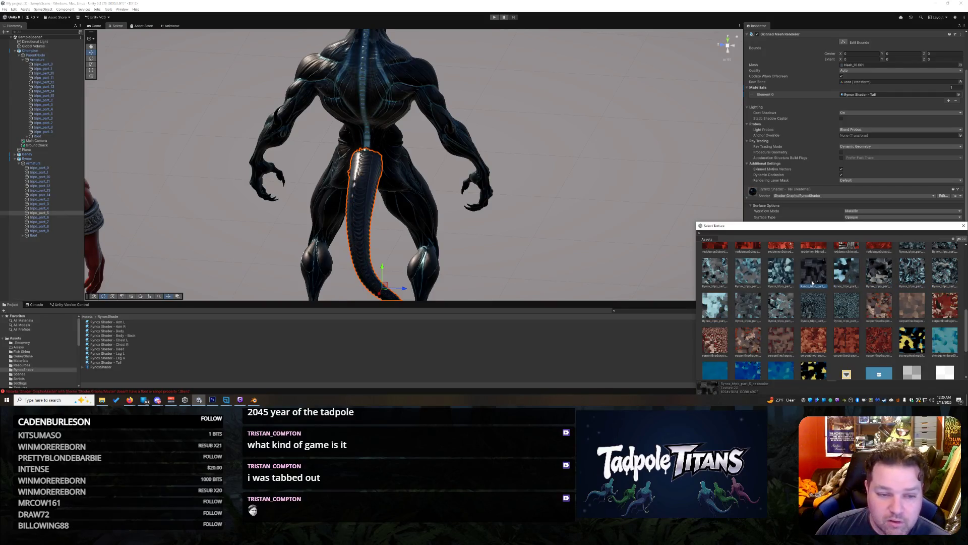
pyautogui.click(550, 237)
# Step: Select the creature's tail and raise its material's Smoothness to 1
pyautogui.moveTo(551, 237)
pyautogui.mouseDown()
pyautogui.moveTo(616, 226)
pyautogui.moveTo(588, 254)
pyautogui.mouseUp()
pyautogui.click(276, 213)
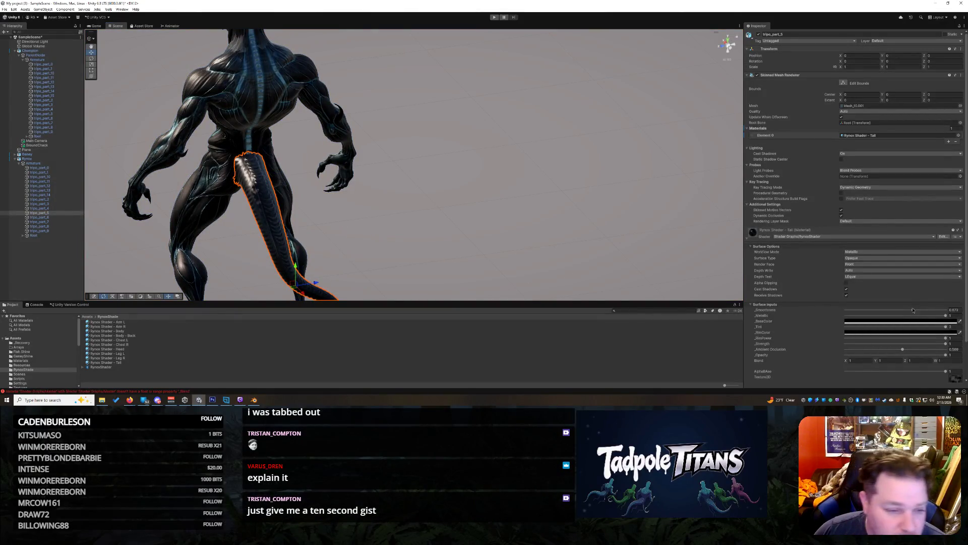
pyautogui.moveTo(912, 310); pyautogui.dragTo(962, 308)
pyautogui.click(484, 260)
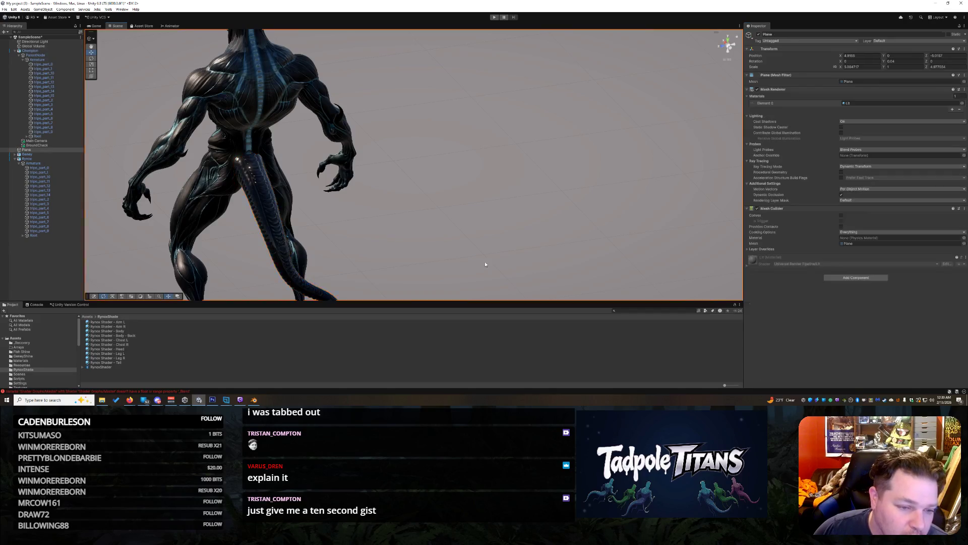
# Step: Set the tail material's Ambient Occlusion to 1 and Metallic to about 0.575
pyautogui.moveTo(495, 229)
pyautogui.mouseDown()
pyautogui.moveTo(364, 231)
pyautogui.moveTo(507, 225)
pyautogui.moveTo(351, 270)
pyautogui.moveTo(448, 252)
pyautogui.moveTo(477, 235)
pyautogui.moveTo(423, 260)
pyautogui.moveTo(407, 225)
pyautogui.moveTo(361, 242)
pyautogui.moveTo(289, 234)
pyautogui.moveTo(272, 196)
pyautogui.moveTo(296, 232)
pyautogui.moveTo(332, 250)
pyautogui.moveTo(294, 230)
pyautogui.mouseUp()
pyautogui.moveTo(422, 207)
pyautogui.mouseDown()
pyautogui.moveTo(548, 199)
pyautogui.moveTo(532, 188)
pyautogui.mouseUp()
pyautogui.click(273, 155)
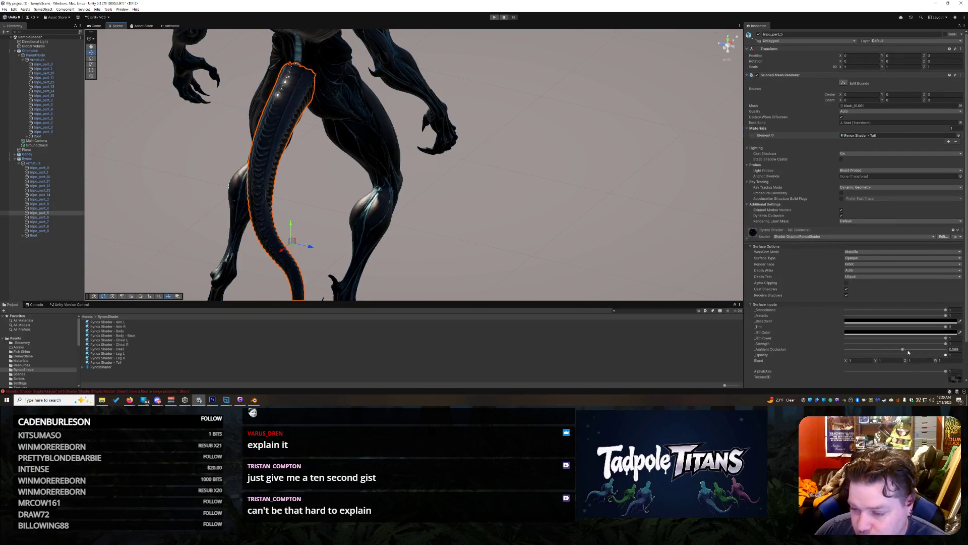
pyautogui.moveTo(903, 350)
pyautogui.mouseDown()
pyautogui.moveTo(866, 350)
pyautogui.moveTo(945, 349)
pyautogui.moveTo(871, 349)
pyautogui.moveTo(885, 349)
pyautogui.mouseUp()
pyautogui.moveTo(946, 316)
pyautogui.mouseDown()
pyautogui.moveTo(881, 311)
pyautogui.moveTo(932, 311)
pyautogui.mouseUp()
pyautogui.click(598, 224)
# Step: Orbit to a front view of the black alien and select tripo_part_0
pyautogui.moveTo(565, 201); pyautogui.dragTo(434, 194)
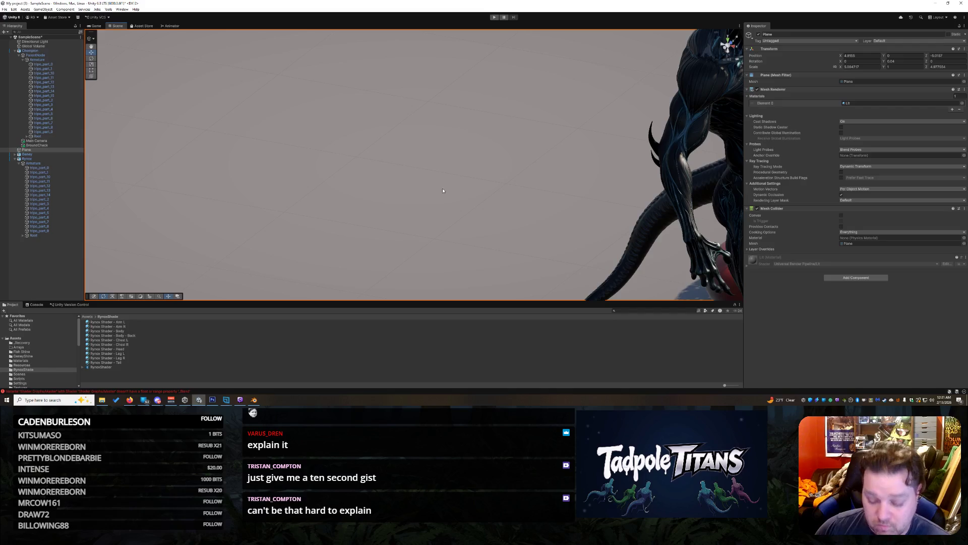
pyautogui.moveTo(448, 162)
pyautogui.mouseDown()
pyautogui.moveTo(371, 137)
pyautogui.moveTo(328, 149)
pyautogui.moveTo(365, 160)
pyautogui.mouseUp()
pyautogui.moveTo(691, 223); pyautogui.dragTo(522, 191)
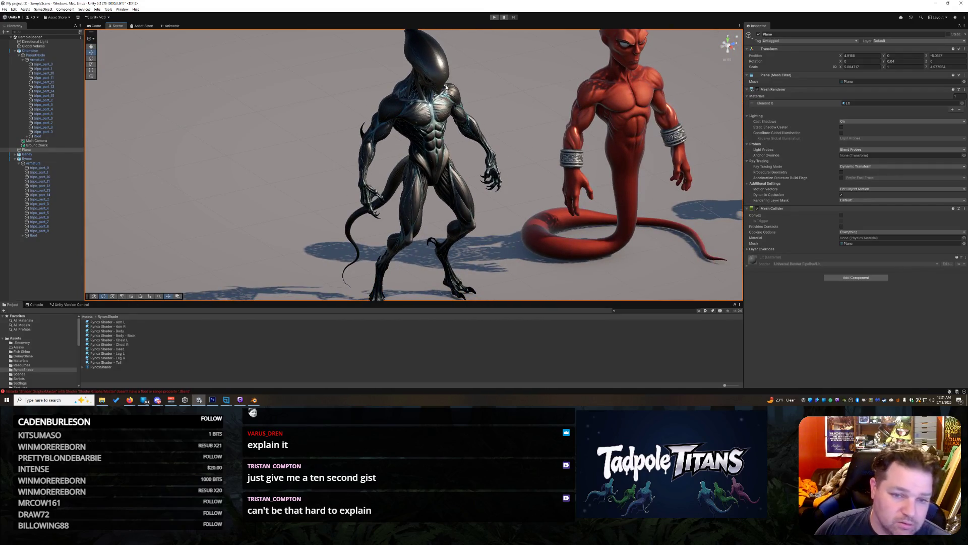
pyautogui.click(40, 168)
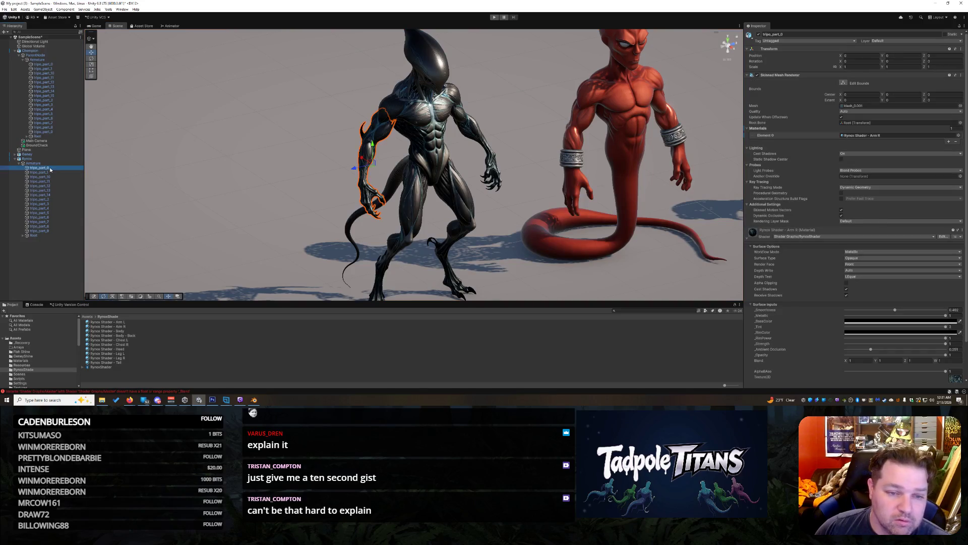
# Step: Select the neck part tripo_part_11 and orbit to view the creature's back
pyautogui.click(49, 172)
pyautogui.click(50, 181)
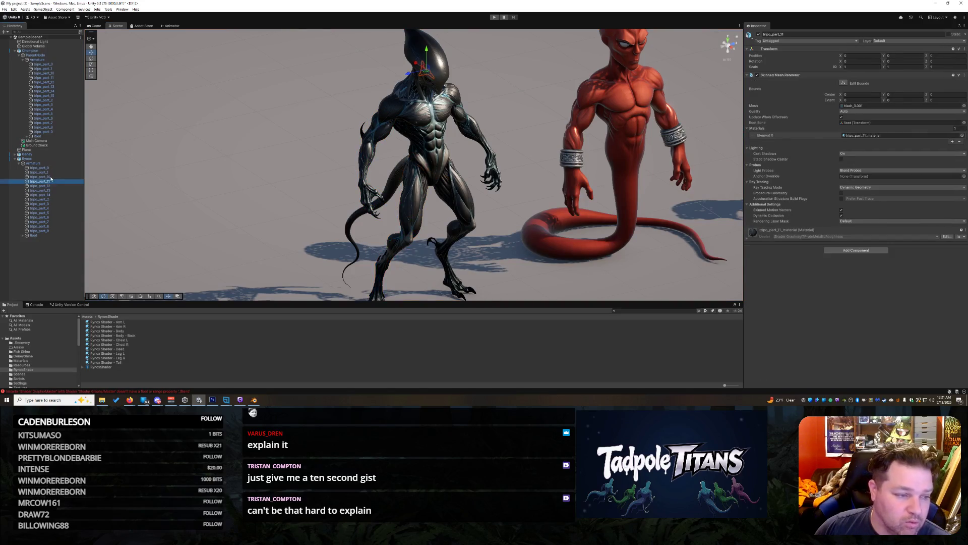
pyautogui.moveTo(289, 183)
pyautogui.mouseDown()
pyautogui.moveTo(488, 238)
pyautogui.moveTo(589, 223)
pyautogui.moveTo(571, 130)
pyautogui.moveTo(557, 119)
pyautogui.moveTo(566, 90)
pyautogui.moveTo(589, 204)
pyautogui.mouseUp()
pyautogui.scroll(3, 589, 205)
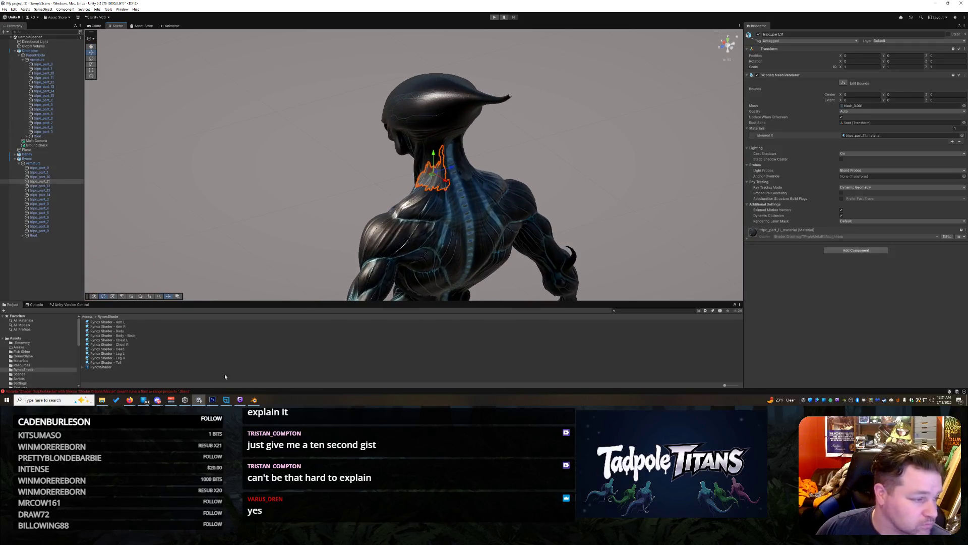
# Step: Duplicate Rynox Shader - Arm L and rename the copy 'Rynox Shader - SM - Neck L'
pyautogui.click(124, 322)
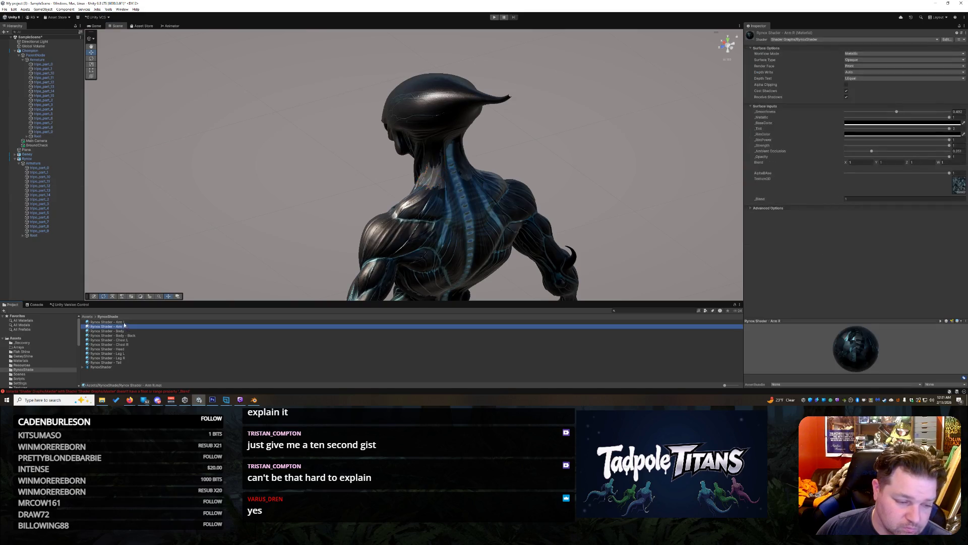
pyautogui.rightClick(124, 322)
pyautogui.click(173, 340)
pyautogui.click(121, 322)
pyautogui.hotkey('ctrl', 'd')
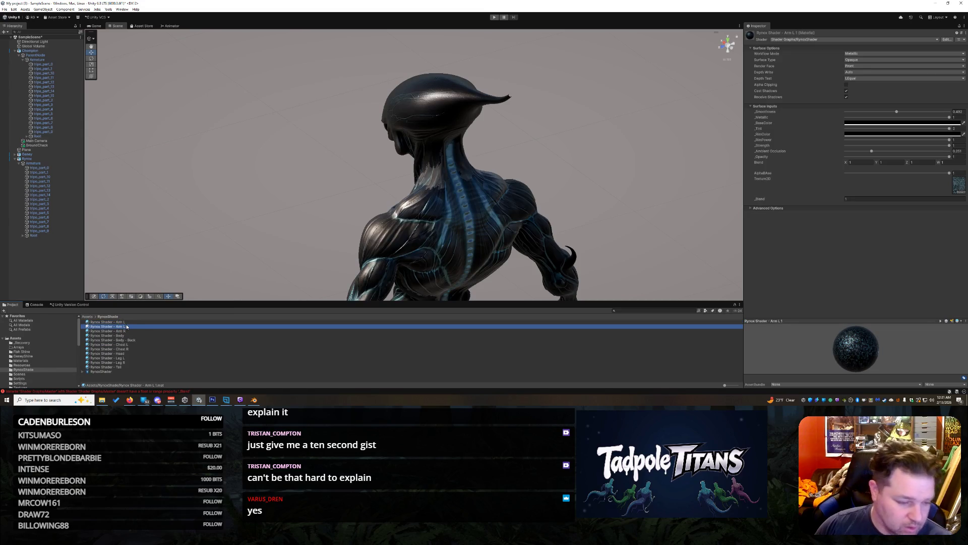
pyautogui.press('F2')
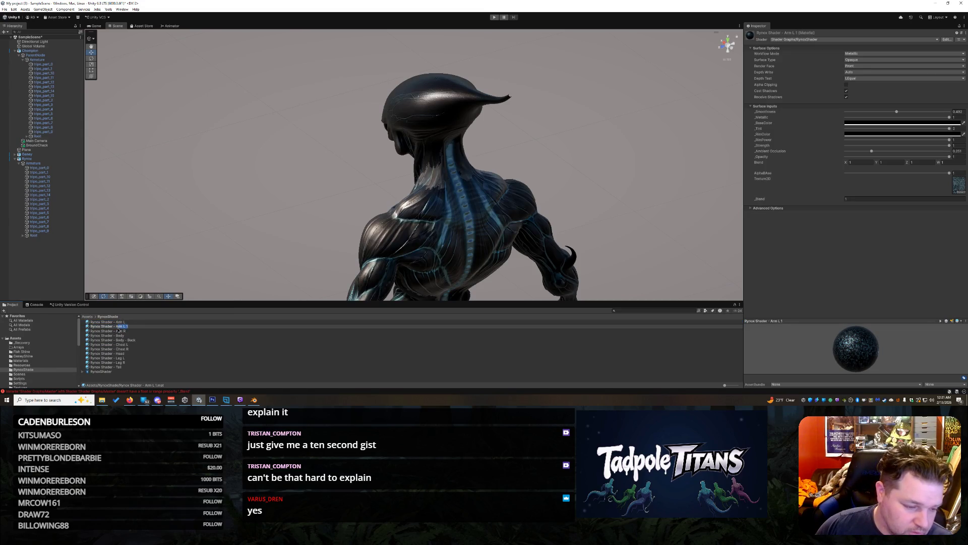
pyautogui.write('A')
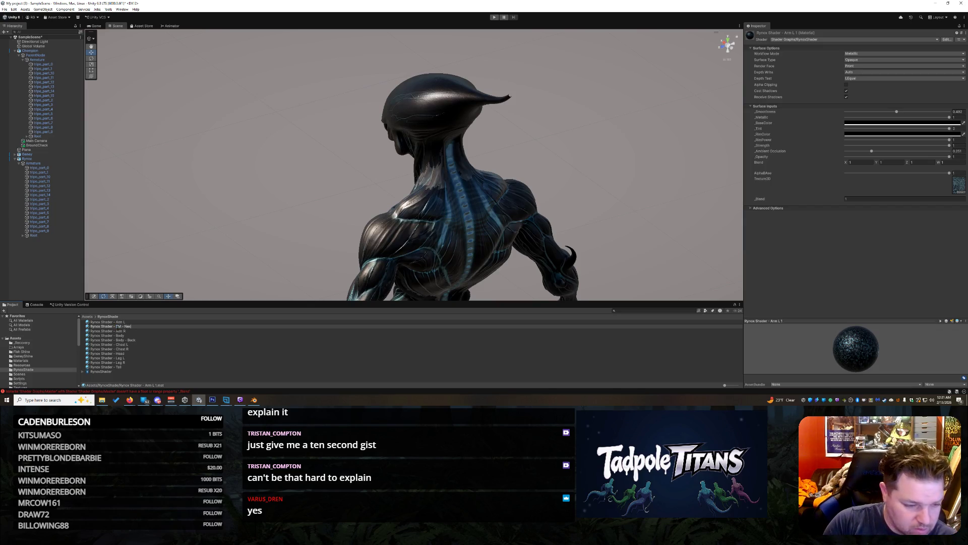
pyautogui.press('Return')
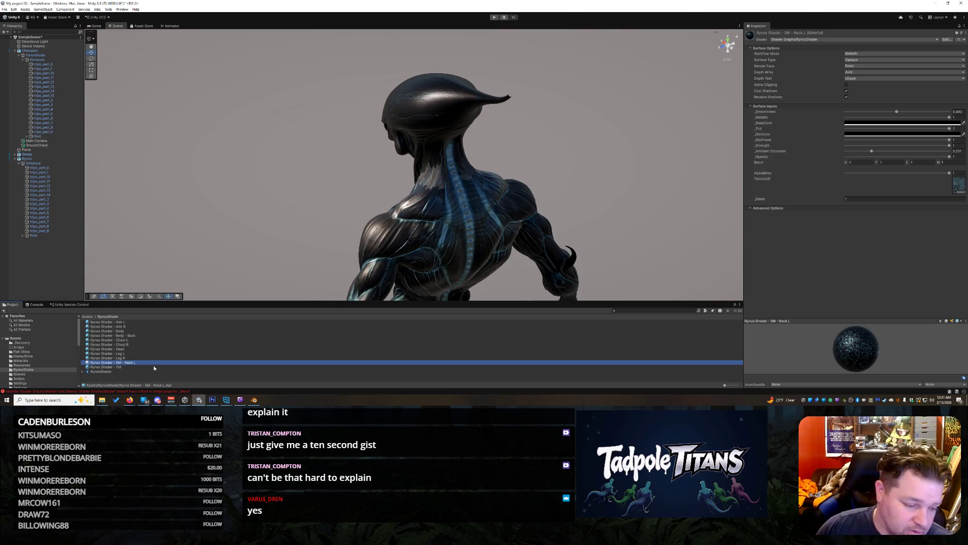
# Step: Apply the Neck L material to the neck mesh and expand its properties
pyautogui.moveTo(138, 364)
pyautogui.mouseDown()
pyautogui.moveTo(398, 236)
pyautogui.moveTo(436, 187)
pyautogui.mouseUp()
pyautogui.click(435, 183)
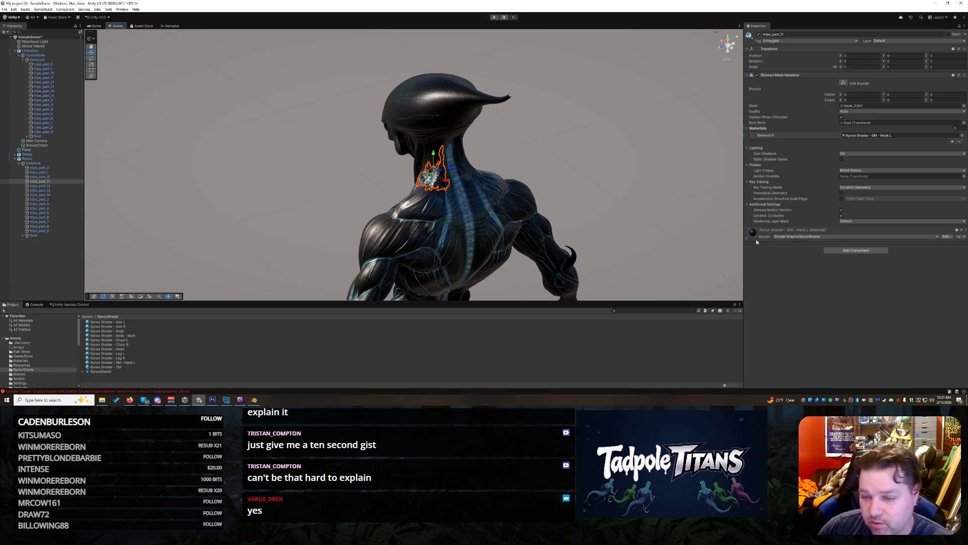
pyautogui.click(748, 239)
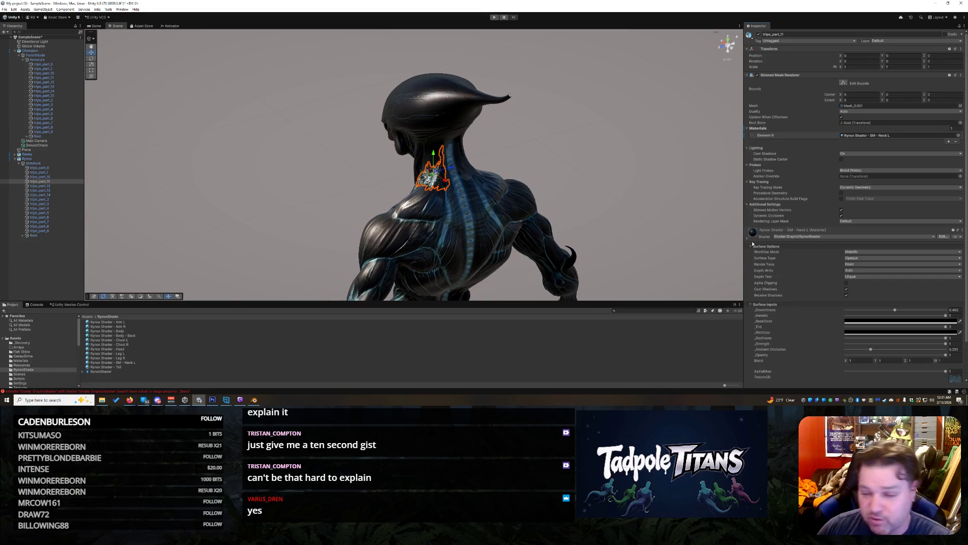
pyautogui.scroll(-2, 830, 358)
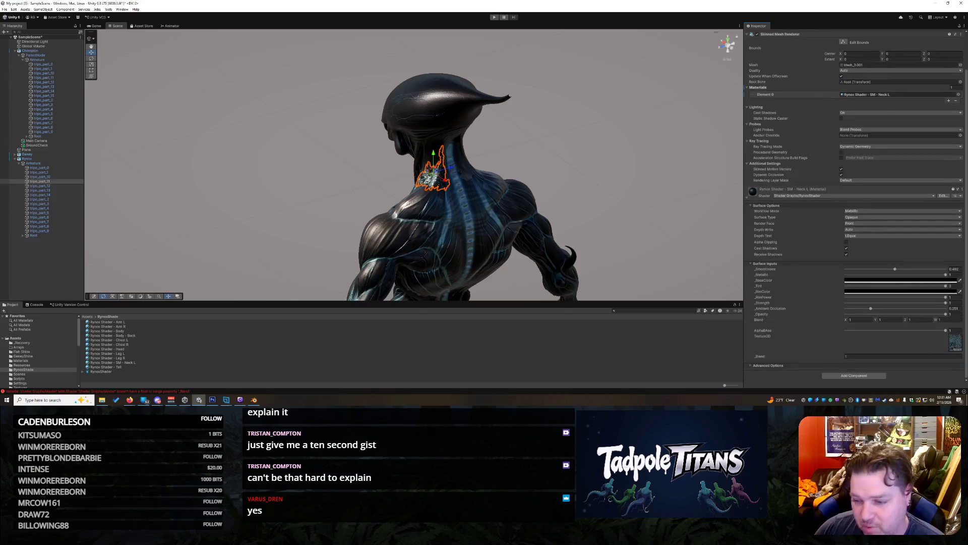
# Step: Try Rynox base textures on the neck material, settling on part_11
pyautogui.click(954, 347)
pyautogui.scroll(3, 840, 320)
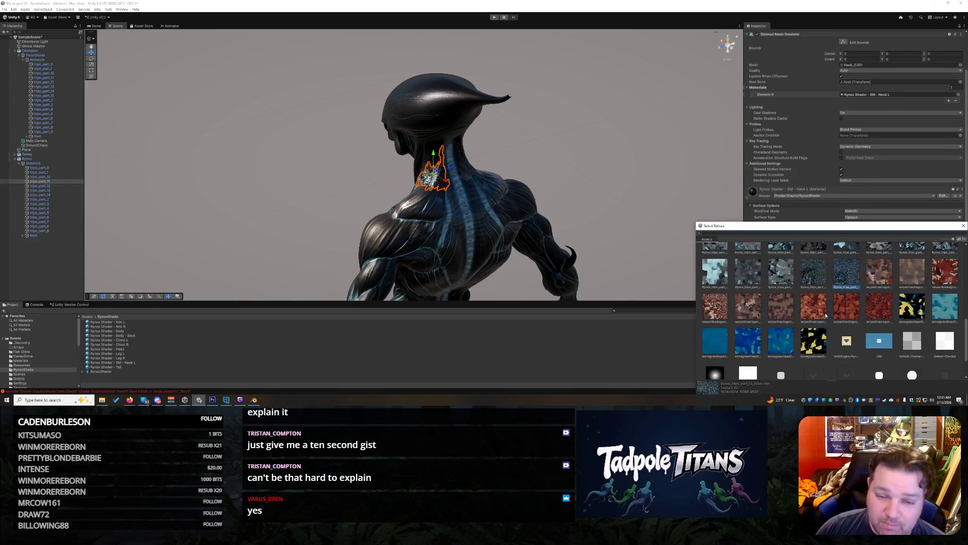
pyautogui.scroll(1, 841, 319)
pyautogui.click(915, 277)
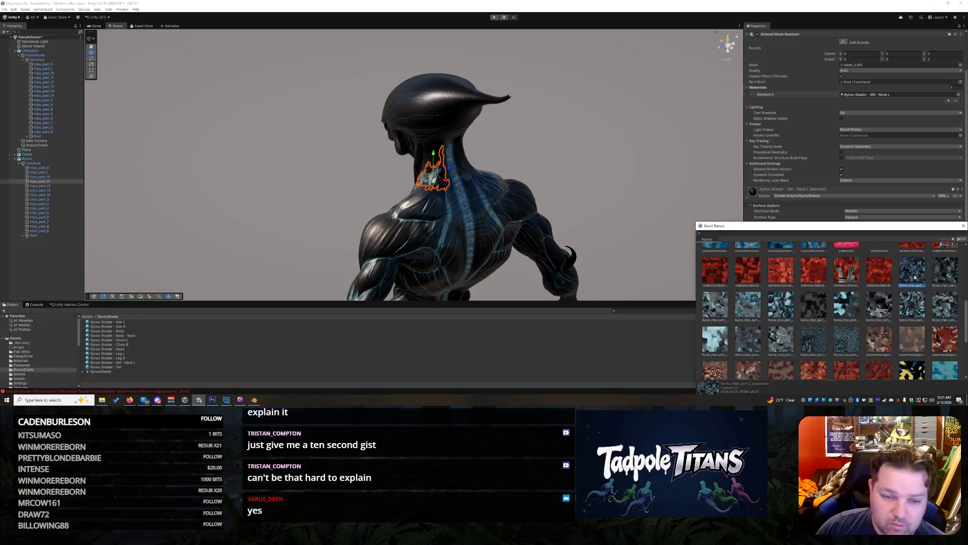
pyautogui.click(938, 275)
pyautogui.click(716, 304)
pyautogui.click(748, 304)
pyautogui.click(780, 305)
pyautogui.click(817, 309)
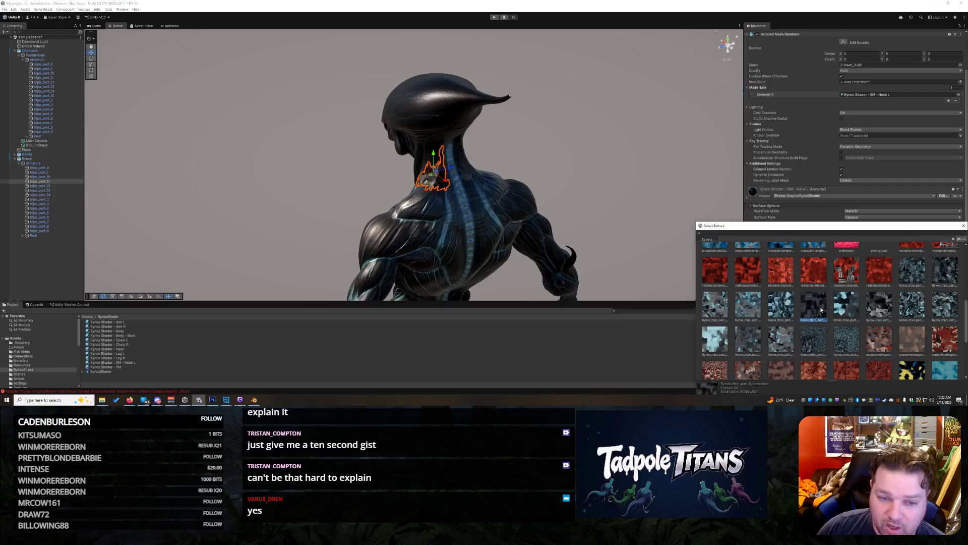
pyautogui.click(845, 314)
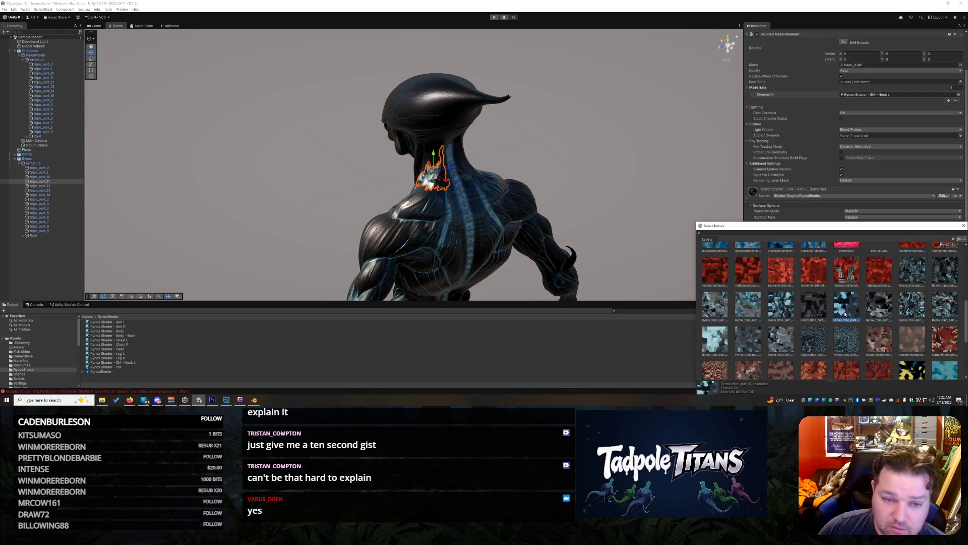
pyautogui.click(877, 308)
pyautogui.click(911, 308)
pyautogui.click(952, 309)
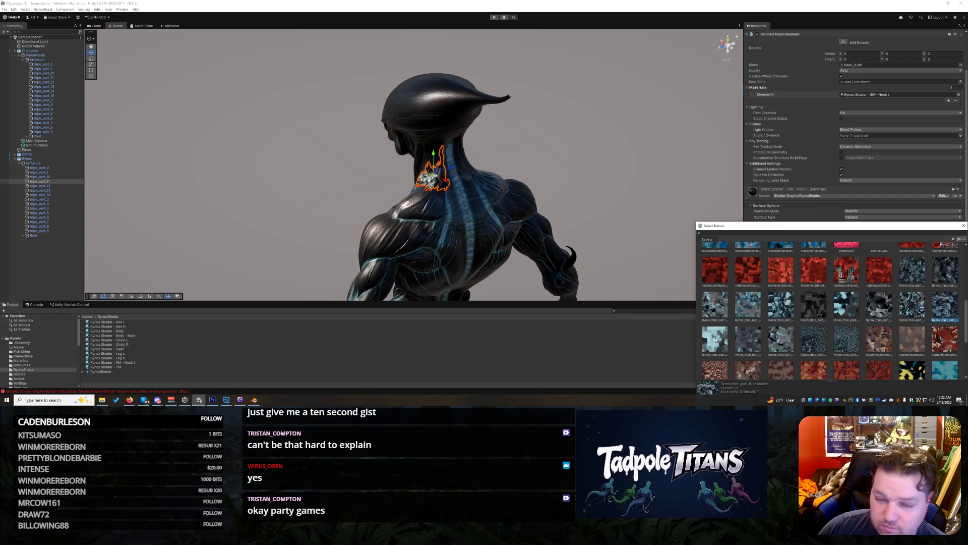
pyautogui.click(748, 338)
pyautogui.click(781, 339)
pyautogui.click(746, 339)
# Step: Select the neck and raise its material's Smoothness to about 0.695
pyautogui.moveTo(576, 181)
pyautogui.mouseDown()
pyautogui.moveTo(642, 192)
pyautogui.moveTo(691, 173)
pyautogui.moveTo(599, 188)
pyautogui.mouseUp()
pyautogui.click(468, 190)
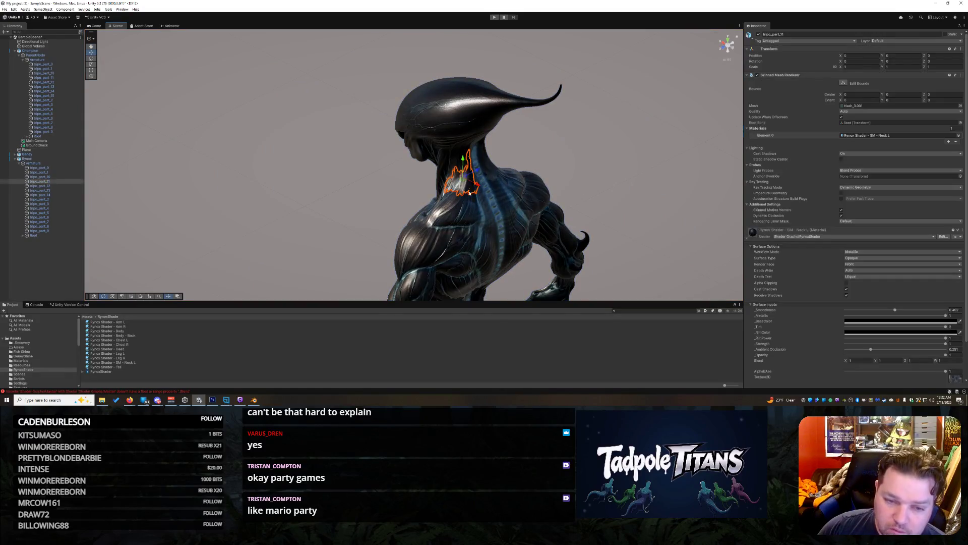
pyautogui.moveTo(895, 310); pyautogui.dragTo(916, 310)
pyautogui.click(611, 184)
pyautogui.moveTo(610, 184); pyautogui.dragTo(820, 158)
# Step: Check the tripo_part_10, 11 and 12 entries in the hierarchy to compare materials
pyautogui.scroll(-3, 584, 172)
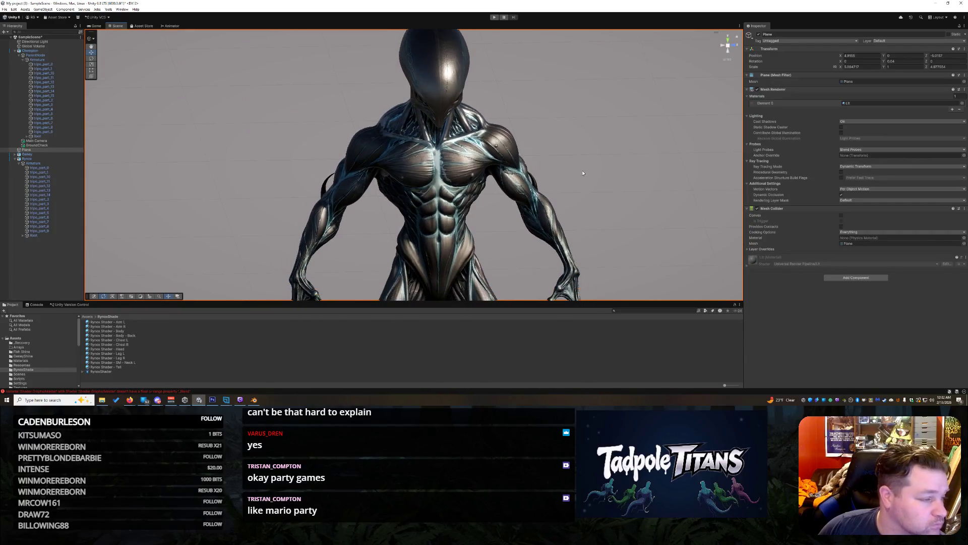
pyautogui.click(47, 177)
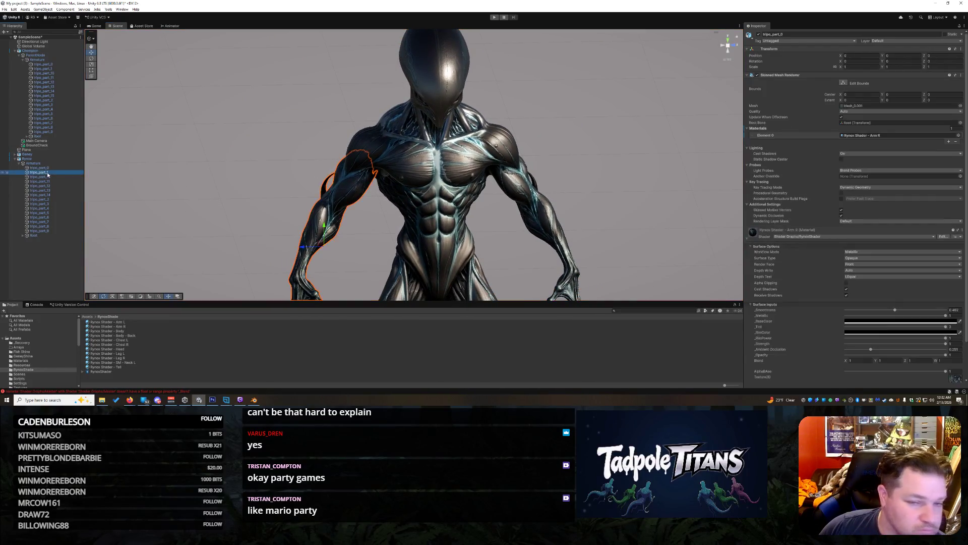
pyautogui.click(71, 182)
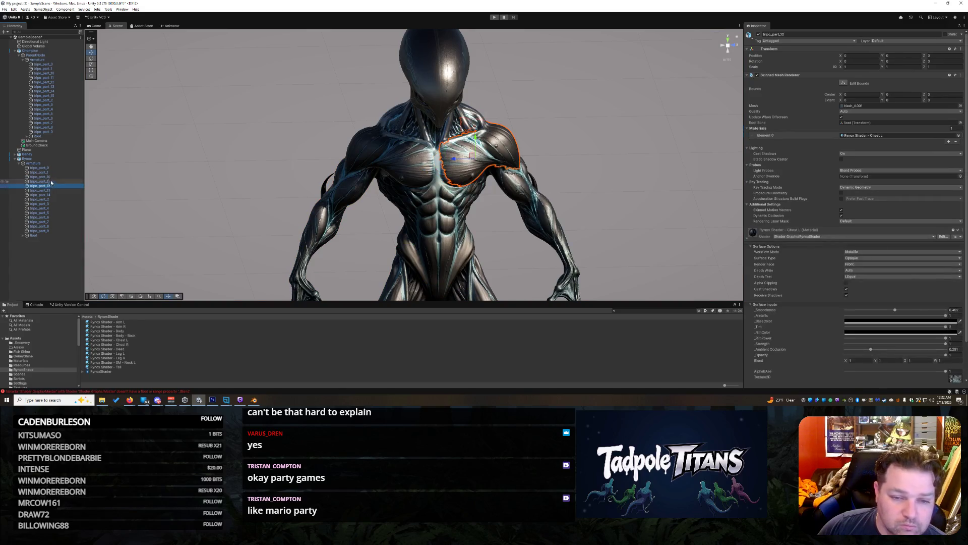
pyautogui.click(51, 186)
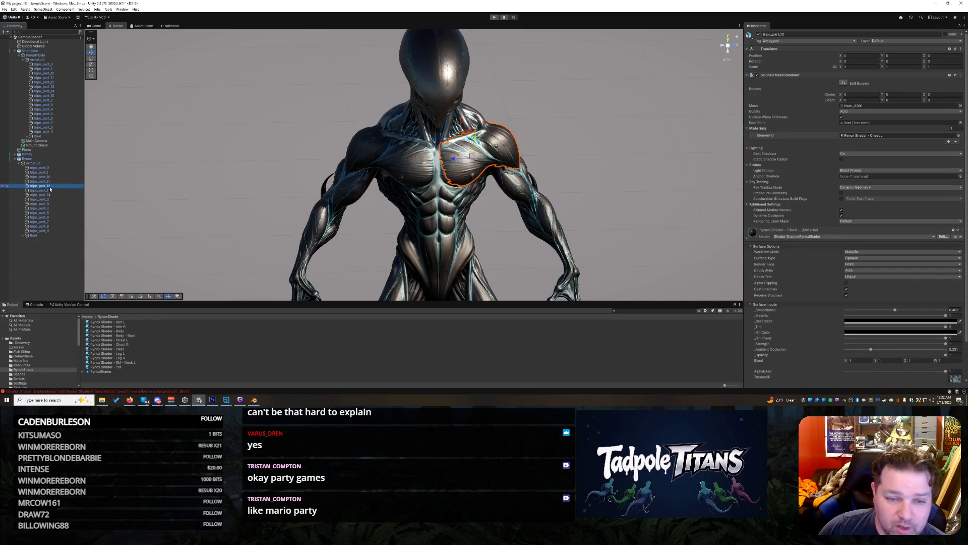
pyautogui.click(48, 181)
pyautogui.click(47, 176)
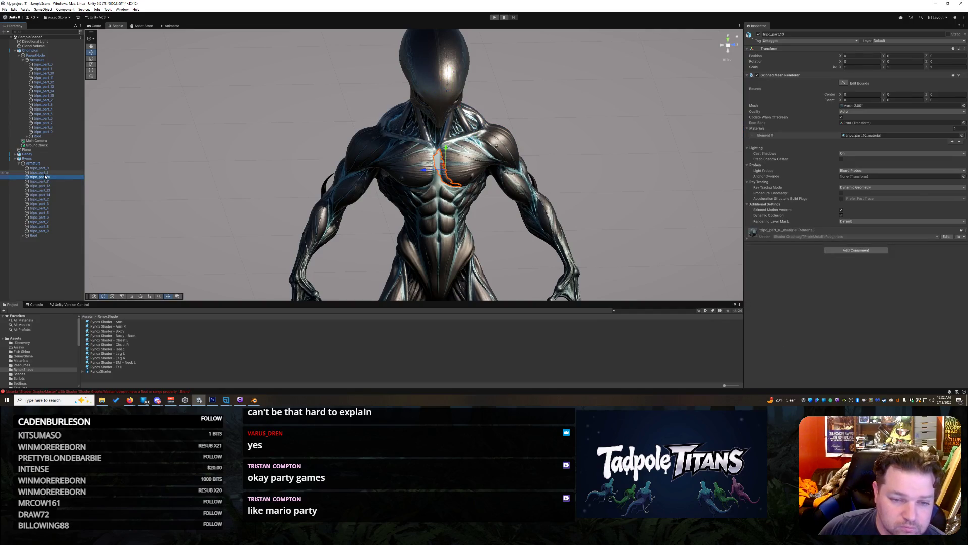
pyautogui.scroll(2, 623, 148)
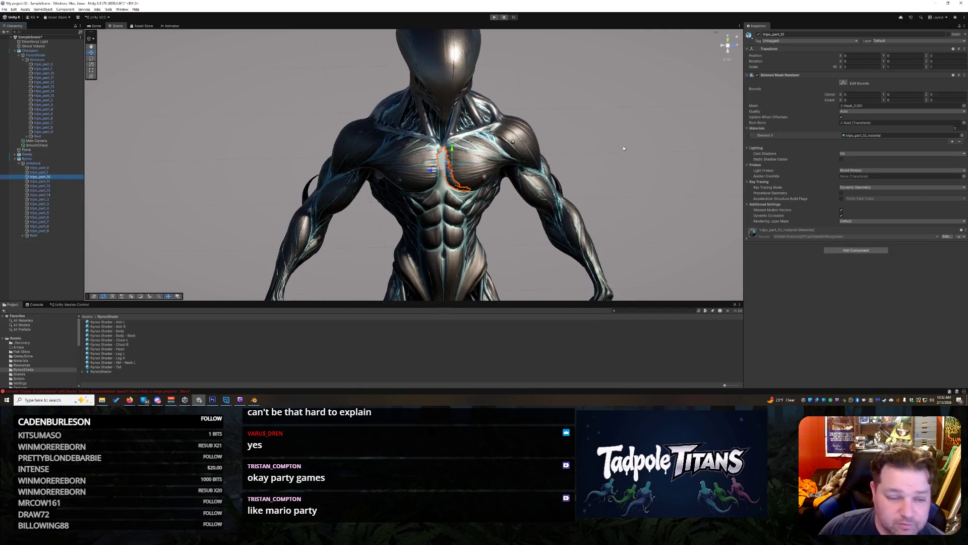
# Step: Duplicate the Neck L material as 'Rynox Shader - SM - Chest L' and apply it to the chest
pyautogui.click(137, 362)
pyautogui.rightClick(132, 362)
pyautogui.rightClick(124, 362)
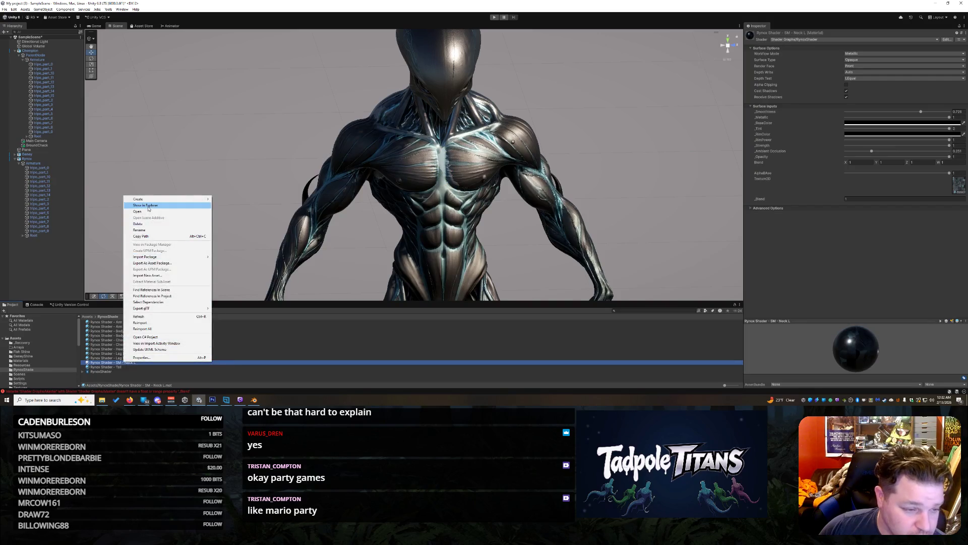
pyautogui.click(140, 344)
pyautogui.click(136, 363)
pyautogui.hotkey('ctrl', 'd')
pyautogui.click(133, 368)
pyautogui.click(125, 366)
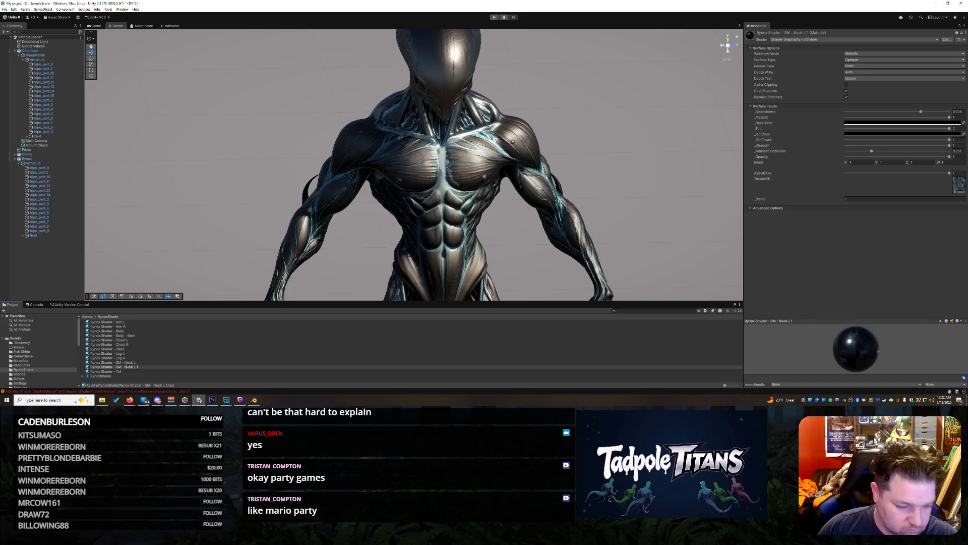
pyautogui.moveTo(126, 366); pyautogui.dragTo(210, 363)
pyautogui.write('Chest')
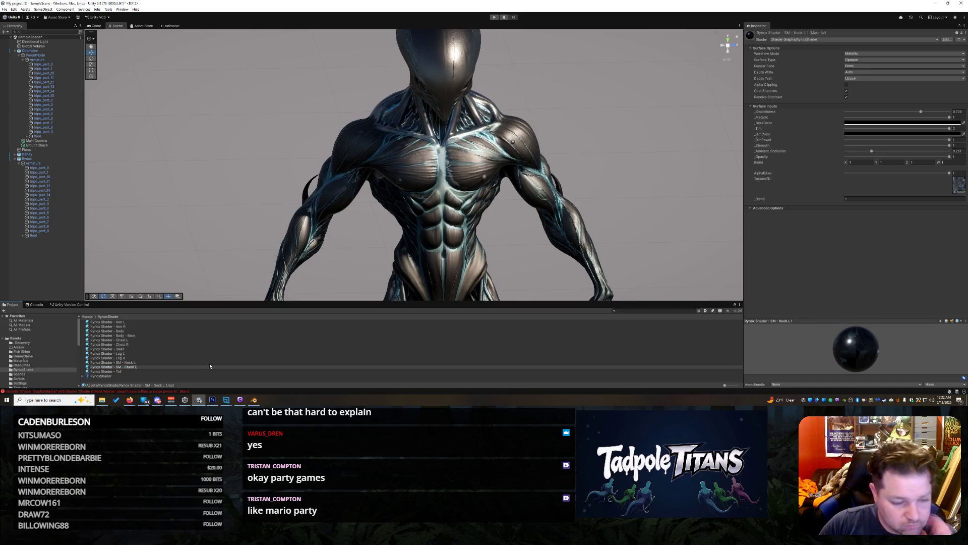
pyautogui.press('Return')
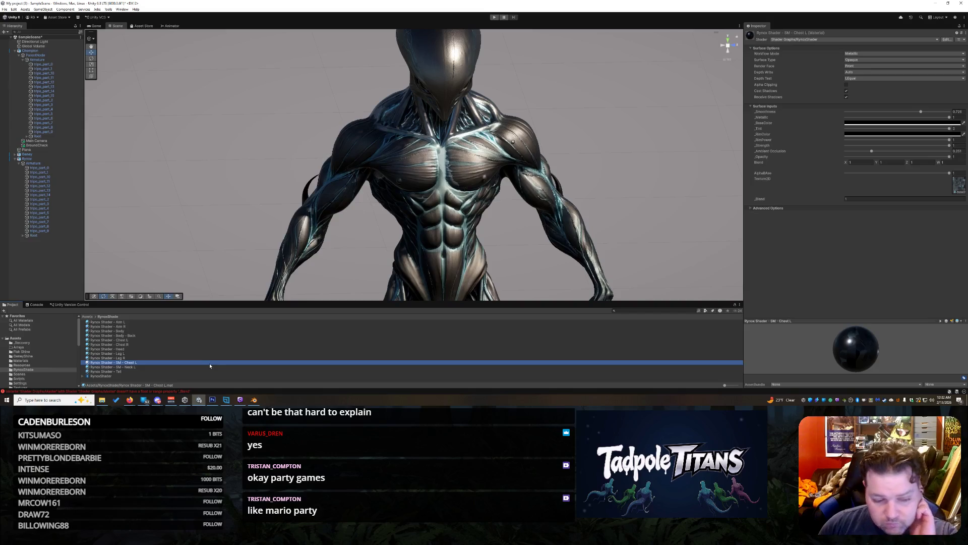
pyautogui.moveTo(145, 363)
pyautogui.mouseDown()
pyautogui.moveTo(404, 227)
pyautogui.moveTo(462, 180)
pyautogui.moveTo(453, 193)
pyautogui.moveTo(446, 166)
pyautogui.mouseUp()
pyautogui.click(448, 177)
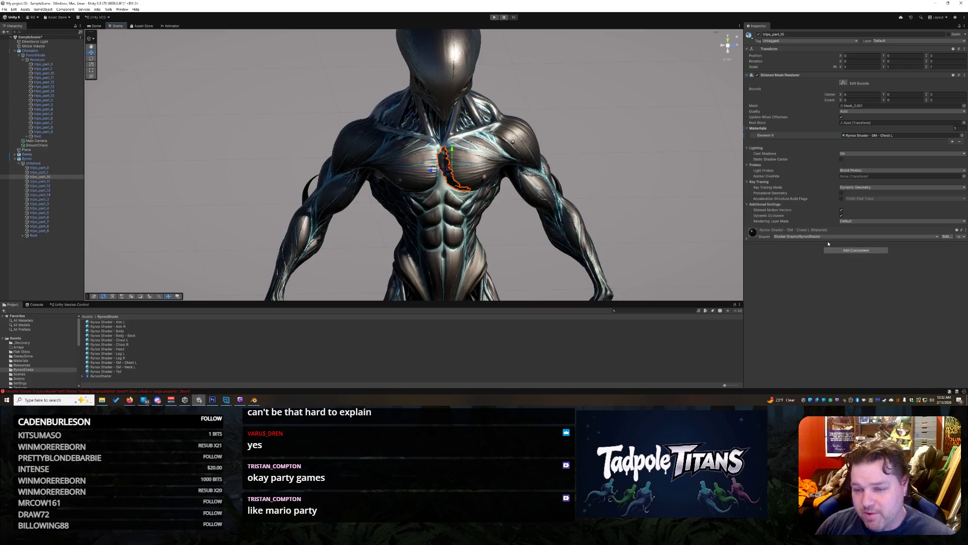
# Step: Try the part_0, part_1 and part_2 base-colour textures in the chest material's texture slot
pyautogui.click(746, 239)
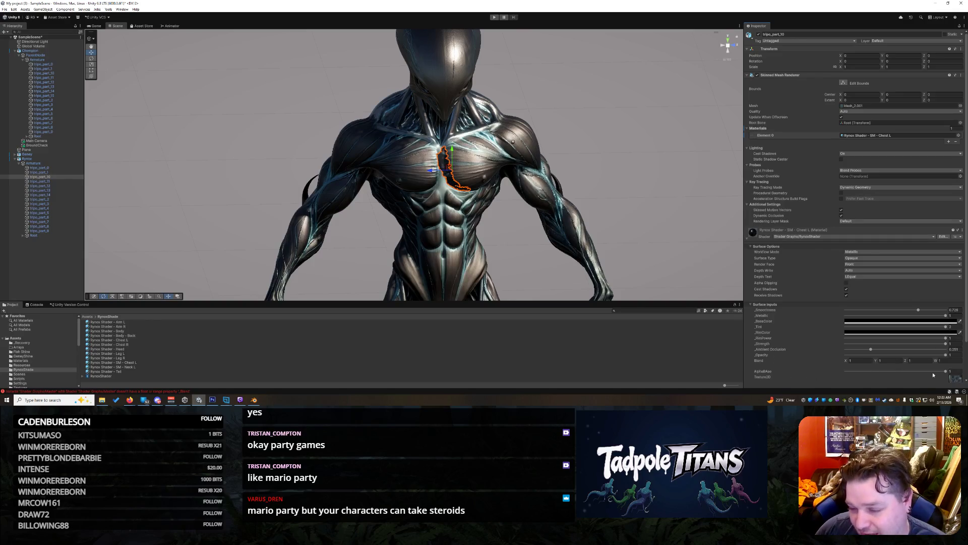
pyautogui.scroll(-2, 932, 374)
pyautogui.click(957, 359)
pyautogui.scroll(3, 931, 293)
pyautogui.click(914, 276)
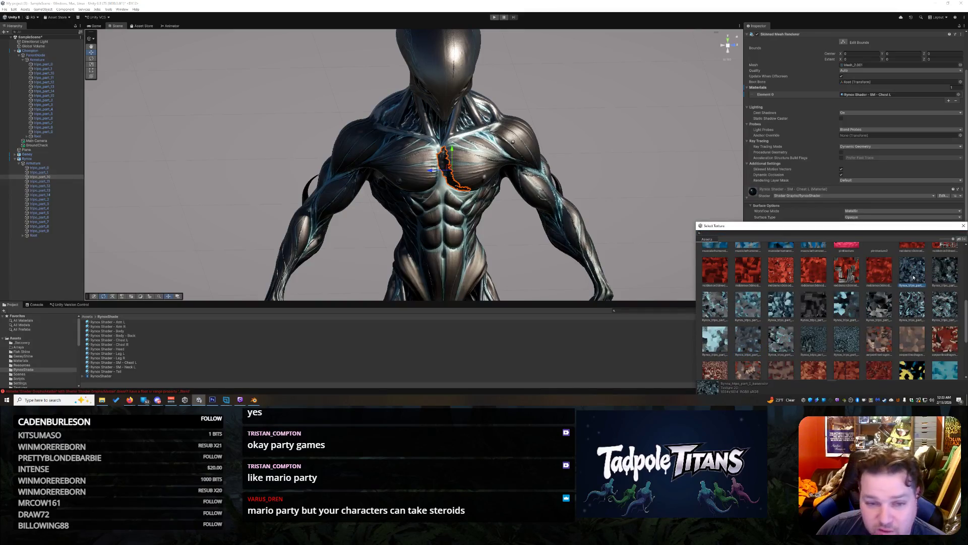
pyautogui.click(933, 275)
pyautogui.click(720, 308)
pyautogui.click(745, 308)
pyautogui.click(711, 308)
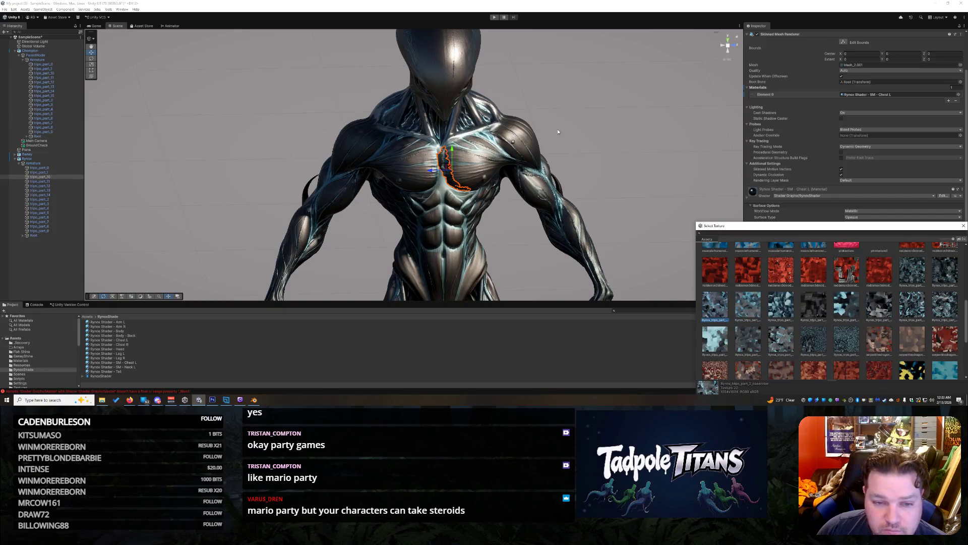
pyautogui.click(596, 190)
# Step: Cycle through the part_5 to part_9 textures and settle on the part_10 base-colour texture
pyautogui.click(441, 165)
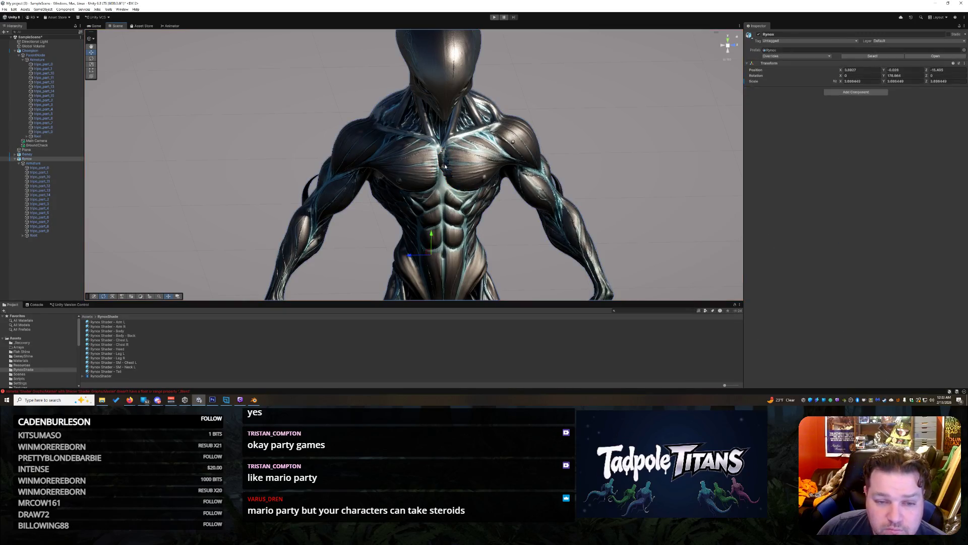
pyautogui.scroll(-1, 943, 363)
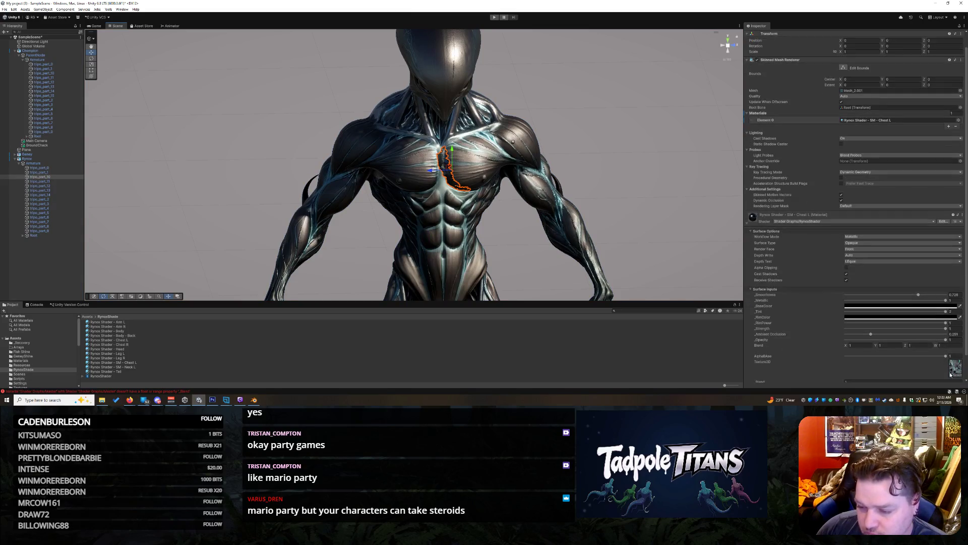
pyautogui.click(951, 374)
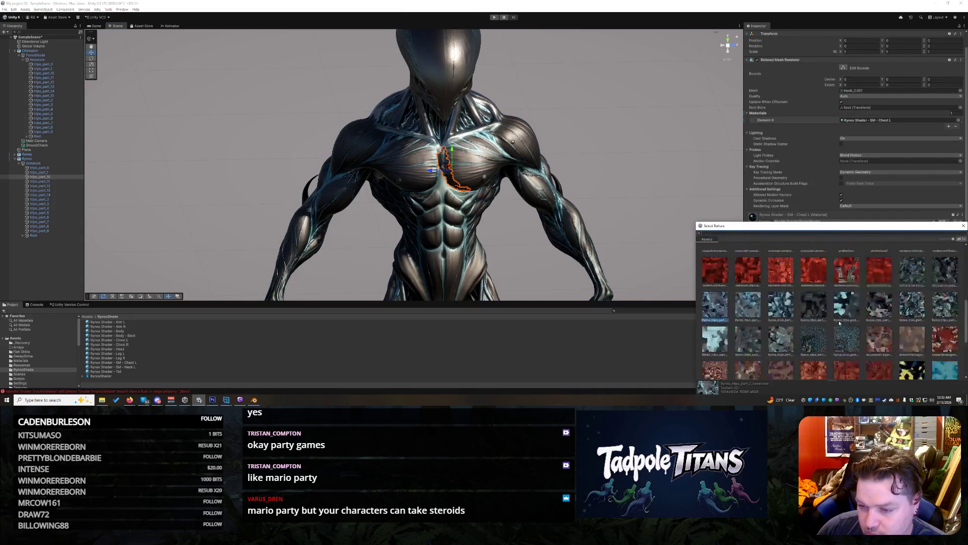
pyautogui.scroll(1, 840, 323)
pyautogui.click(814, 320)
pyautogui.click(845, 327)
pyautogui.click(880, 322)
pyautogui.click(915, 321)
pyautogui.click(946, 321)
pyautogui.click(715, 358)
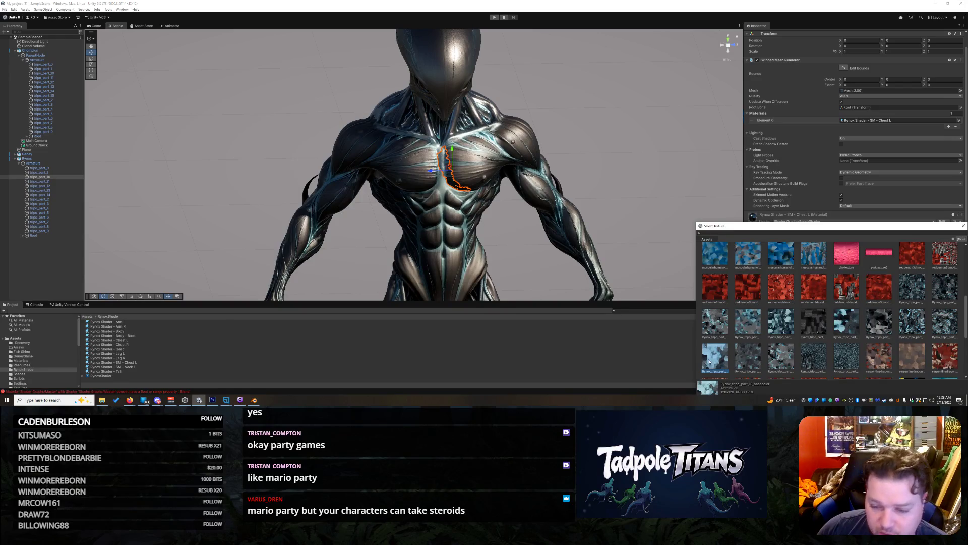
pyautogui.click(537, 198)
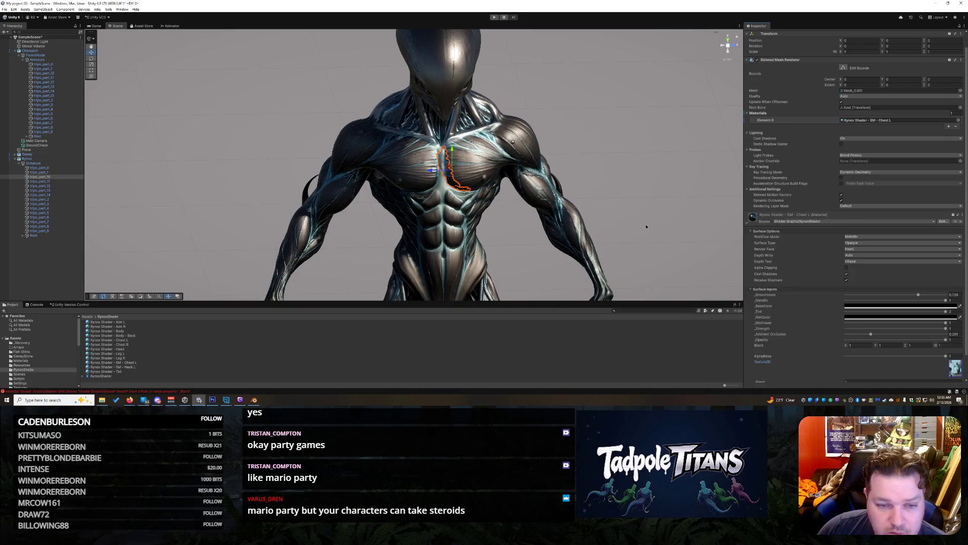
pyautogui.click(442, 166)
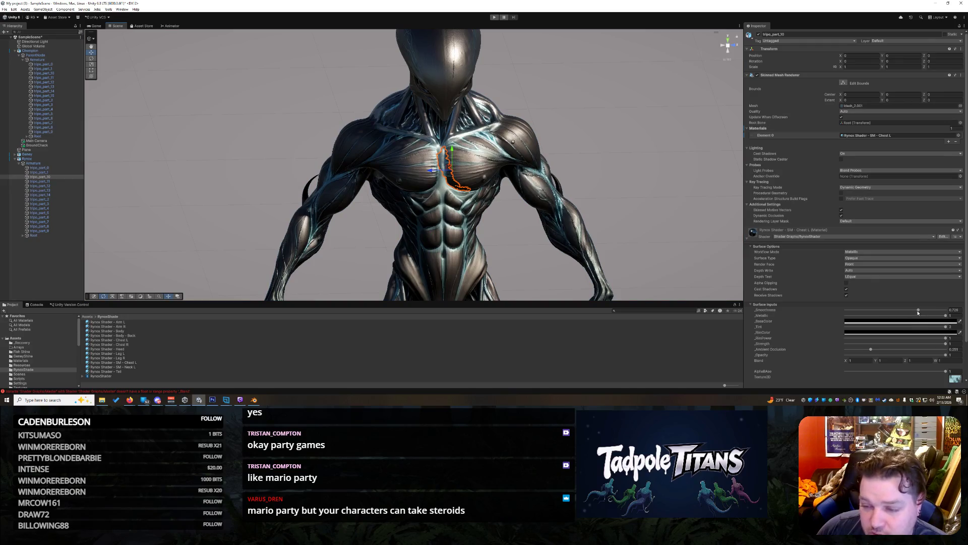
# Step: Raise the chest smoothness to 0.872, then reselect the centre chest strip using Chest L
pyautogui.moveTo(917, 311)
pyautogui.mouseDown()
pyautogui.moveTo(925, 308)
pyautogui.moveTo(911, 307)
pyautogui.mouseUp()
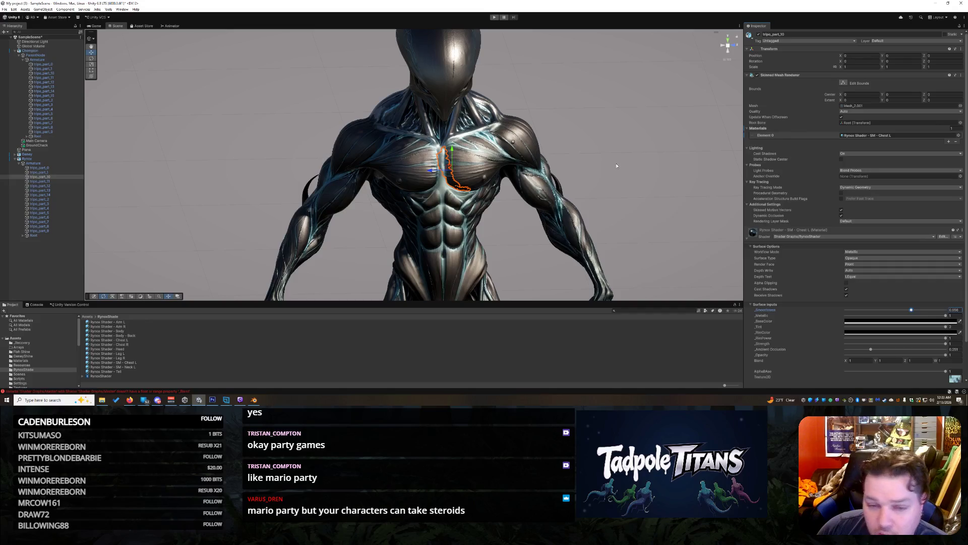
pyautogui.click(596, 187)
pyautogui.click(468, 171)
pyautogui.scroll(5, 468, 179)
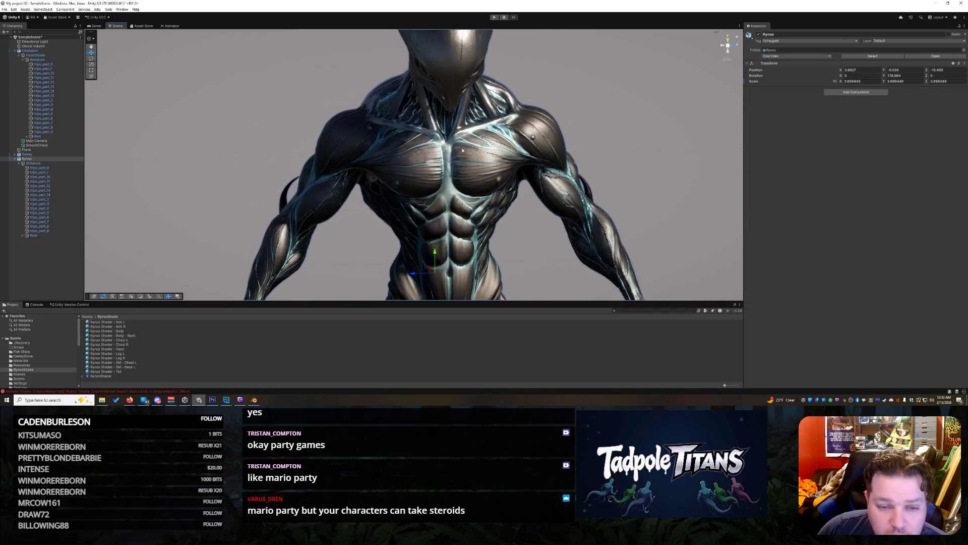
pyautogui.click(444, 170)
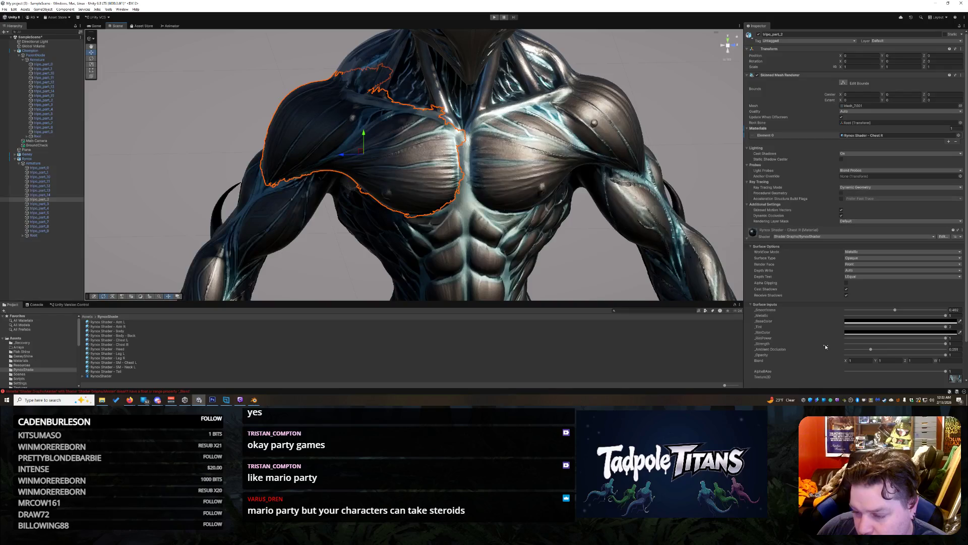
pyautogui.click(471, 164)
pyautogui.click(472, 164)
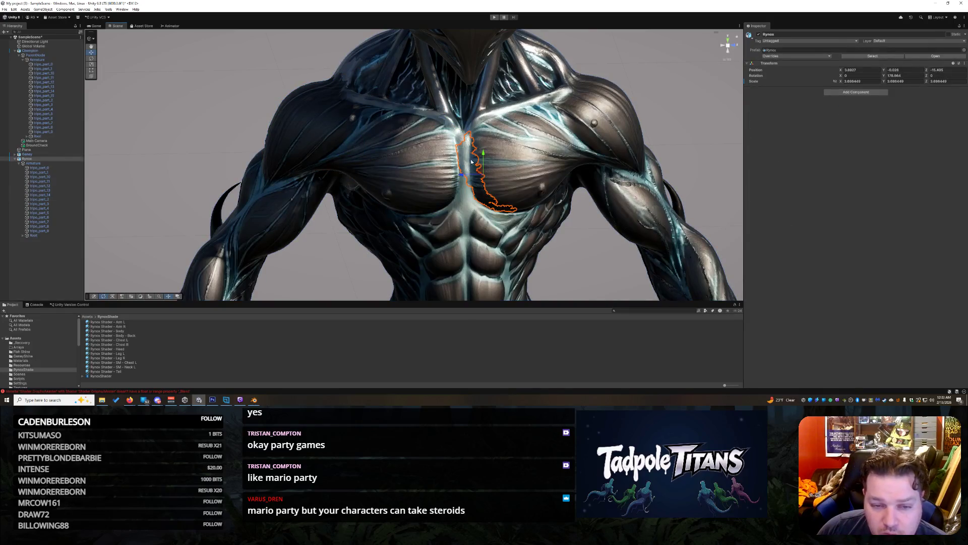
# Step: Lower the Chest L smoothness to 0.49 and reduce its ambient occlusion
pyautogui.moveTo(911, 310); pyautogui.dragTo(895, 311)
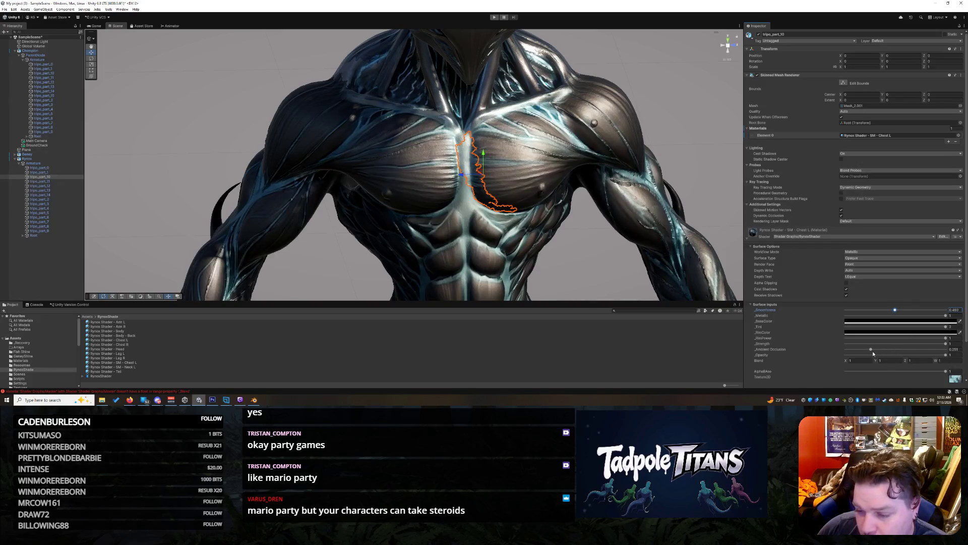
pyautogui.moveTo(872, 352); pyautogui.dragTo(862, 352)
pyautogui.click(721, 186)
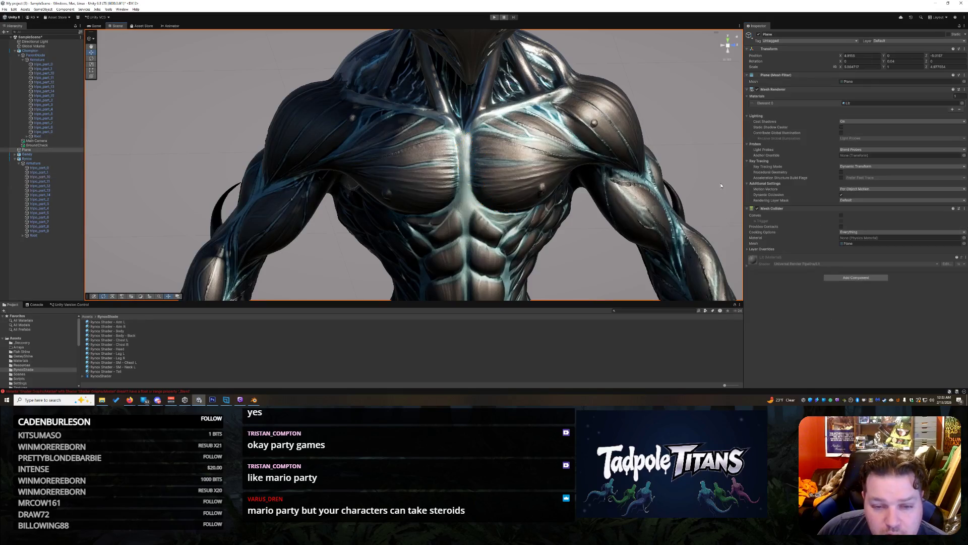
pyautogui.scroll(-5, 696, 161)
pyautogui.moveTo(696, 161)
pyautogui.mouseDown()
pyautogui.moveTo(652, 191)
pyautogui.moveTo(585, 193)
pyautogui.mouseUp()
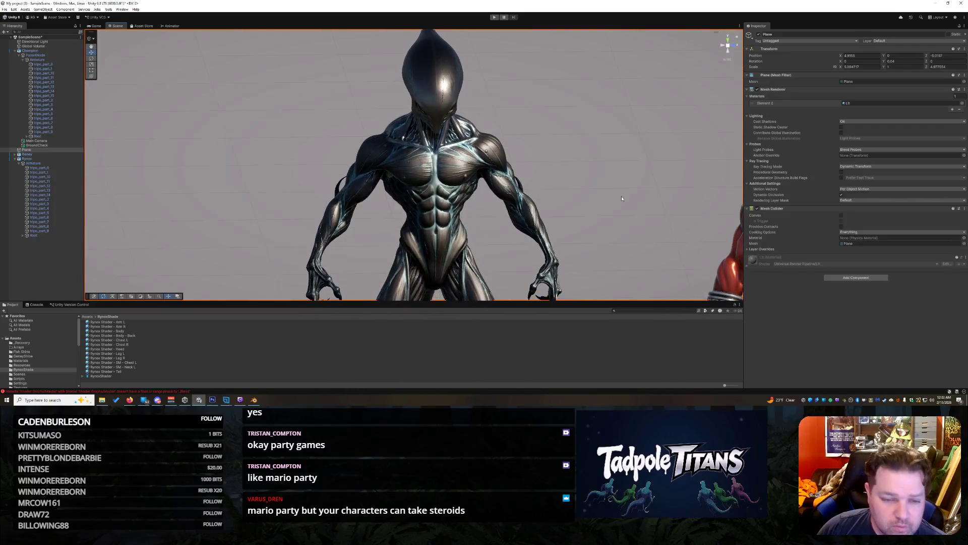
pyautogui.click(46, 177)
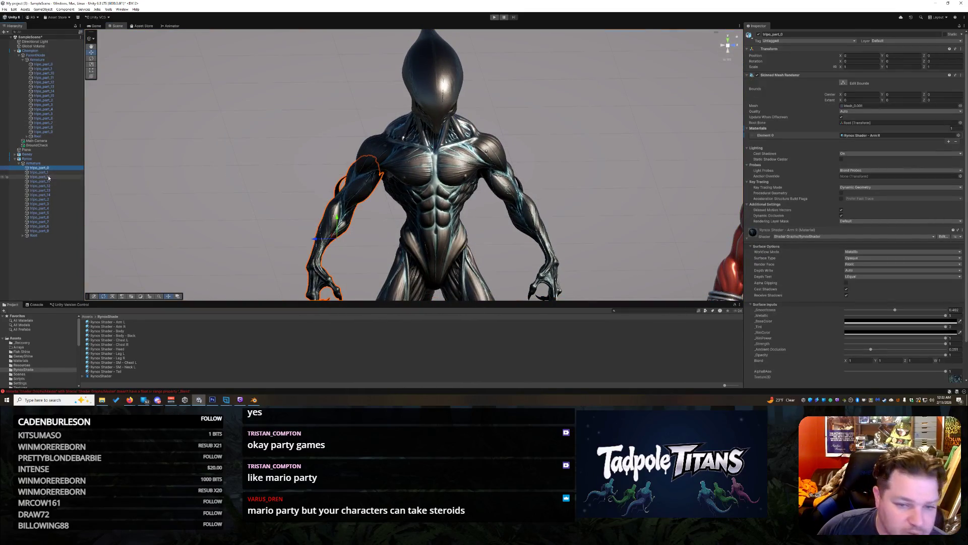
# Step: Check the creature's parts one by one, ending on the tripo_part_3 shoulder piece
pyautogui.click(49, 181)
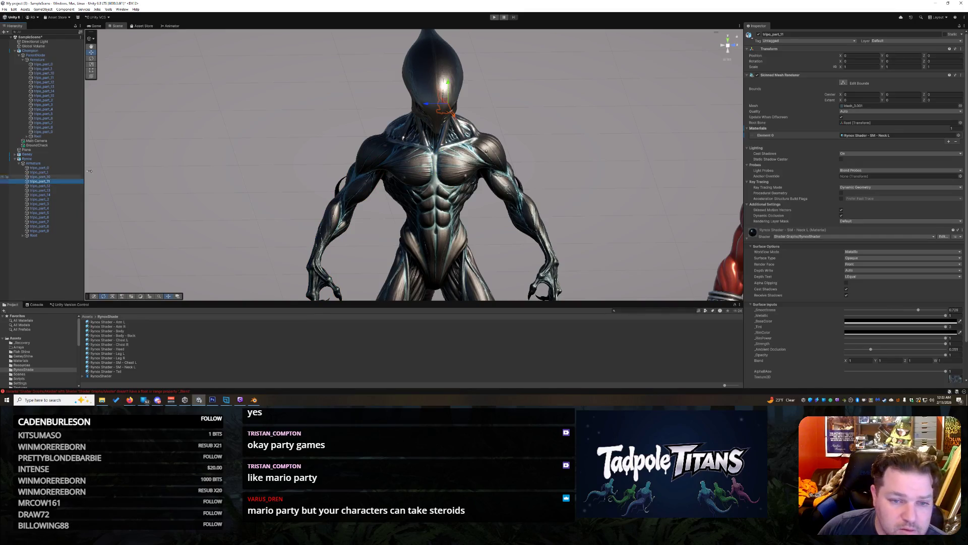
pyautogui.moveTo(560, 165); pyautogui.dragTo(353, 185)
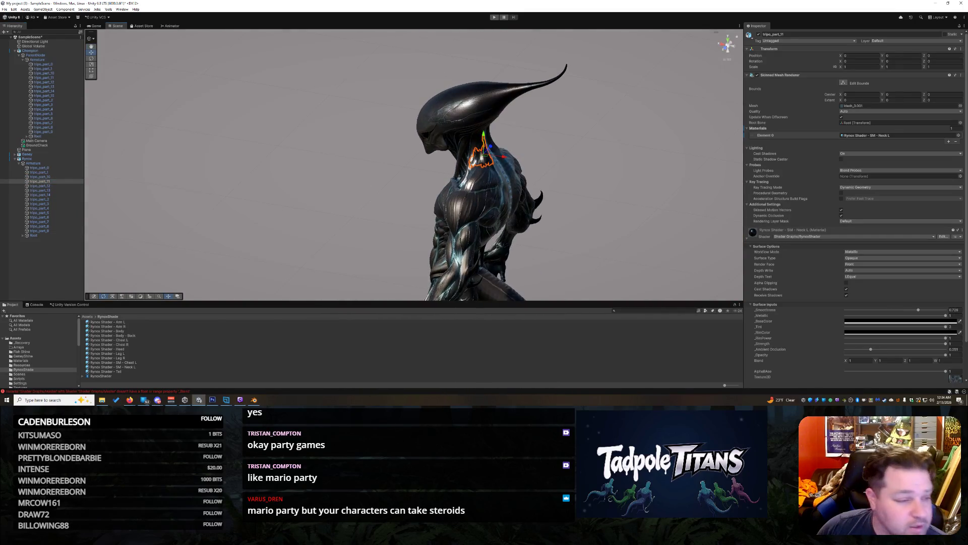
pyautogui.click(45, 176)
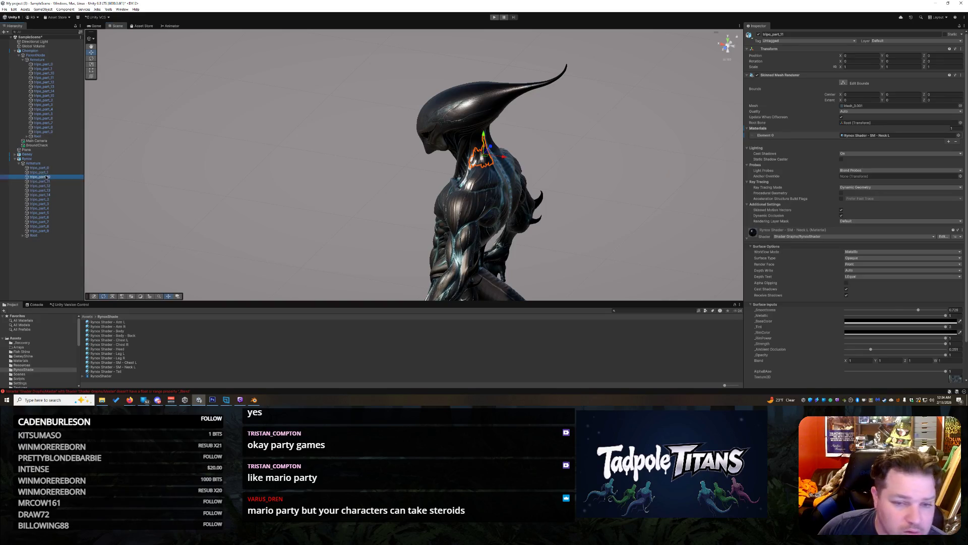
pyautogui.moveTo(302, 255); pyautogui.dragTo(484, 250)
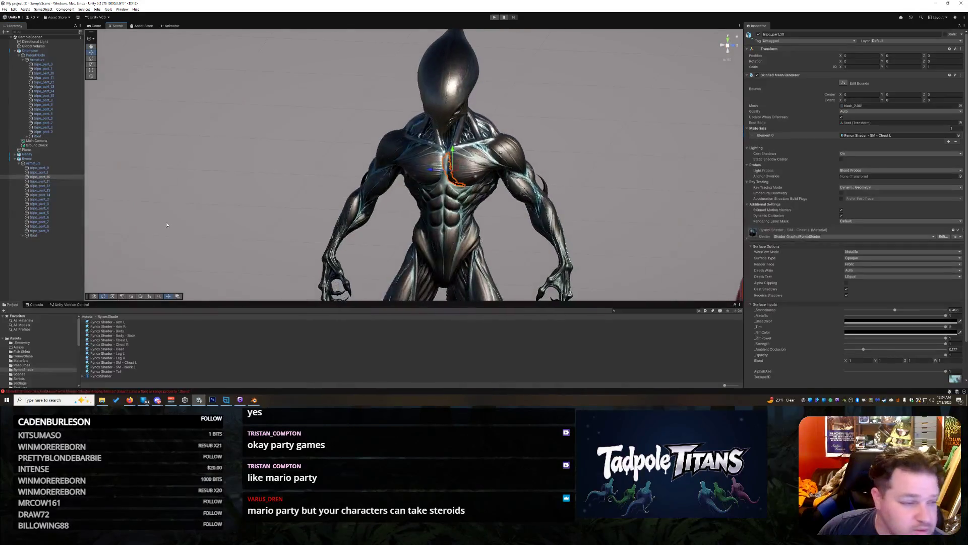
pyautogui.click(56, 185)
pyautogui.click(55, 190)
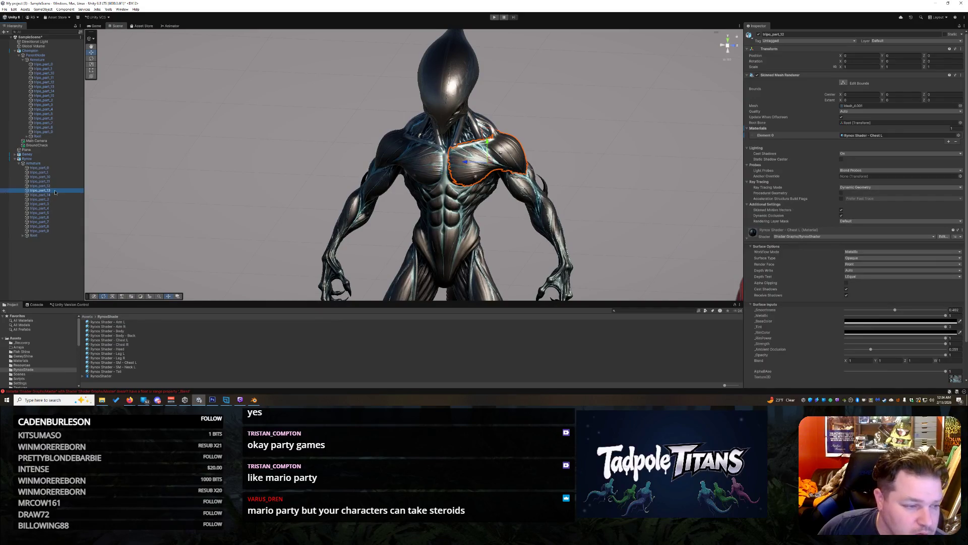
pyautogui.click(51, 195)
pyautogui.click(53, 199)
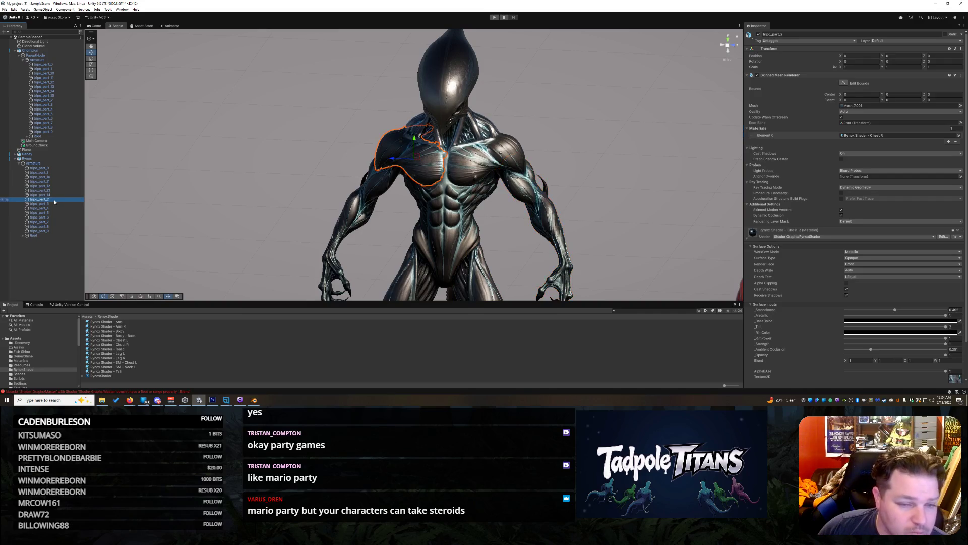
pyautogui.click(53, 204)
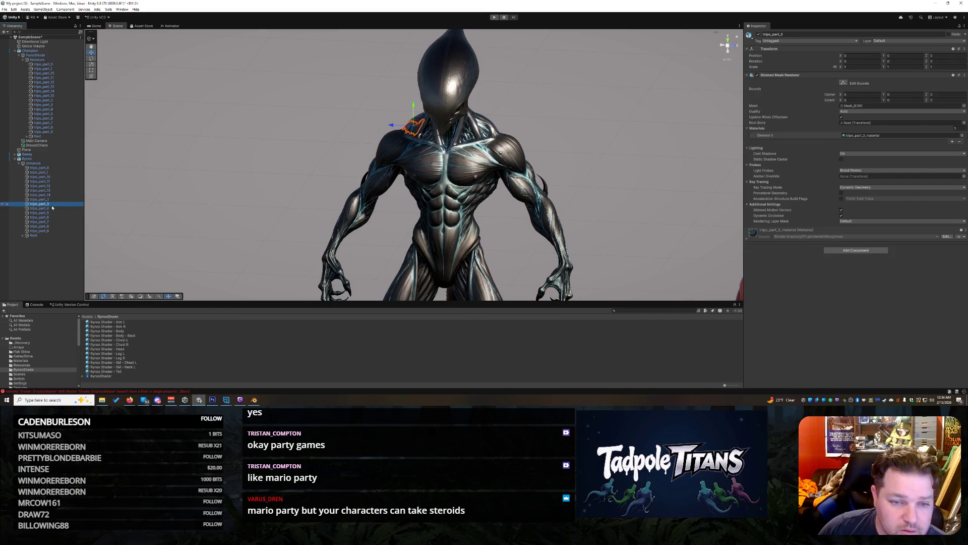
pyautogui.moveTo(383, 207); pyautogui.dragTo(317, 210)
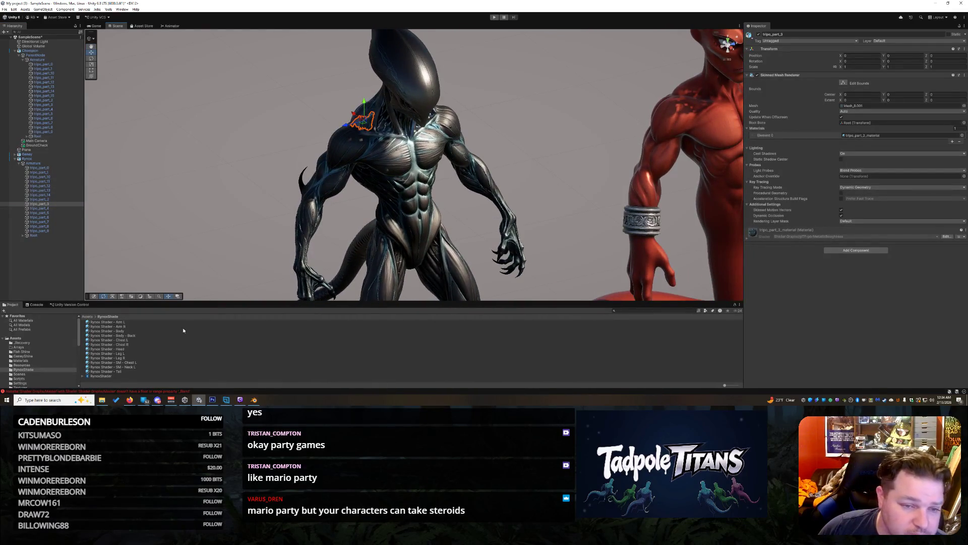
# Step: Duplicate the Neck L material as Trap R and apply it to the trapezius
pyautogui.rightClick(143, 367)
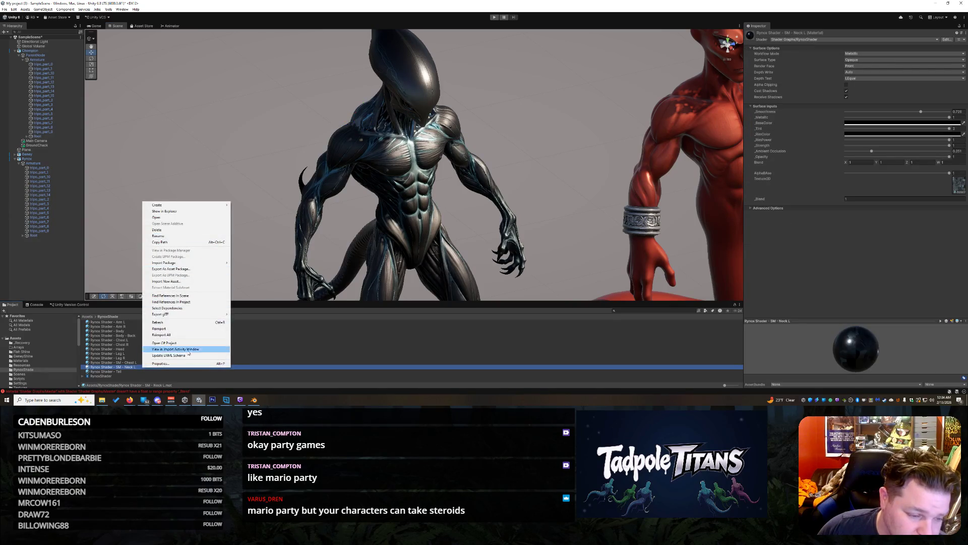
pyautogui.click(132, 363)
pyautogui.click(138, 367)
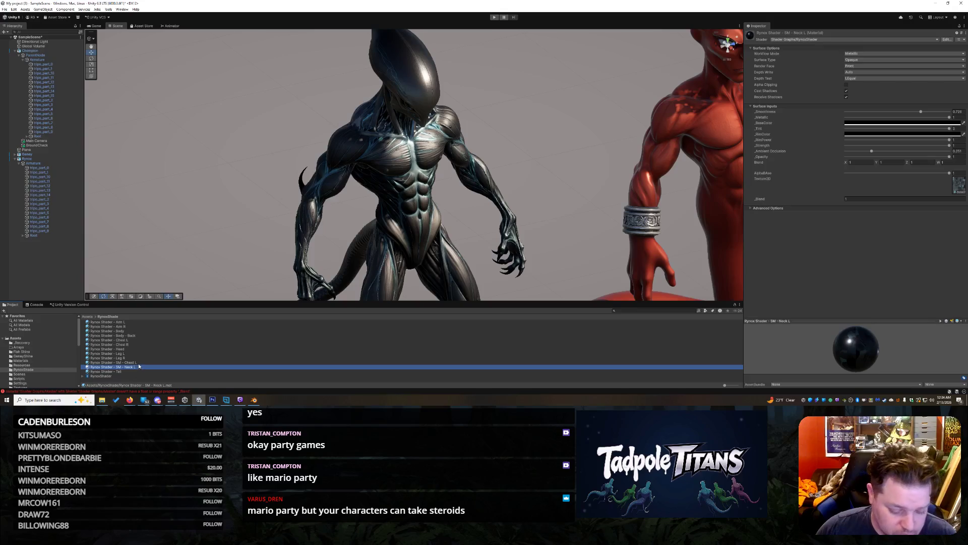
pyautogui.hotkey('ctrl', 'd')
pyautogui.click(139, 371)
pyautogui.moveTo(138, 371); pyautogui.dragTo(126, 371)
pyautogui.write('Trap R')
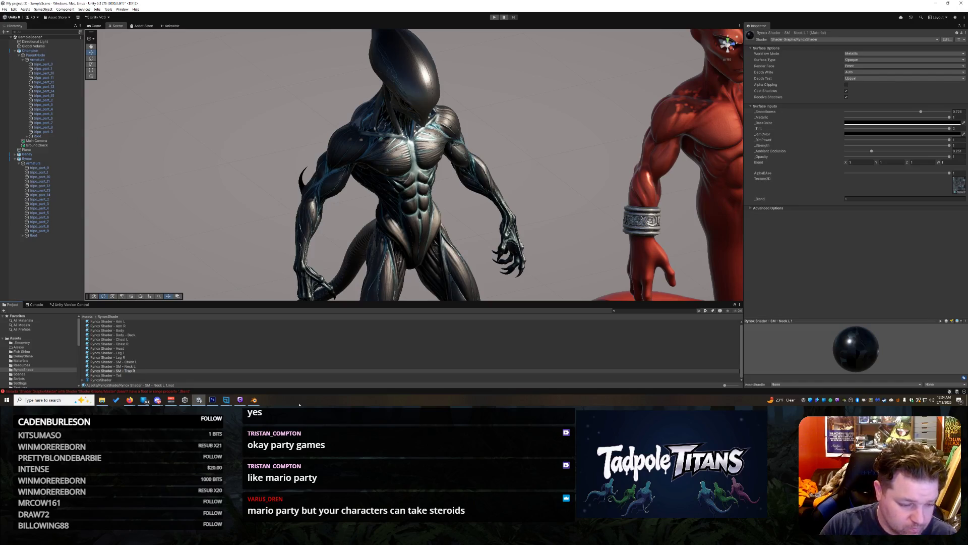
pyautogui.press('Return')
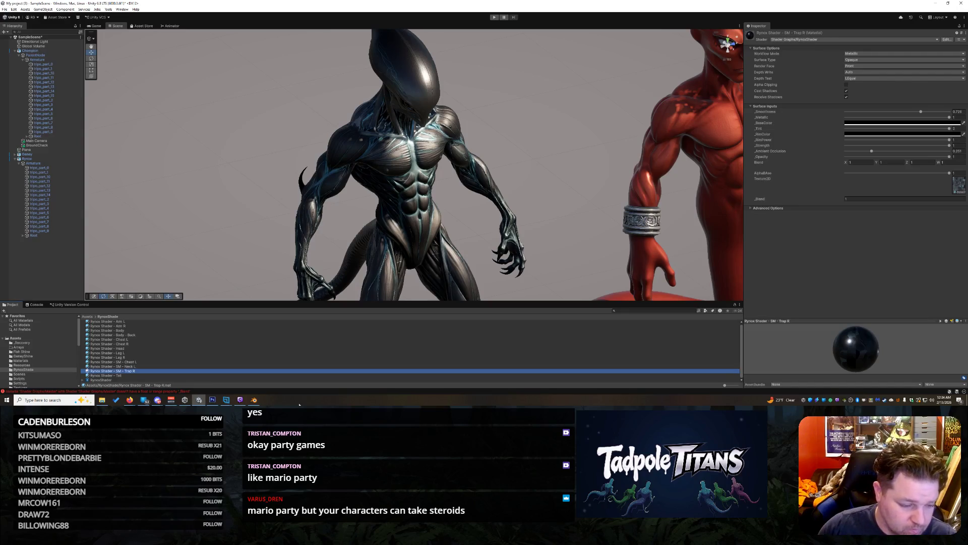
pyautogui.moveTo(136, 372)
pyautogui.mouseDown()
pyautogui.moveTo(376, 139)
pyautogui.moveTo(367, 125)
pyautogui.mouseUp()
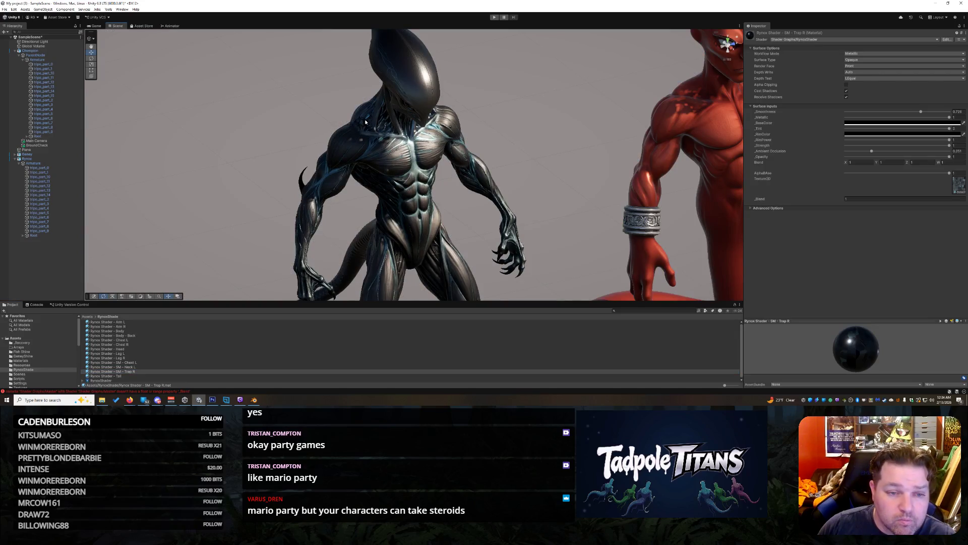
pyautogui.click(367, 125)
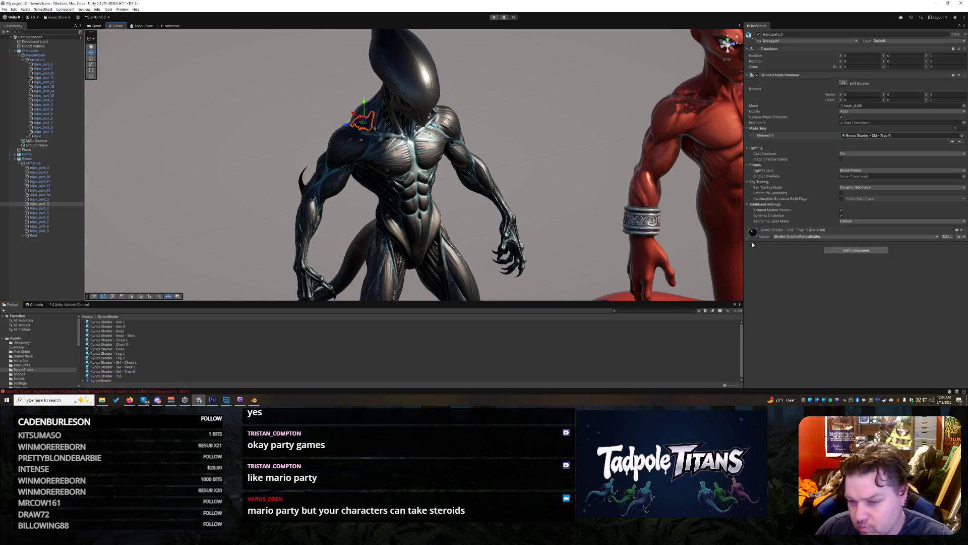
# Step: Assign the Rynox_tripo_part_3_basecolor texture to the Trap R material
pyautogui.click(746, 237)
pyautogui.scroll(5, 676, 152)
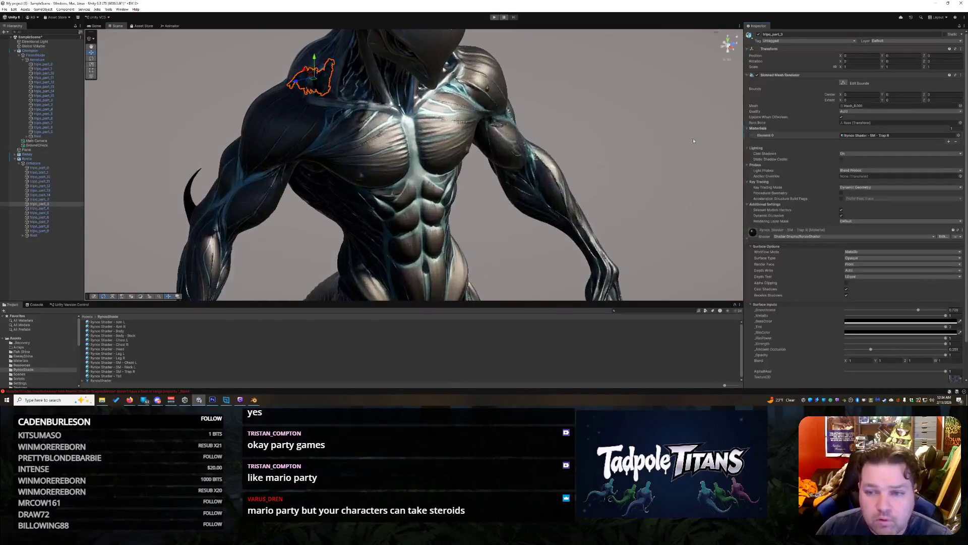
pyautogui.moveTo(553, 103)
pyautogui.mouseDown()
pyautogui.moveTo(642, 210)
pyautogui.moveTo(634, 211)
pyautogui.moveTo(682, 210)
pyautogui.mouseUp()
pyautogui.scroll(-2, 907, 347)
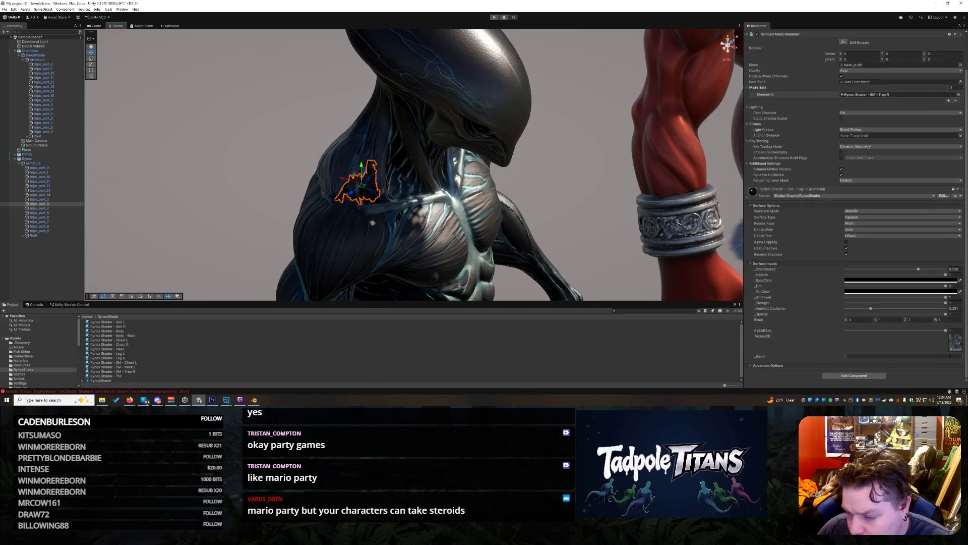
pyautogui.click(957, 350)
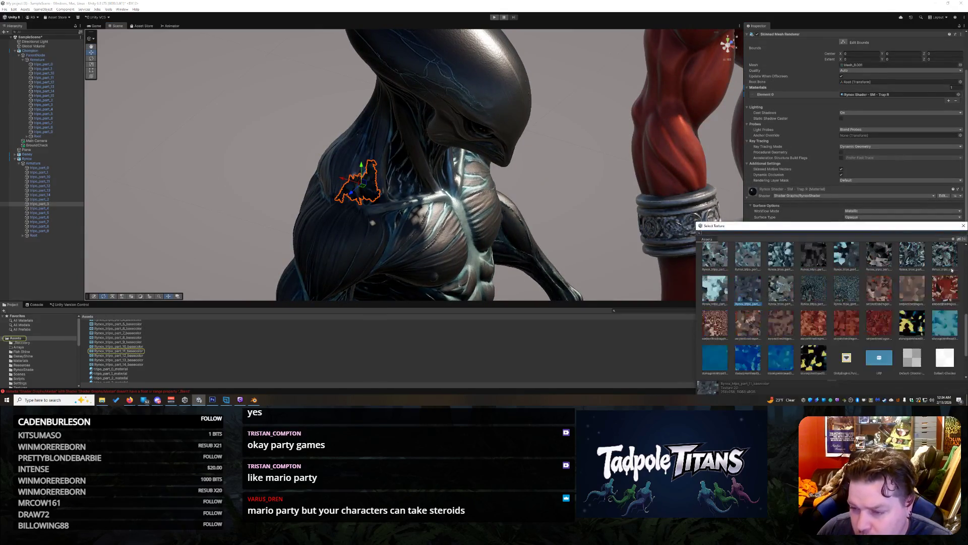
pyautogui.click(934, 275)
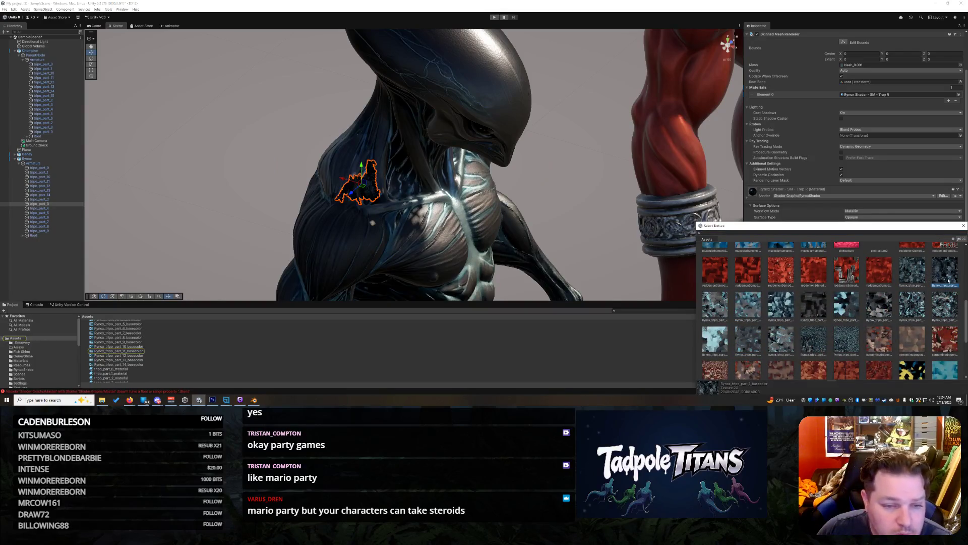
pyautogui.click(716, 312)
pyautogui.click(746, 310)
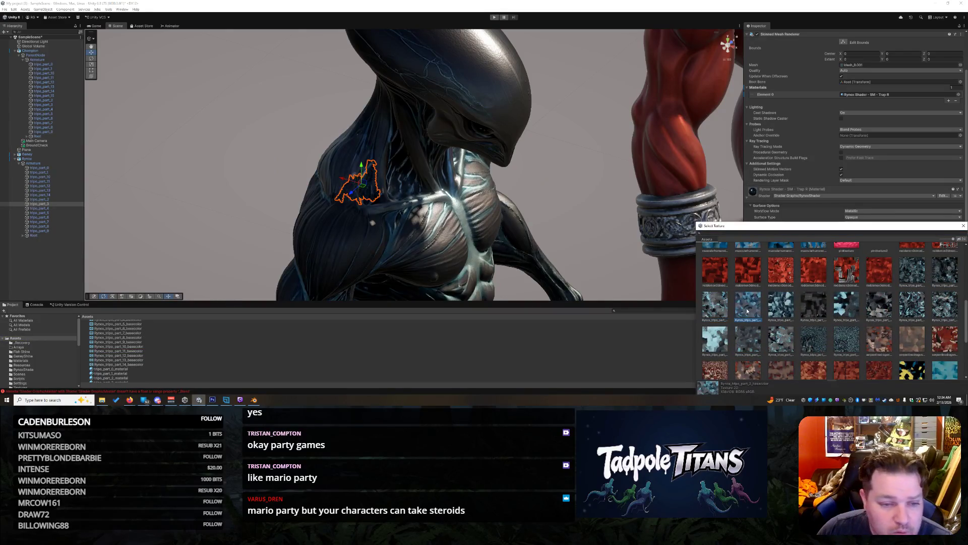
pyautogui.click(703, 295)
# Step: Face the creature and check the shoulder piece, ground plane and tripo_part_13/14
pyautogui.moveTo(704, 295)
pyautogui.mouseDown()
pyautogui.moveTo(499, 181)
pyautogui.moveTo(465, 144)
pyautogui.moveTo(543, 180)
pyautogui.mouseUp()
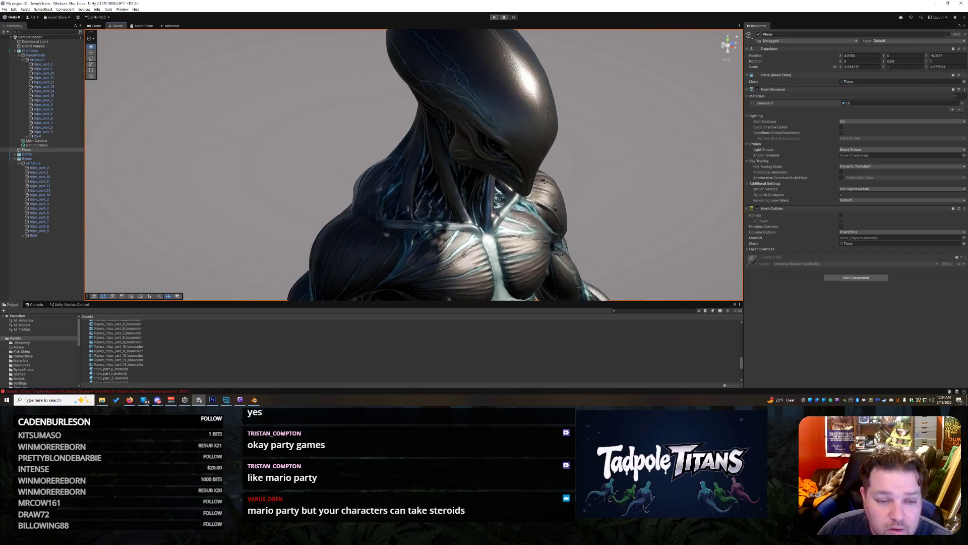
pyautogui.click(389, 198)
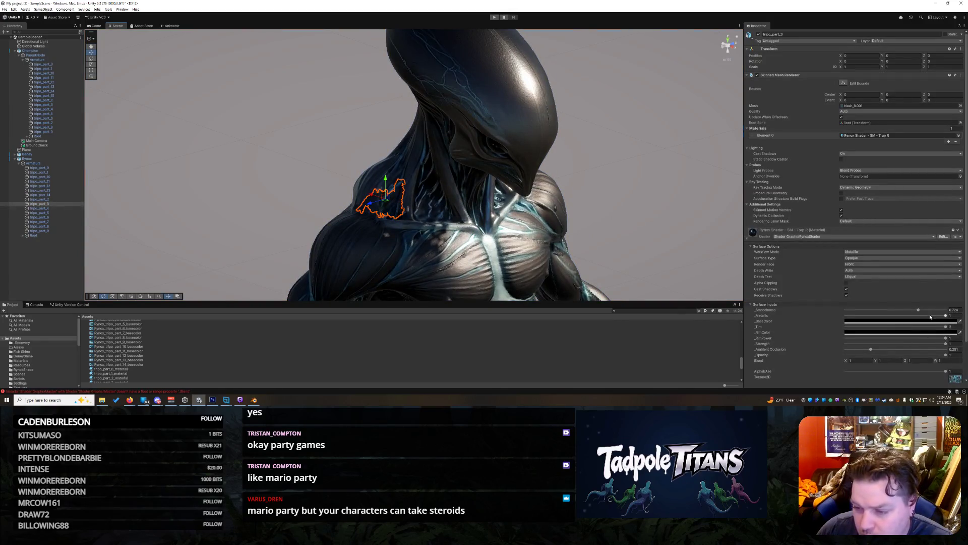
pyautogui.click(565, 182)
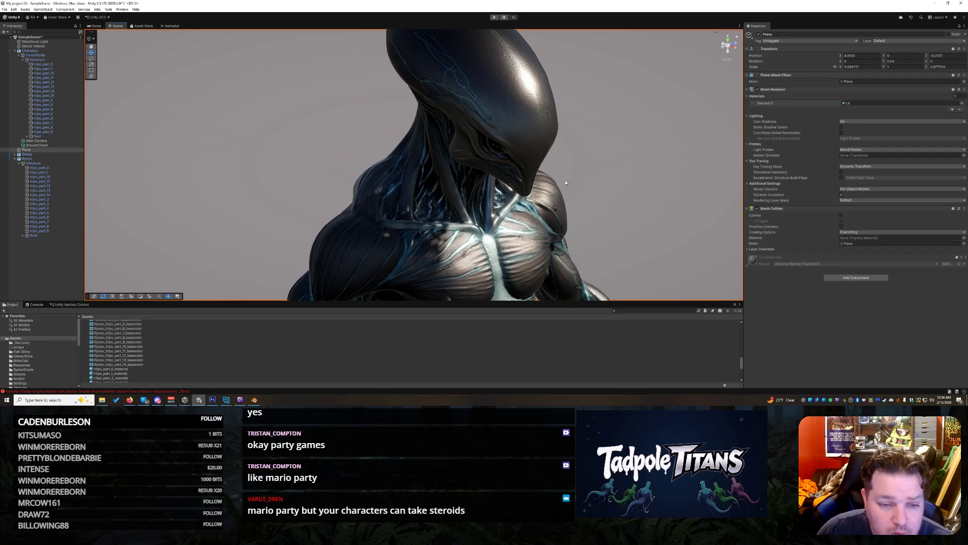
pyautogui.scroll(-10, 594, 208)
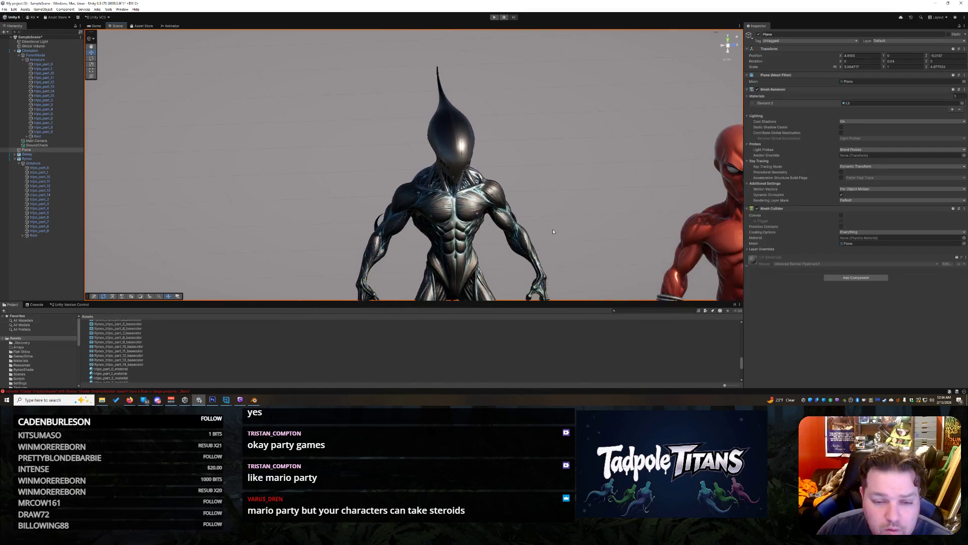
pyautogui.click(46, 195)
pyautogui.click(45, 191)
# Step: Select the tripo_part_4 neck piece and frame it in the Scene view
pyautogui.press('Down')
pyautogui.press('Down')
pyautogui.press('Down')
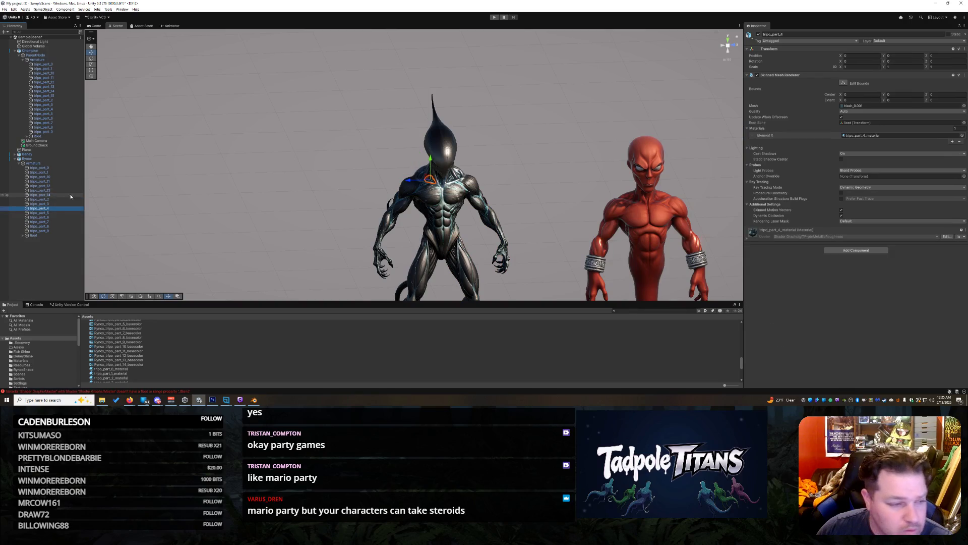
pyautogui.press('f')
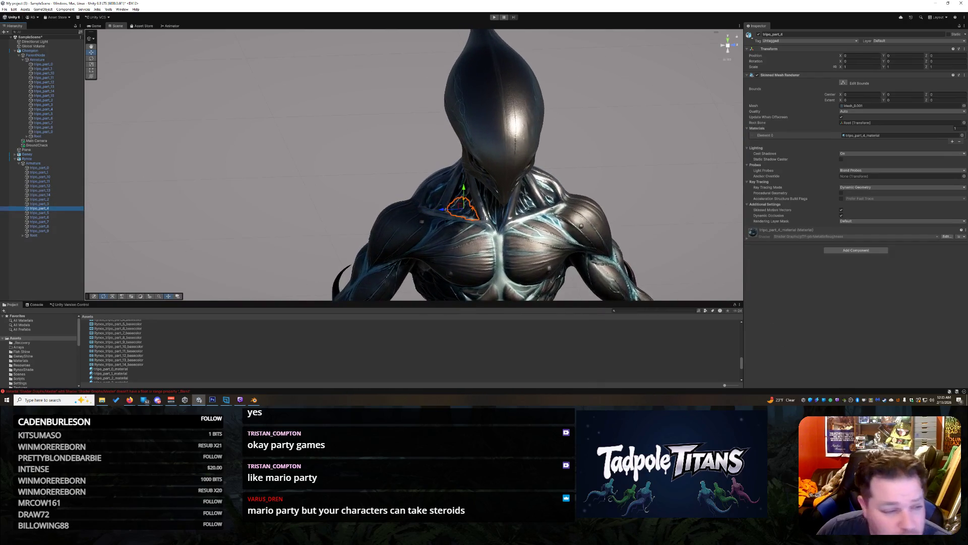
pyautogui.click(333, 229)
pyautogui.click(463, 212)
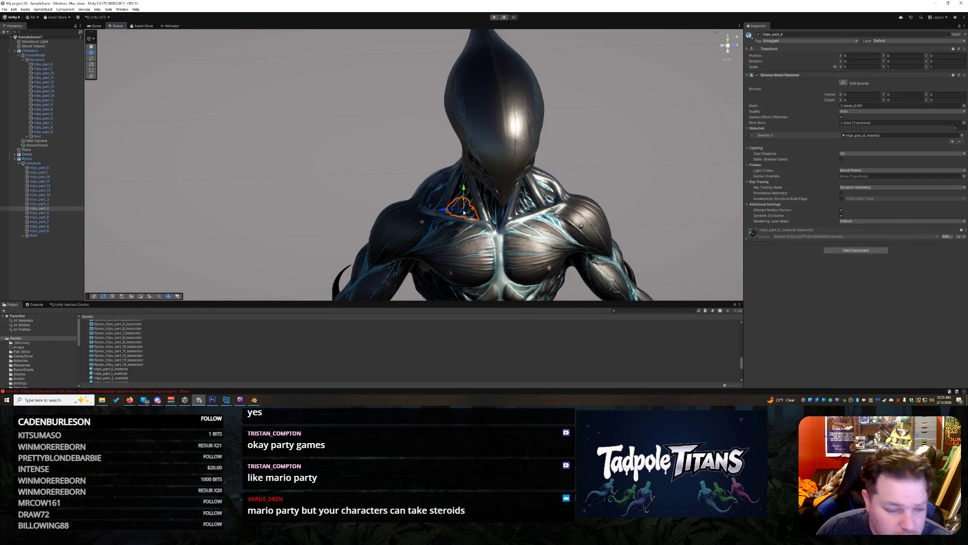
pyautogui.scroll(-3, 160, 349)
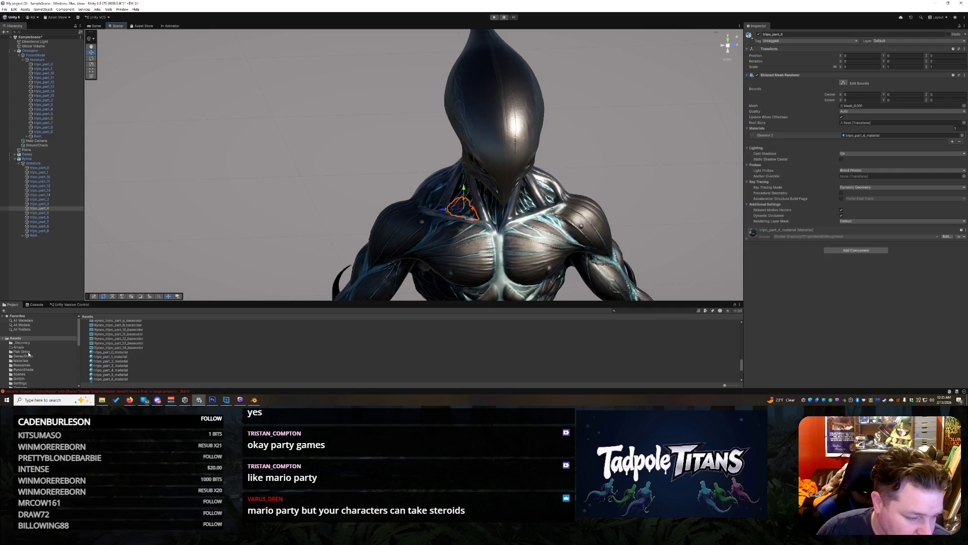
# Step: Duplicate Rynox Shader - Chest R and rename the copy 'Rynox Shader - Chest - Upper'
pyautogui.click(30, 370)
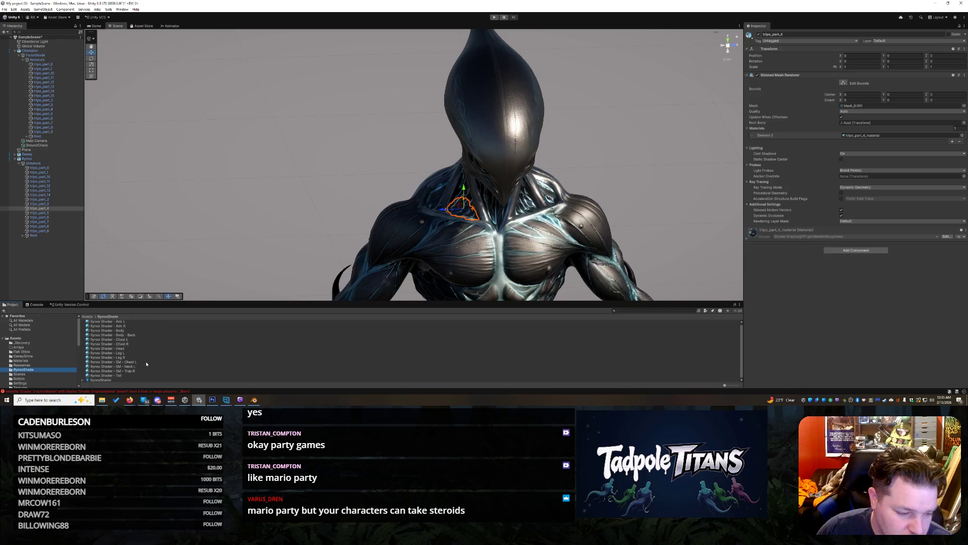
pyautogui.click(129, 344)
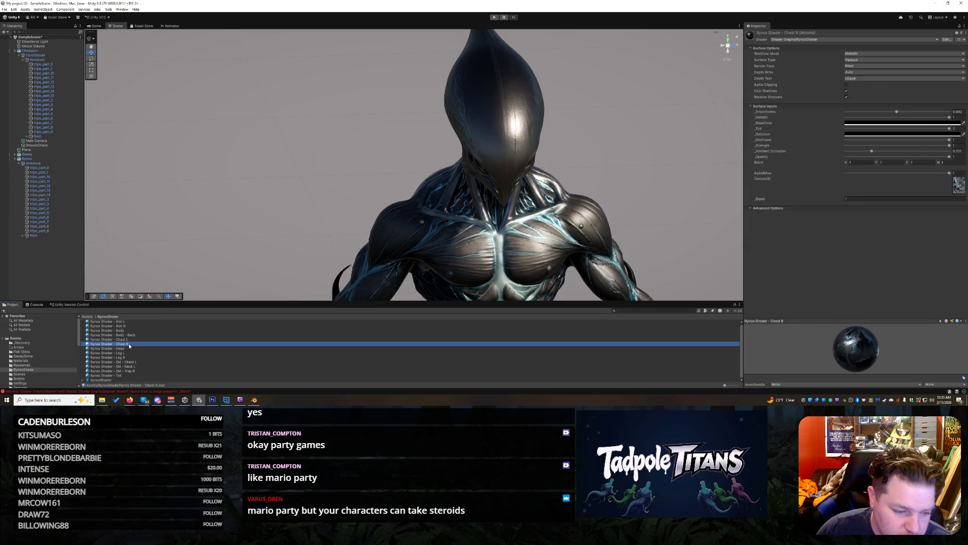
pyautogui.rightClick(130, 344)
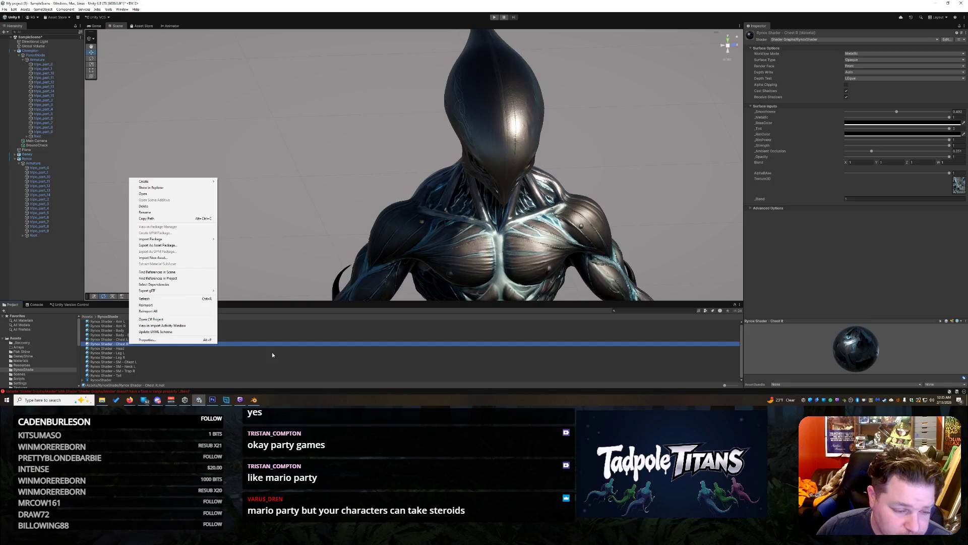
pyautogui.click(123, 348)
pyautogui.hotkey('ctrl', 'd')
pyautogui.press('F2')
pyautogui.press('BackSpace')
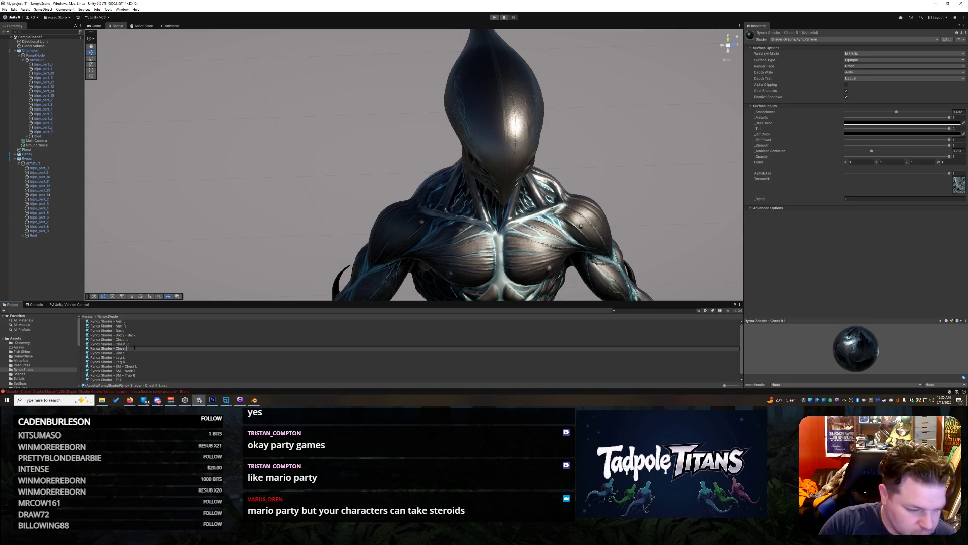
pyautogui.write('per')
pyautogui.press('Return')
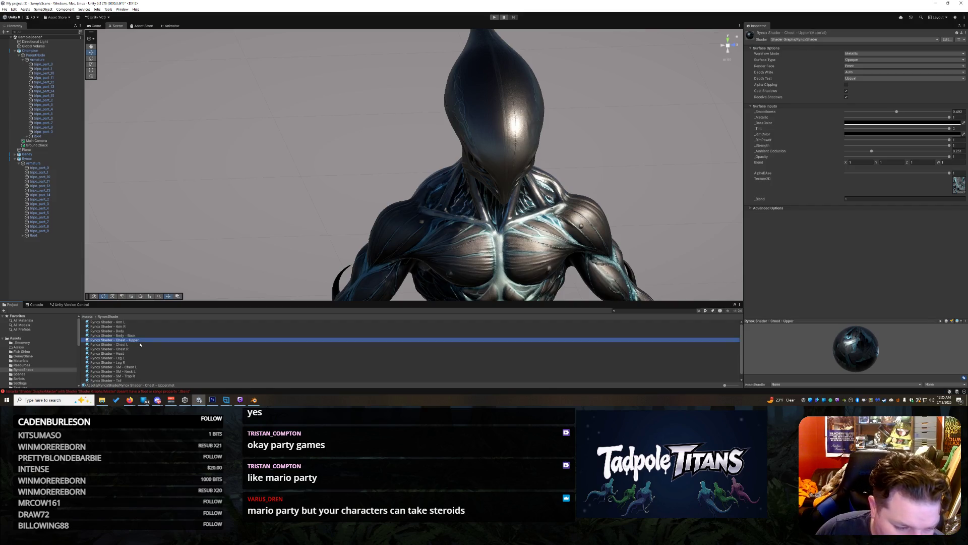
pyautogui.click(469, 213)
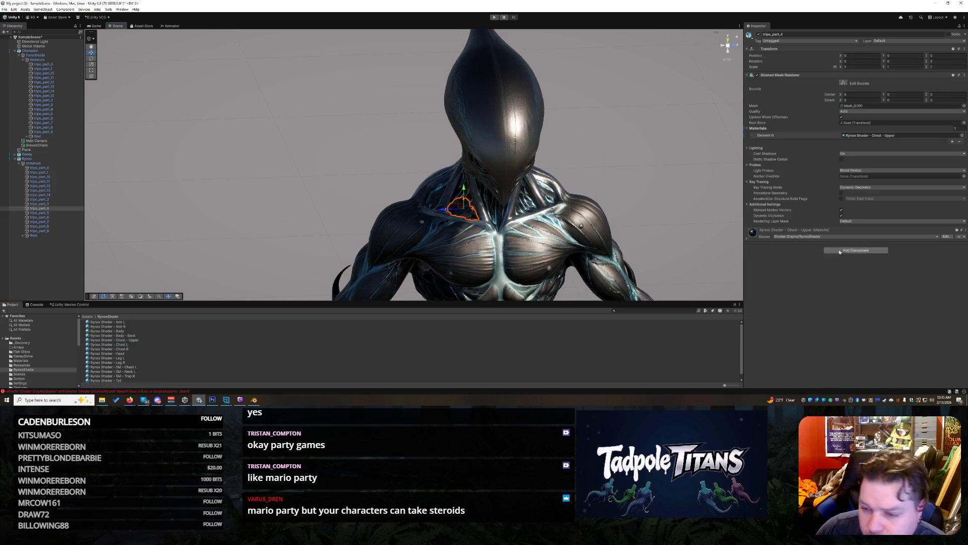
# Step: Give tripo_part_4's material the Rynox_tripo_part_6_basecolor texture
pyautogui.click(748, 239)
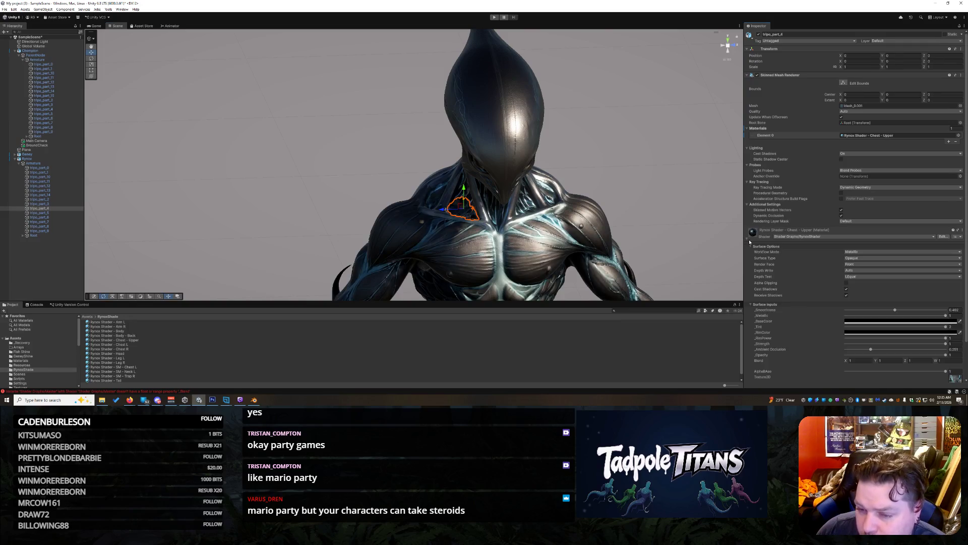
pyautogui.scroll(-2, 945, 345)
pyautogui.click(955, 353)
pyautogui.scroll(1, 890, 326)
pyautogui.click(845, 307)
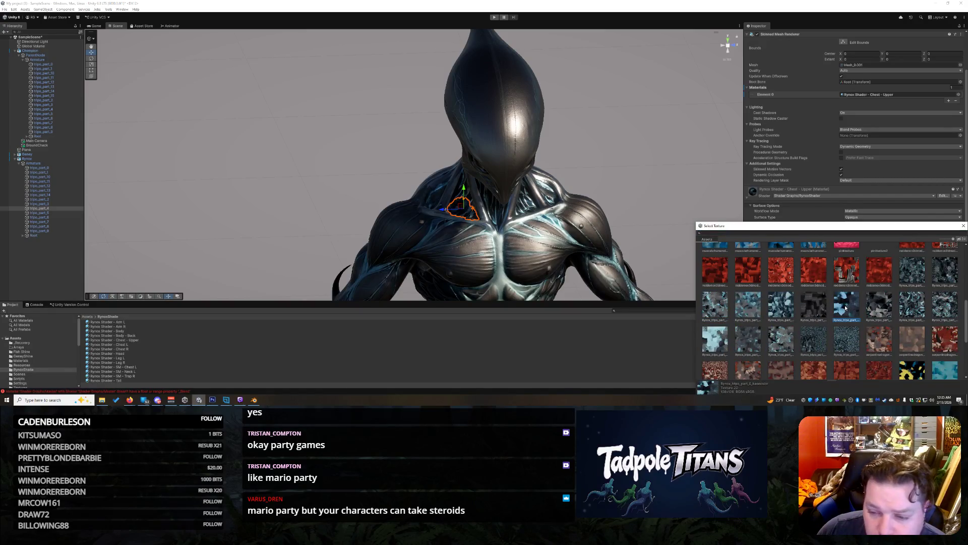
pyautogui.doubleClick(845, 308)
pyautogui.click(583, 232)
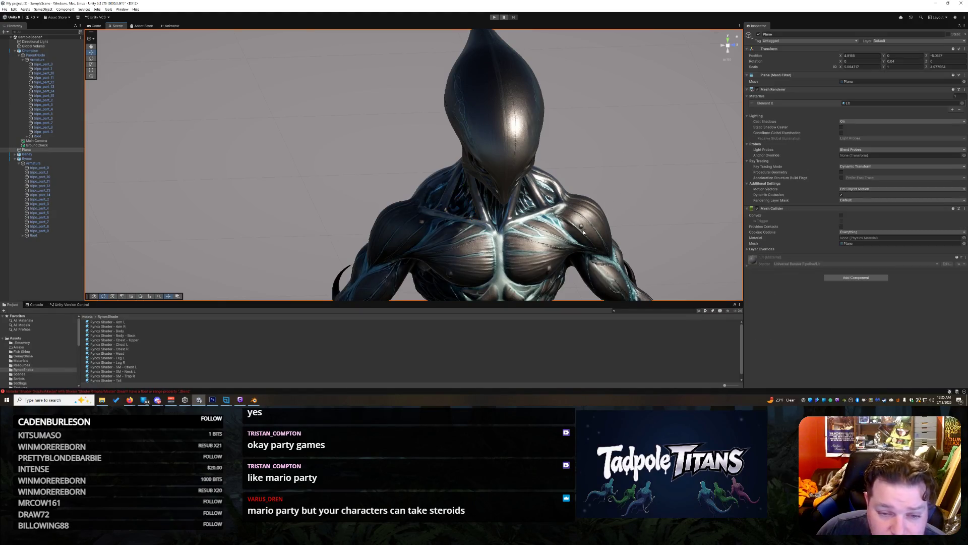
pyautogui.click(471, 204)
pyautogui.scroll(5, 471, 203)
pyautogui.moveTo(652, 216); pyautogui.dragTo(528, 236)
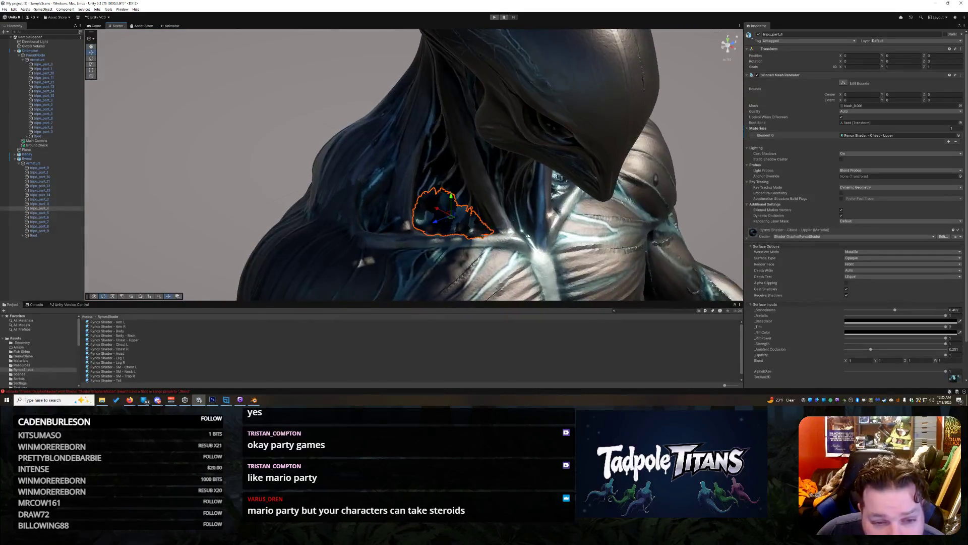
# Step: After trying part_2, switch tripo_part_4's texture to Rynox_tripo_part_4_basecolor
pyautogui.click(606, 190)
pyautogui.click(456, 218)
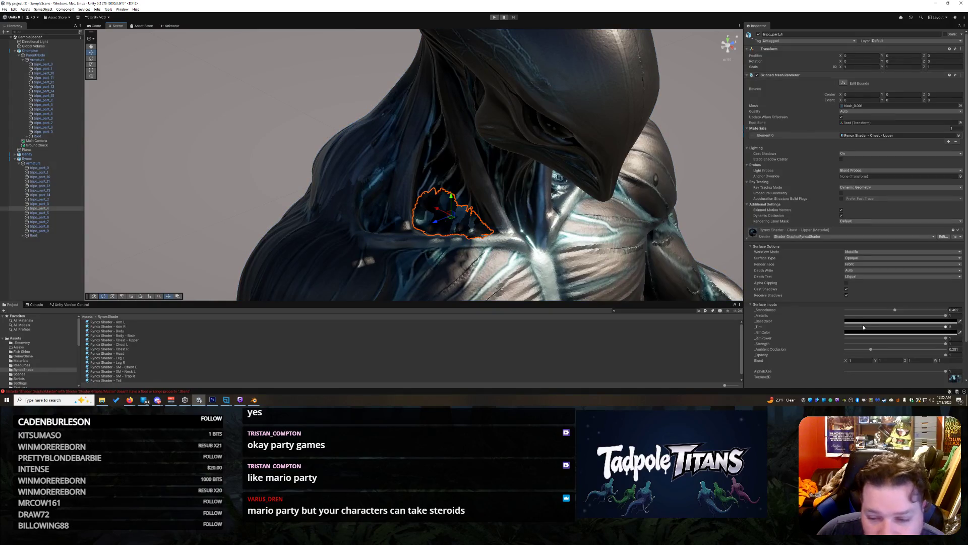
pyautogui.scroll(-2, 875, 357)
pyautogui.click(964, 351)
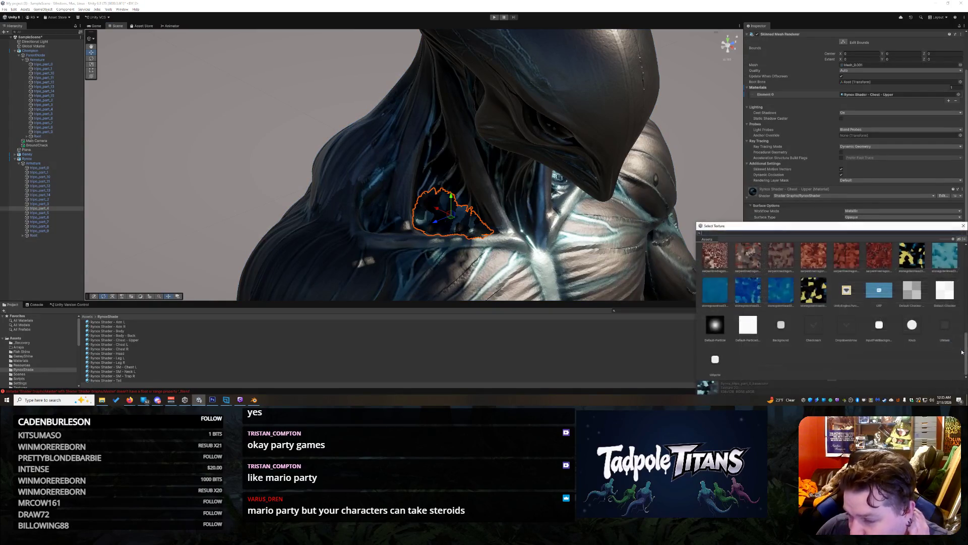
pyautogui.scroll(3, 928, 298)
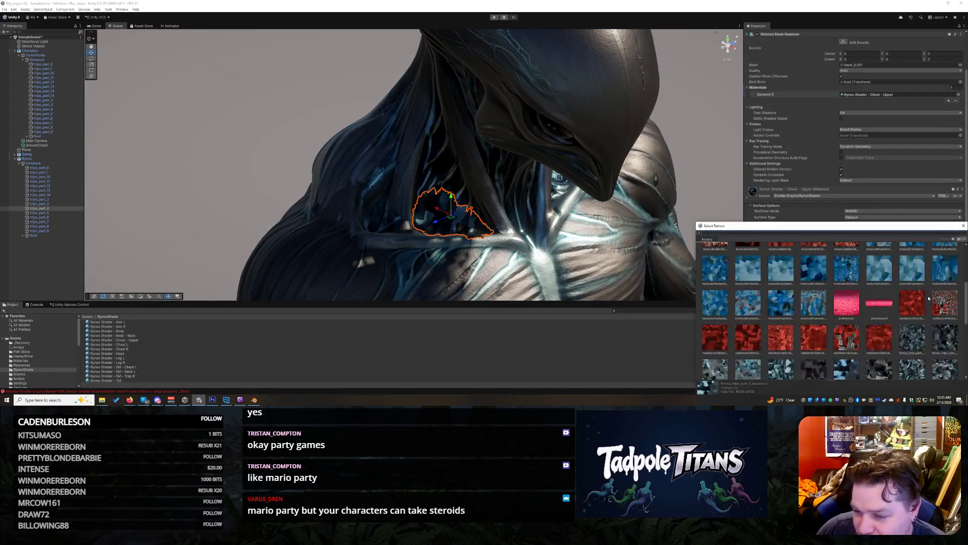
pyautogui.click(915, 343)
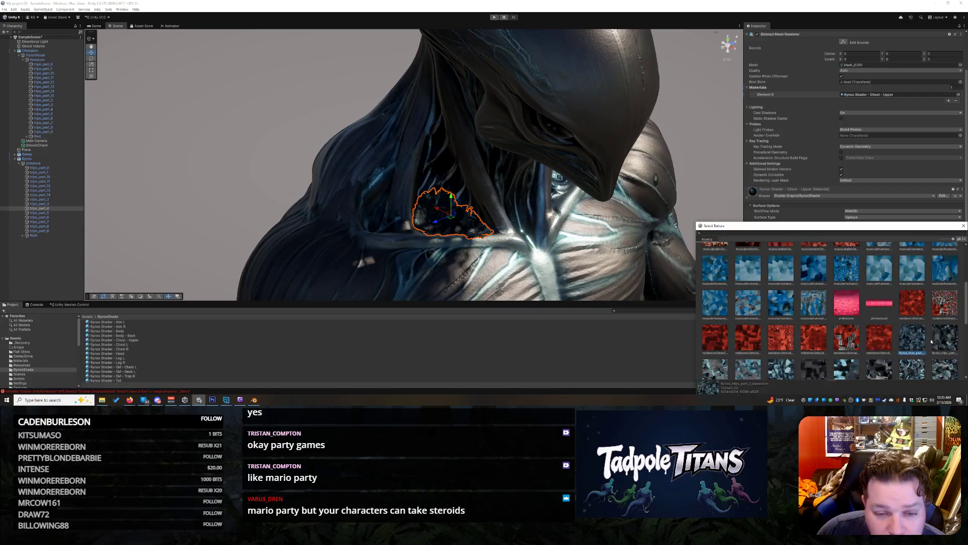
pyautogui.click(715, 369)
pyautogui.scroll(-2, 728, 335)
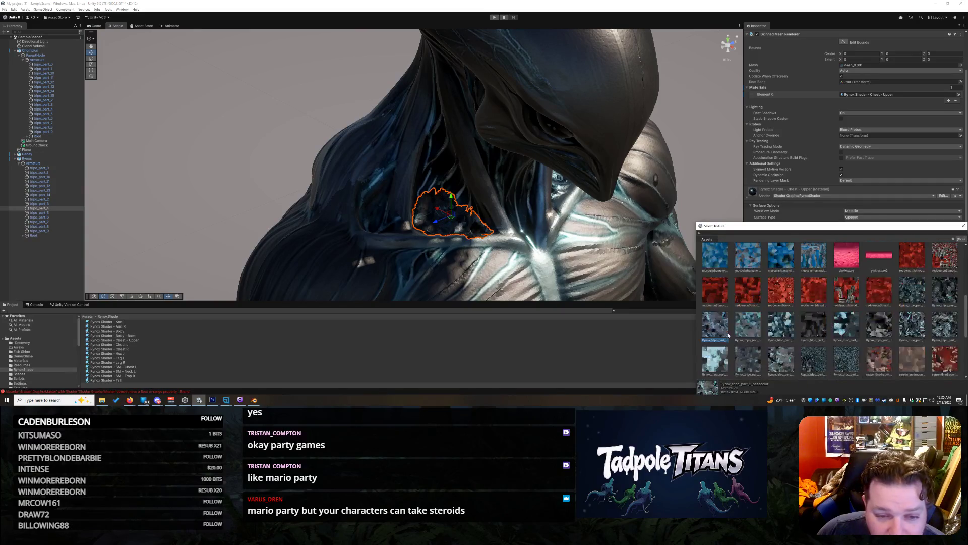
pyautogui.click(781, 326)
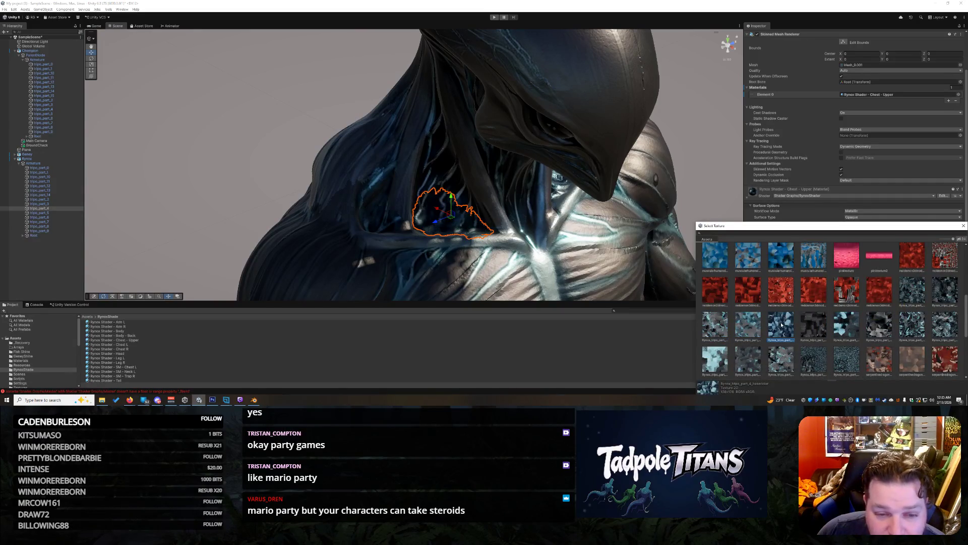
pyautogui.doubleClick(781, 325)
# Step: Raise the neck part's smoothness from about 0.34 to 0.59 and frame the whole creature
pyautogui.click(704, 157)
pyautogui.moveTo(699, 163); pyautogui.dragTo(678, 192)
pyautogui.scroll(2, 679, 192)
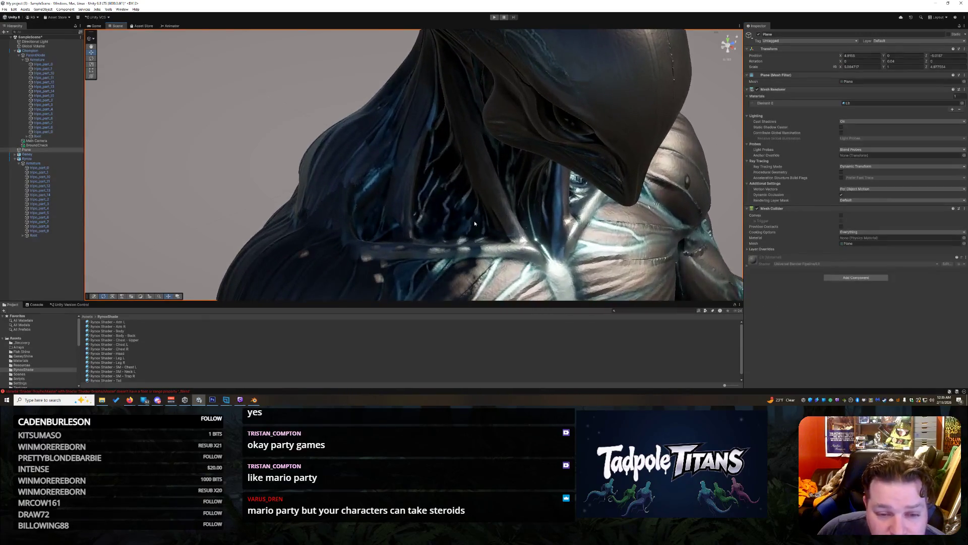
pyautogui.click(455, 222)
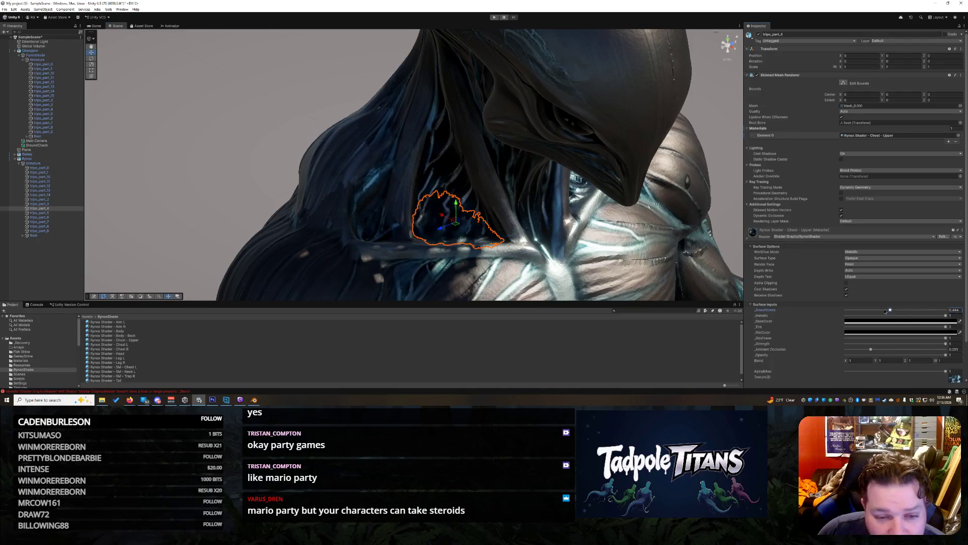
pyautogui.moveTo(882, 311); pyautogui.dragTo(902, 310)
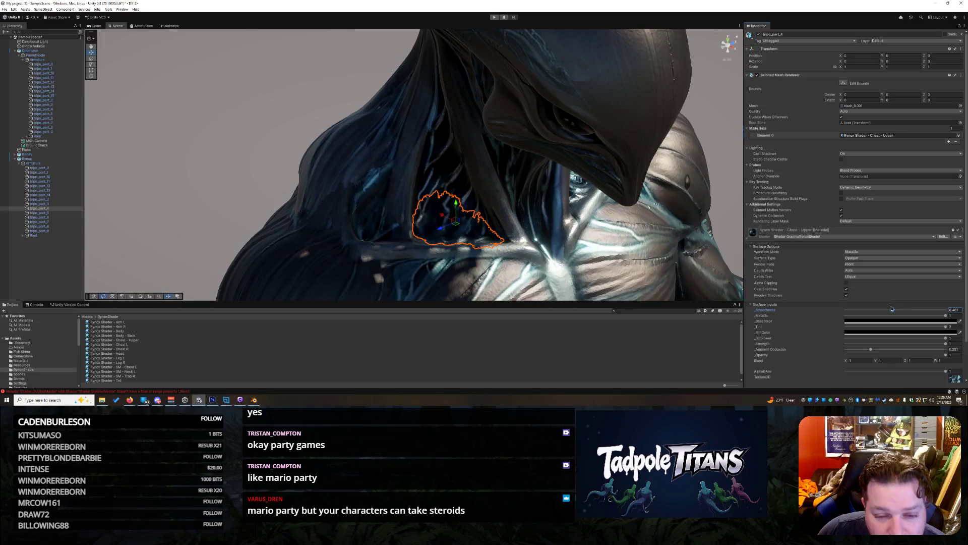
pyautogui.click(708, 200)
pyautogui.press('f')
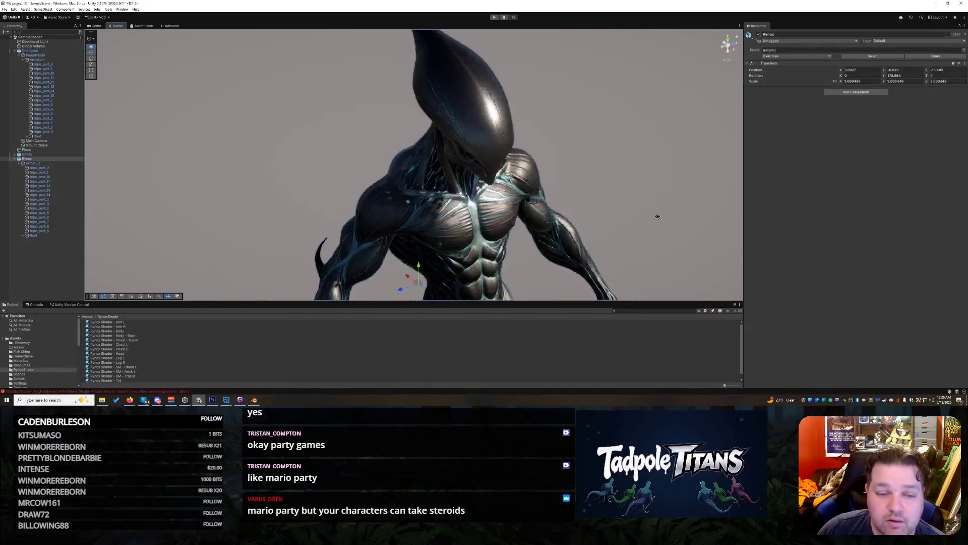
# Step: Step through the creature's parts from tripo_part_10, checking each one's material
pyautogui.click(40, 177)
pyautogui.press('Down')
pyautogui.press('Down')
pyautogui.press('Down')
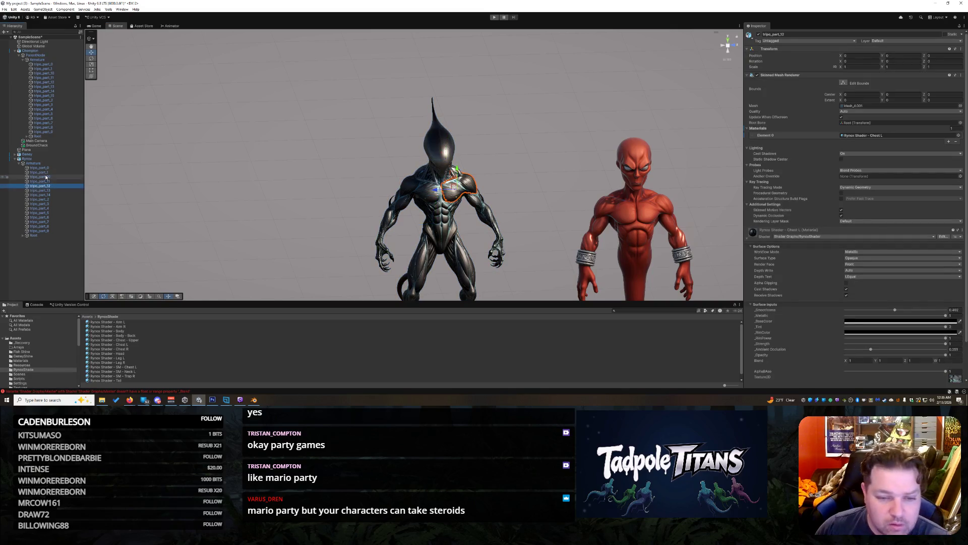
pyautogui.press('Down')
pyautogui.press('Down')
pyautogui.press('Down')
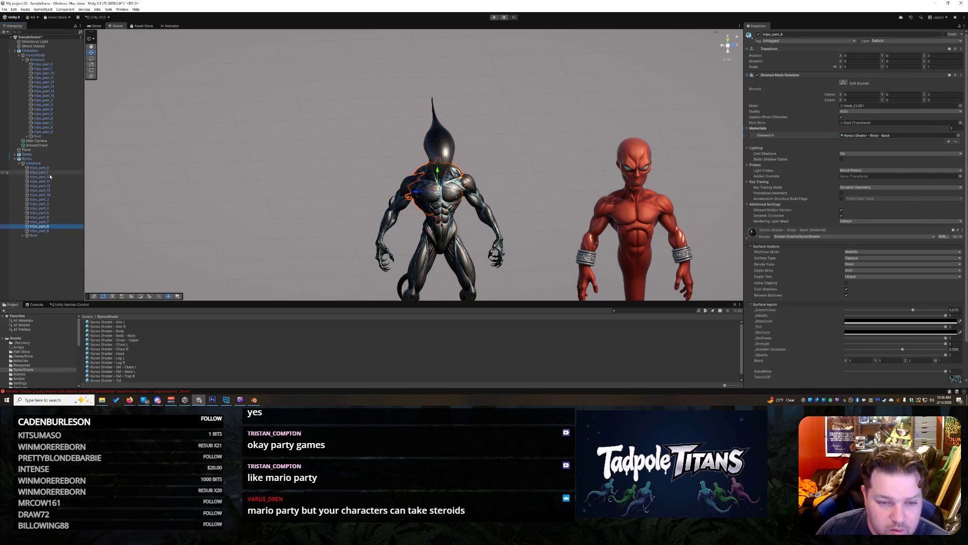
pyautogui.press('Up')
pyautogui.press('Up')
pyautogui.press('Up')
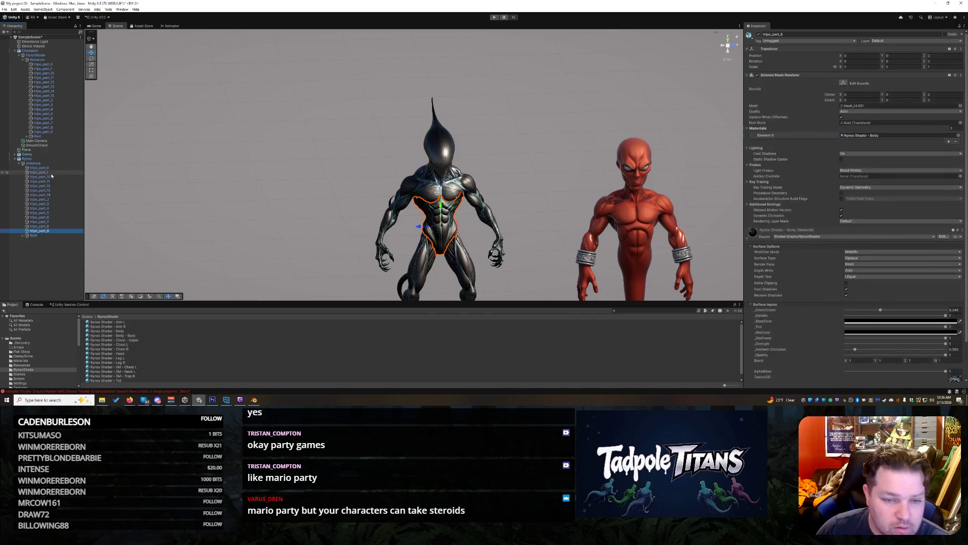
pyautogui.press('Up')
pyautogui.press('Up')
pyautogui.press('Up')
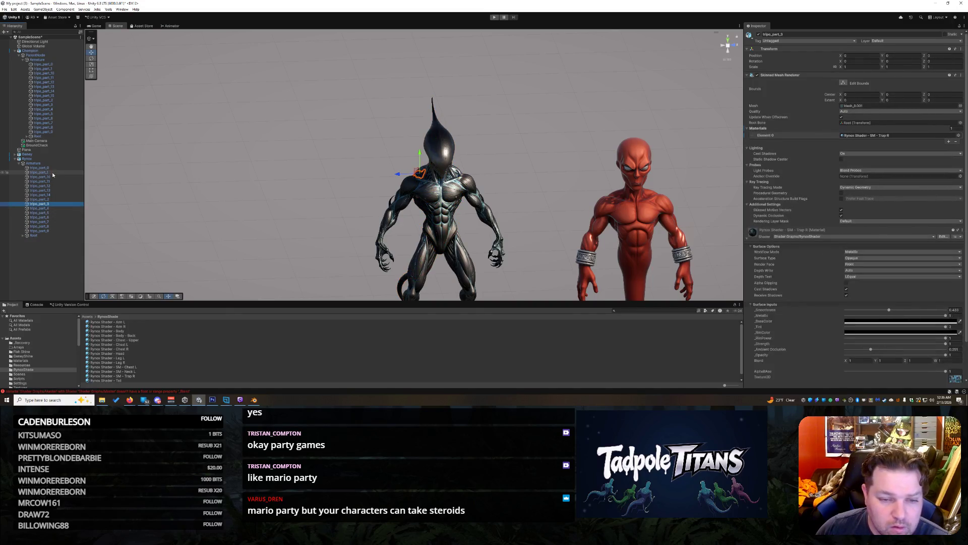
pyautogui.press('Up')
pyautogui.press('Up')
pyautogui.press('Up')
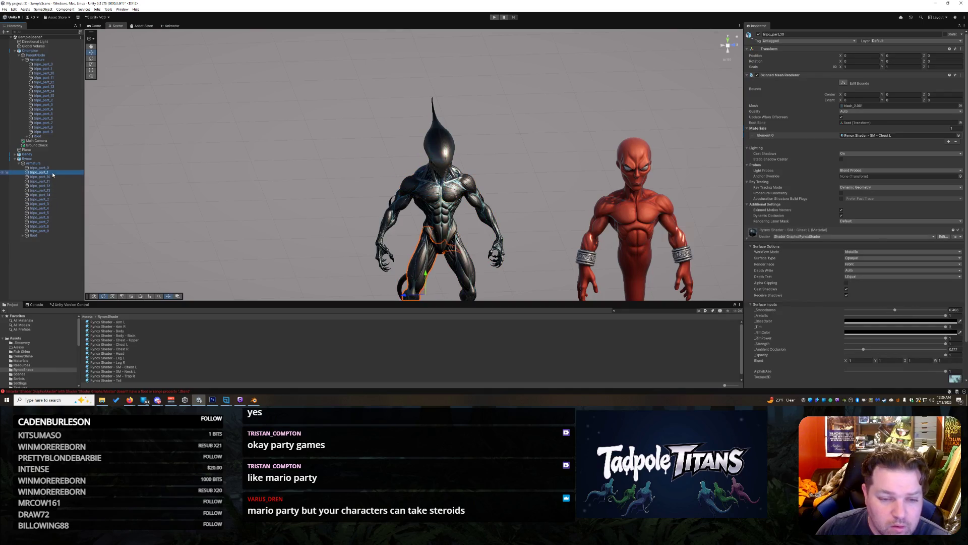
# Step: Review the Rynox shader materials down to Leg R, then check parts up to the head
pyautogui.click(127, 320)
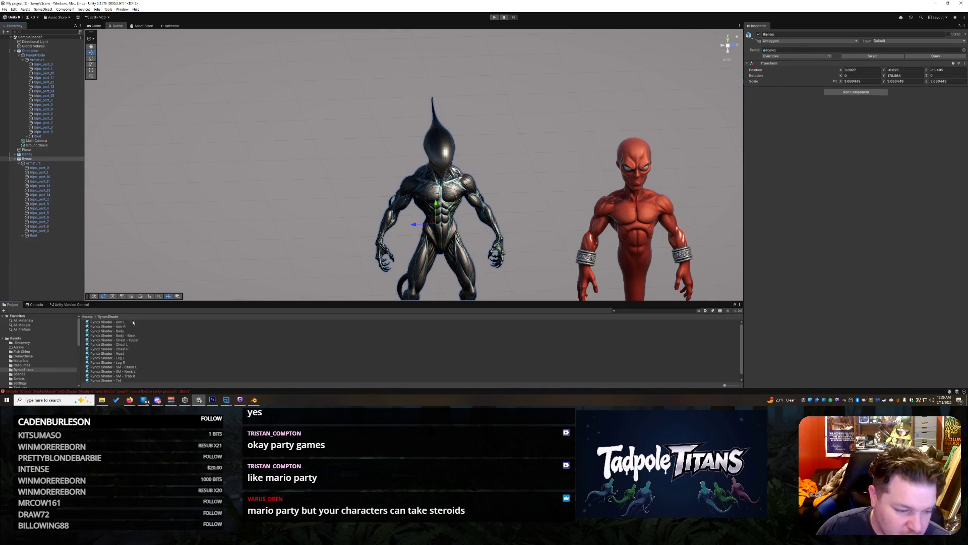
pyautogui.press('Down')
pyautogui.press('Down')
pyautogui.press('Down')
pyautogui.press('Down')
pyautogui.press('Down')
pyautogui.press('Down')
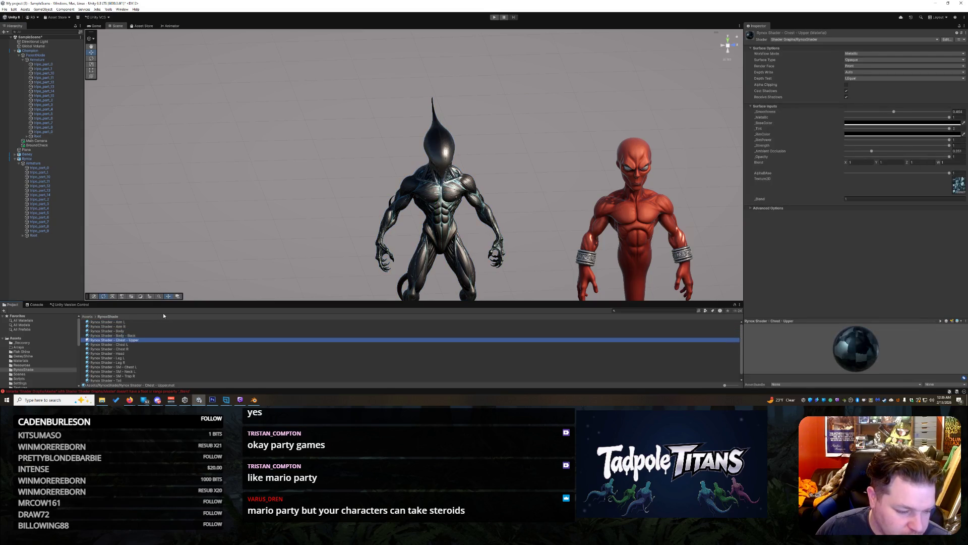
pyautogui.press('Down')
pyautogui.press('Down')
pyautogui.press('Down')
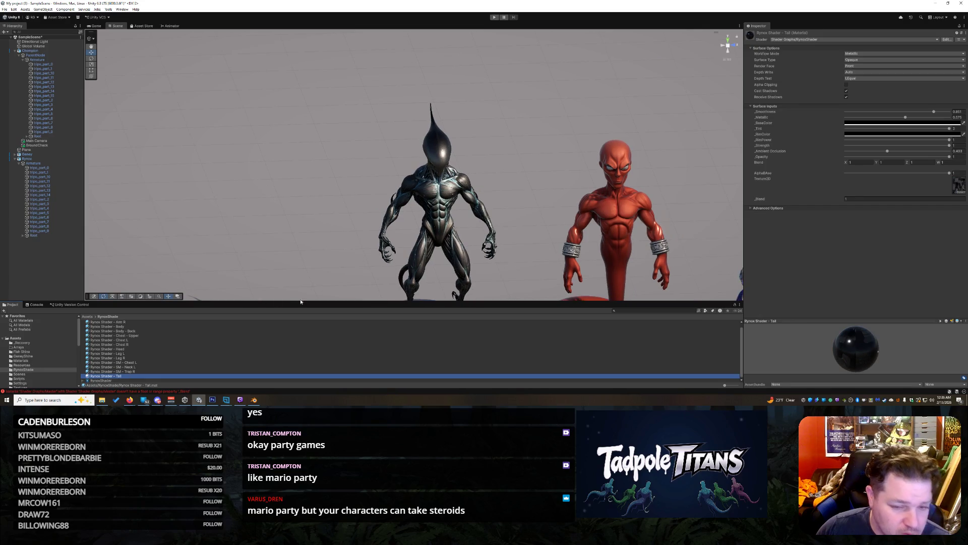
pyautogui.click(43, 231)
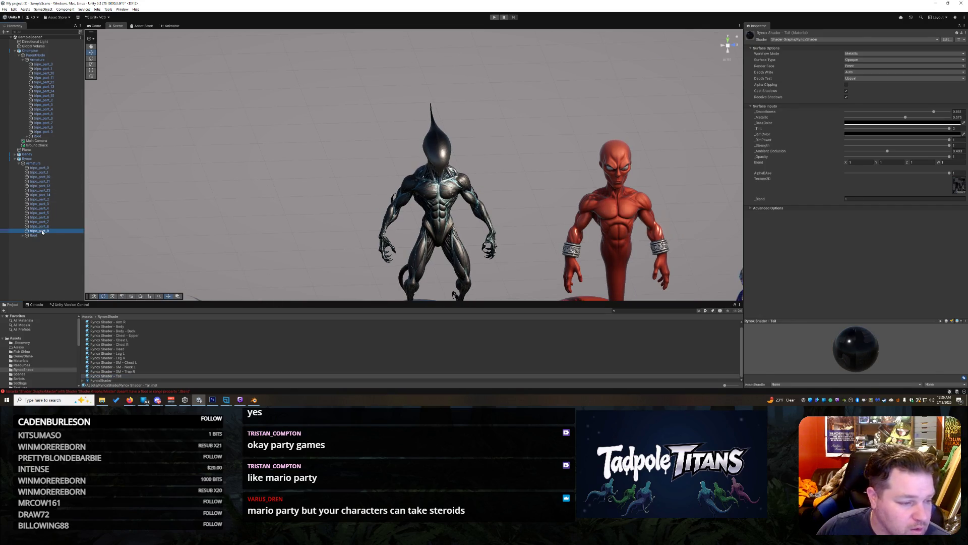
pyautogui.press('Up')
pyautogui.press('Up')
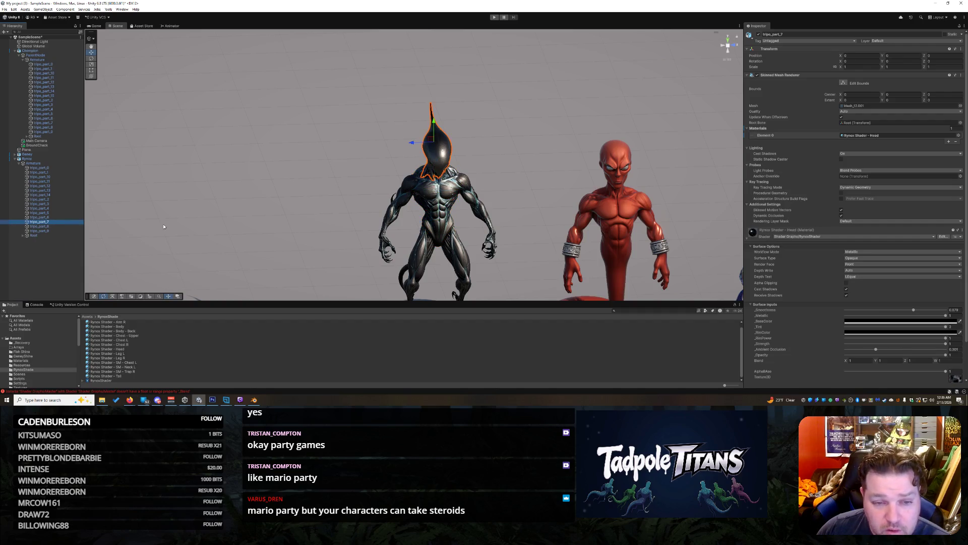
pyautogui.press('Up')
pyautogui.moveTo(535, 152); pyautogui.dragTo(416, 161)
# Step: Select the whole Rynox creature viewed from behind
pyautogui.scroll(10, 416, 162)
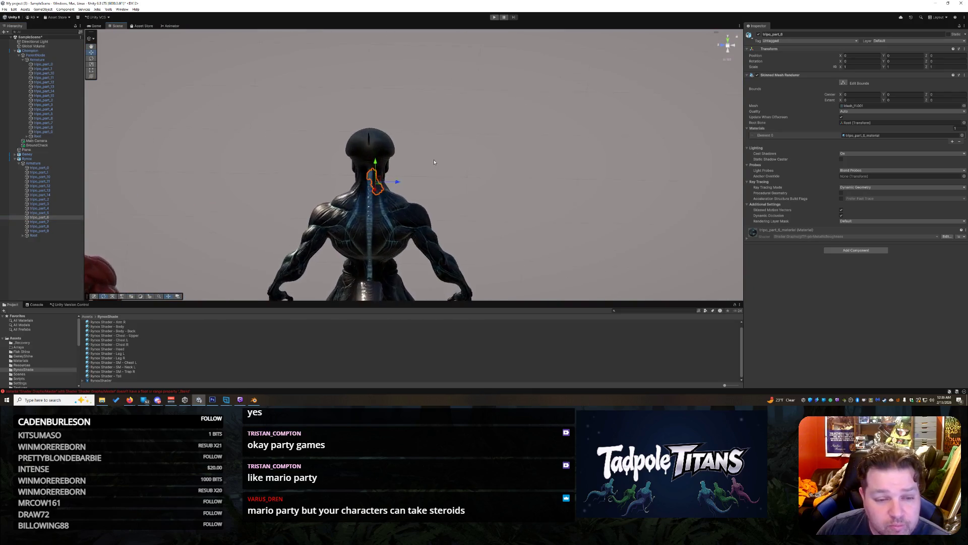
pyautogui.scroll(3, 394, 200)
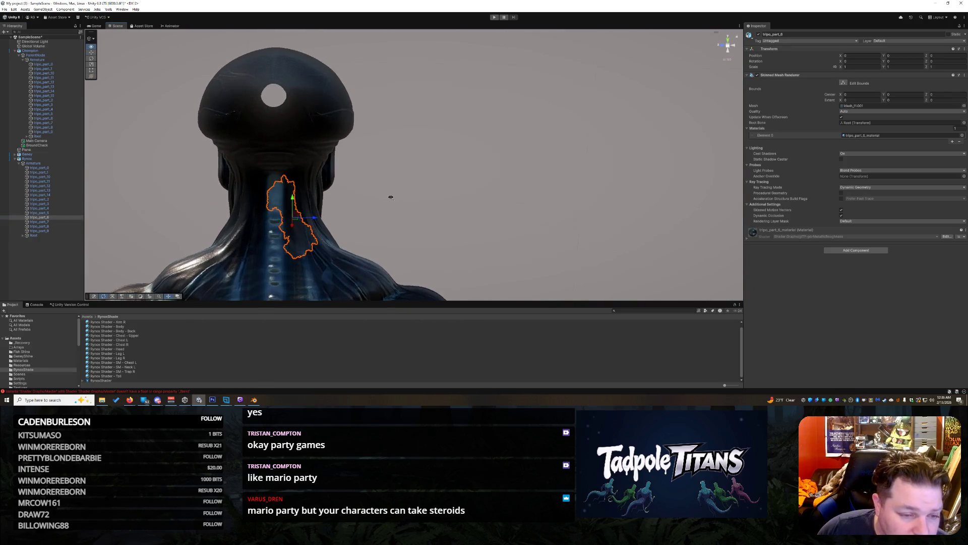
pyautogui.click(297, 228)
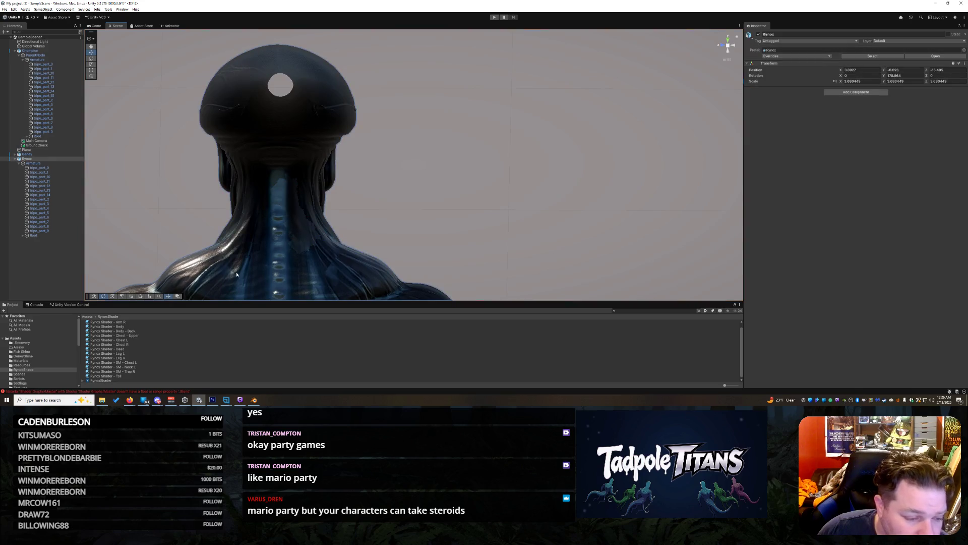
pyautogui.scroll(1, 139, 342)
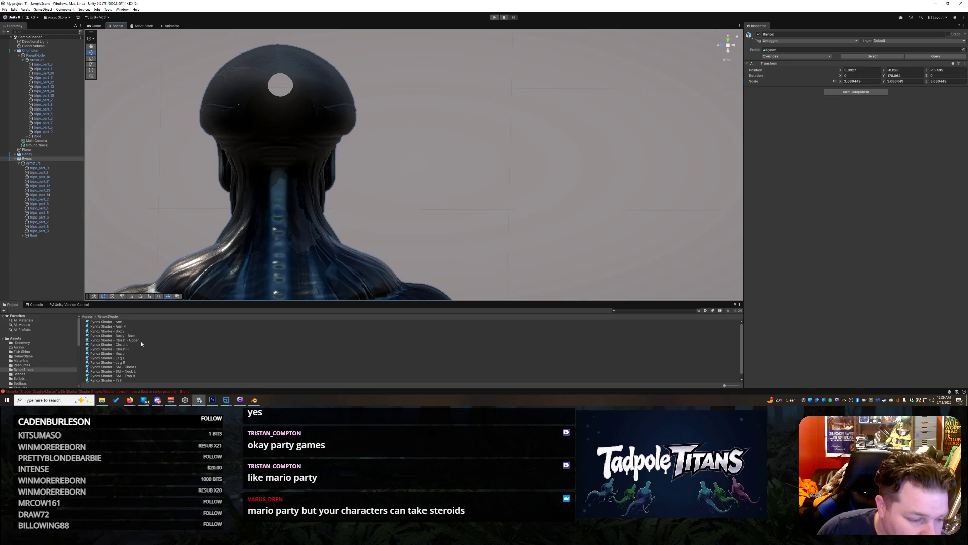
pyautogui.scroll(-1, 141, 343)
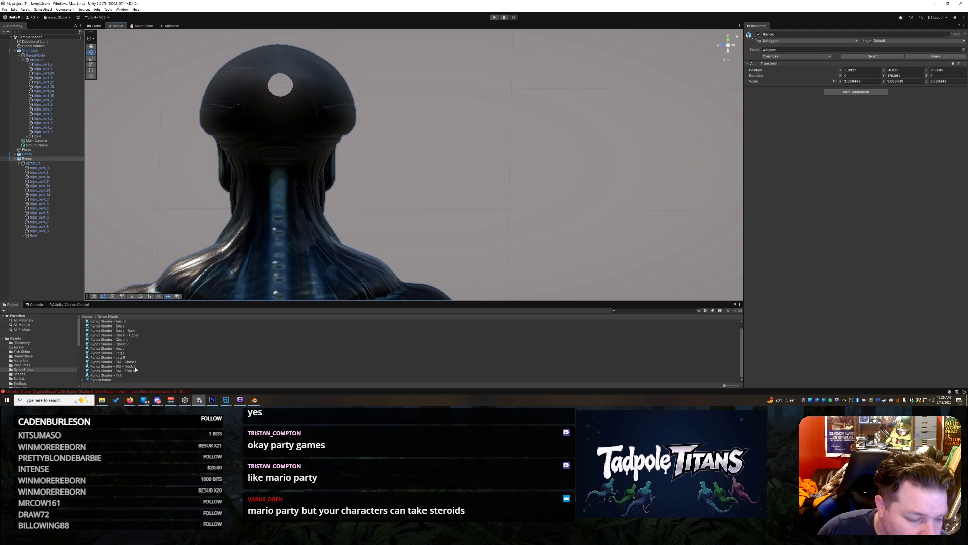
# Step: Rename the spare Neck L copy 'Rynox Shader - SM - Back Neck R' and drag it onto the back neck
pyautogui.click(134, 370)
pyautogui.click(134, 362)
pyautogui.click(136, 367)
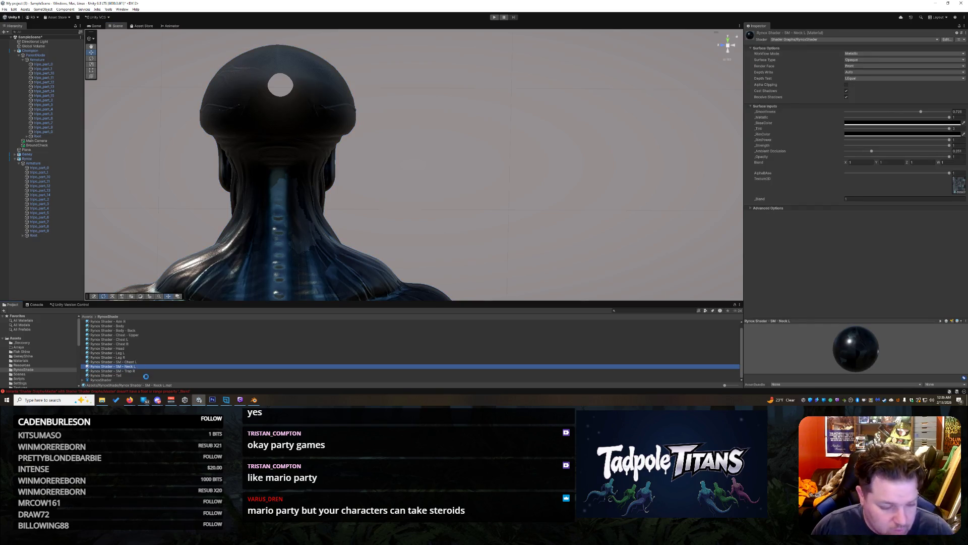
pyautogui.click(148, 369)
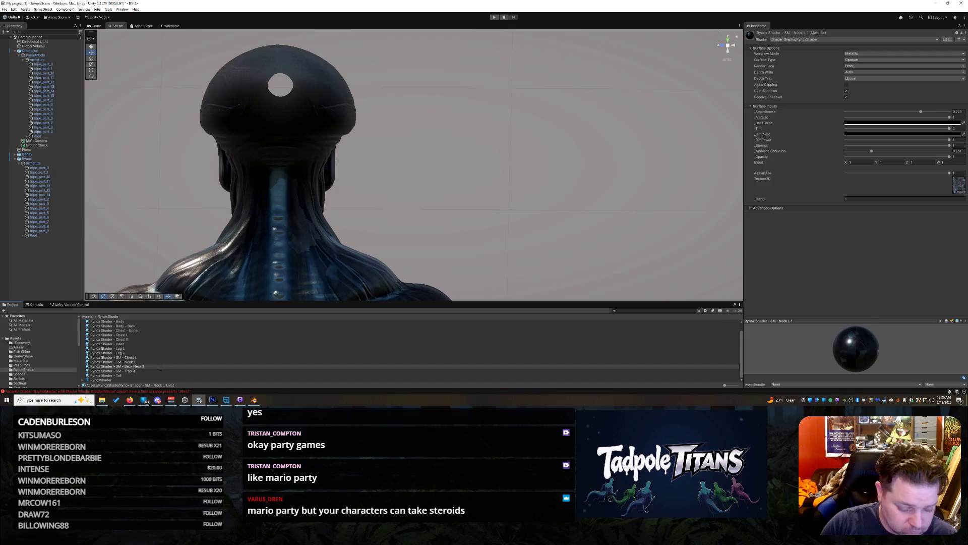
pyautogui.press('Return')
pyautogui.moveTo(131, 358); pyautogui.dragTo(308, 232)
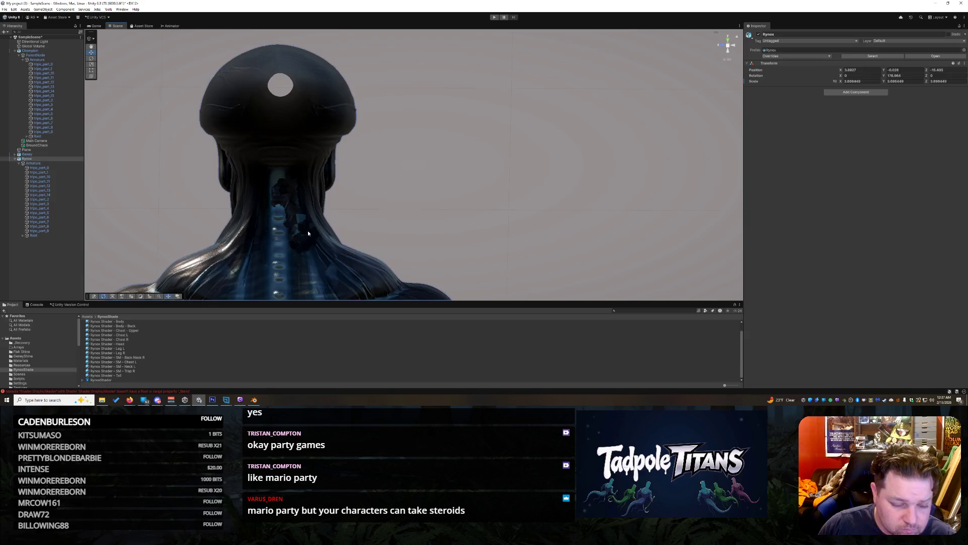
pyautogui.click(302, 236)
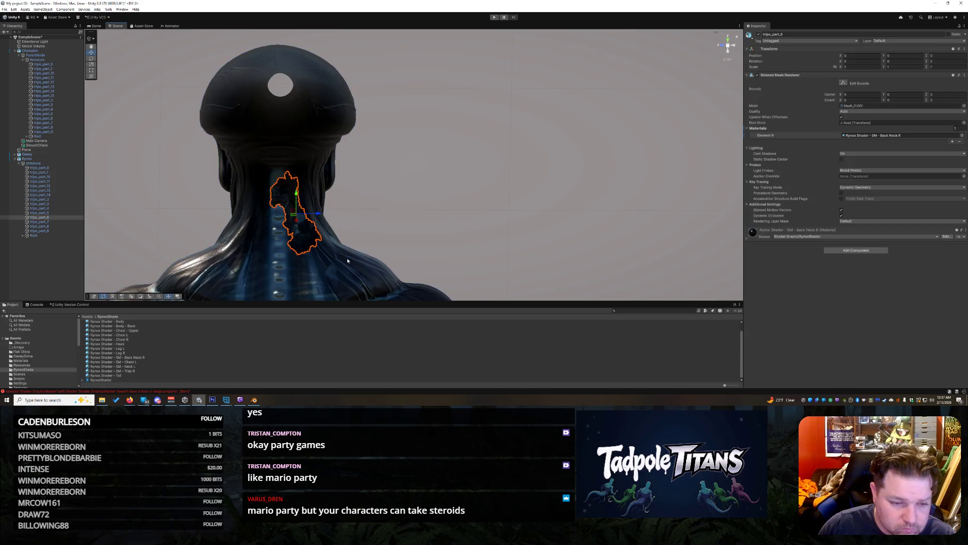
# Step: Give the Back Neck R material a smaller Rynox base texture and ambient occlusion 0.428
pyautogui.click(748, 235)
pyautogui.scroll(-3, 875, 352)
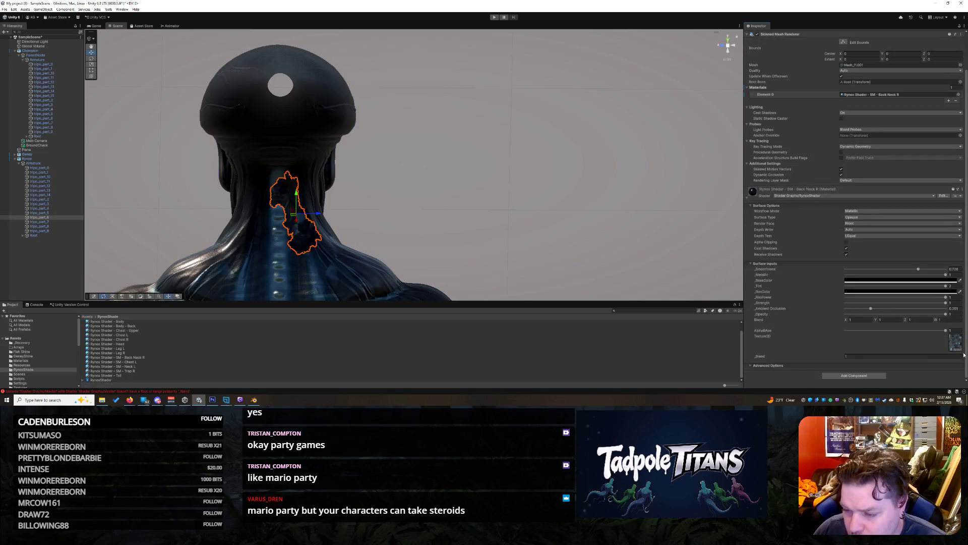
pyautogui.click(959, 351)
pyautogui.scroll(3, 887, 312)
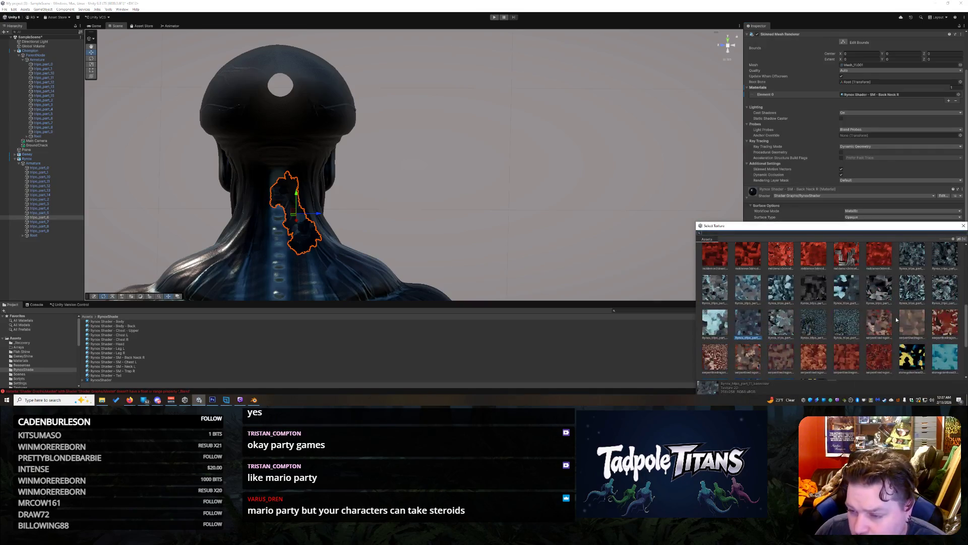
pyautogui.scroll(1, 905, 263)
pyautogui.click(932, 261)
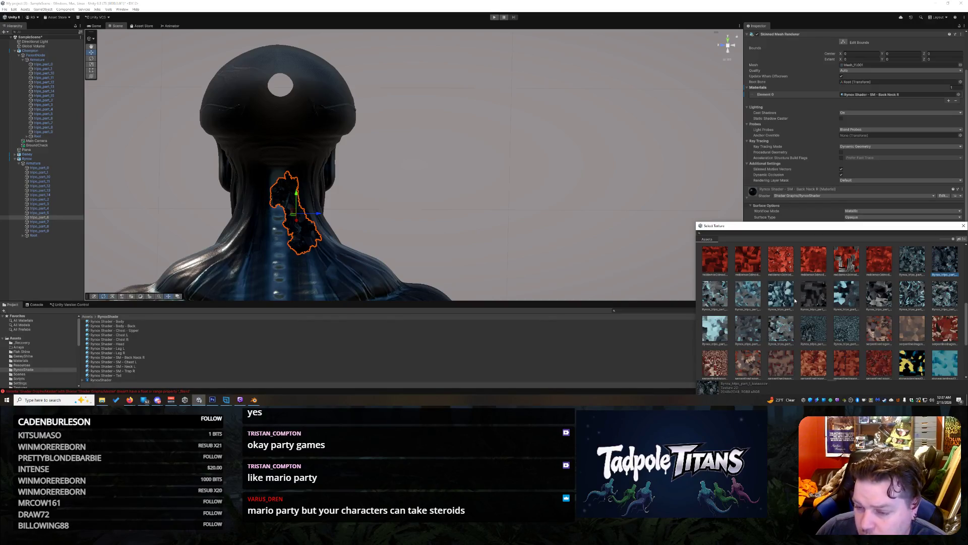
pyautogui.click(847, 295)
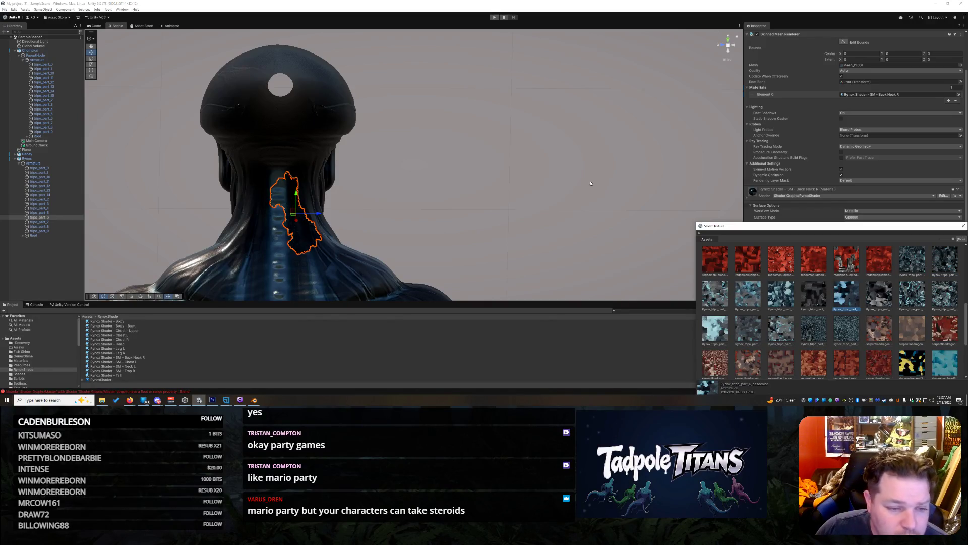
pyautogui.click(621, 199)
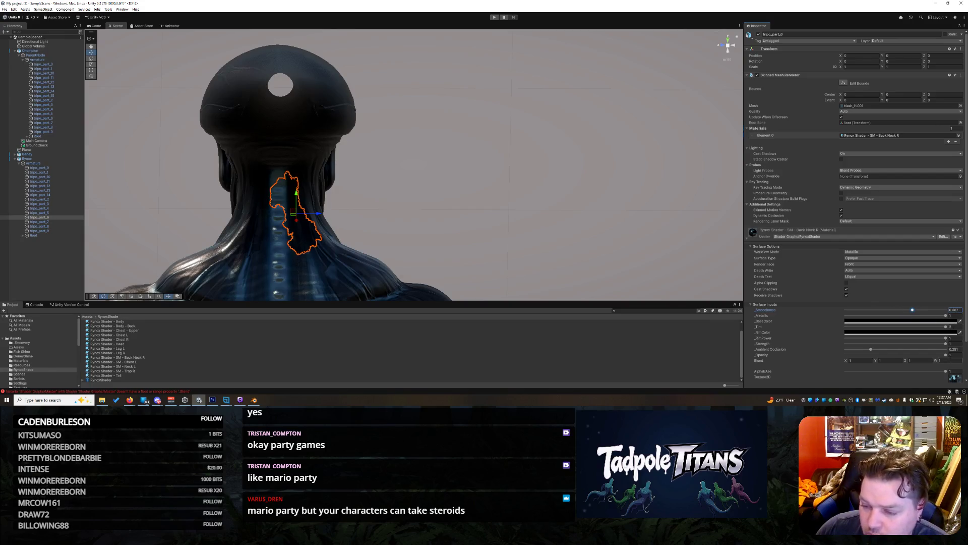
pyautogui.moveTo(867, 350)
pyautogui.mouseDown()
pyautogui.moveTo(853, 350)
pyautogui.moveTo(888, 349)
pyautogui.moveTo(908, 334)
pyautogui.mouseUp()
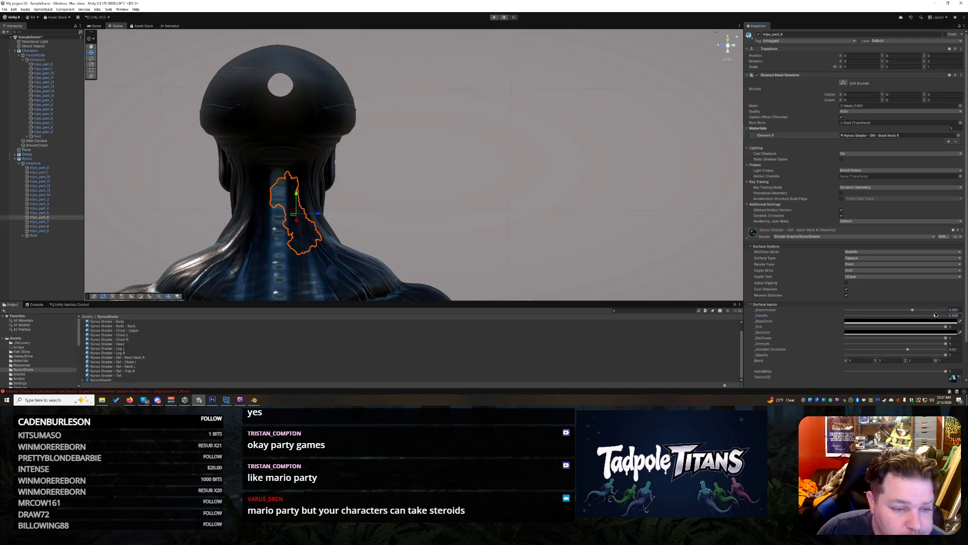
# Step: Frame the ground plane and orbit to a side view of the three characters, showing horizon and sky
pyautogui.click(561, 221)
pyautogui.press('f')
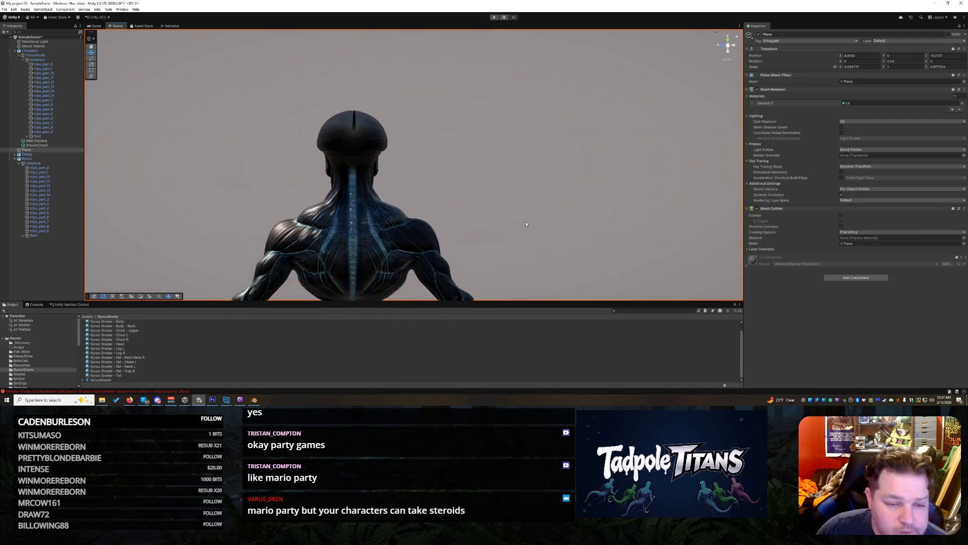
pyautogui.moveTo(562, 221)
pyautogui.mouseDown()
pyautogui.moveTo(449, 217)
pyautogui.moveTo(484, 202)
pyautogui.mouseUp()
pyautogui.scroll(-5, 484, 201)
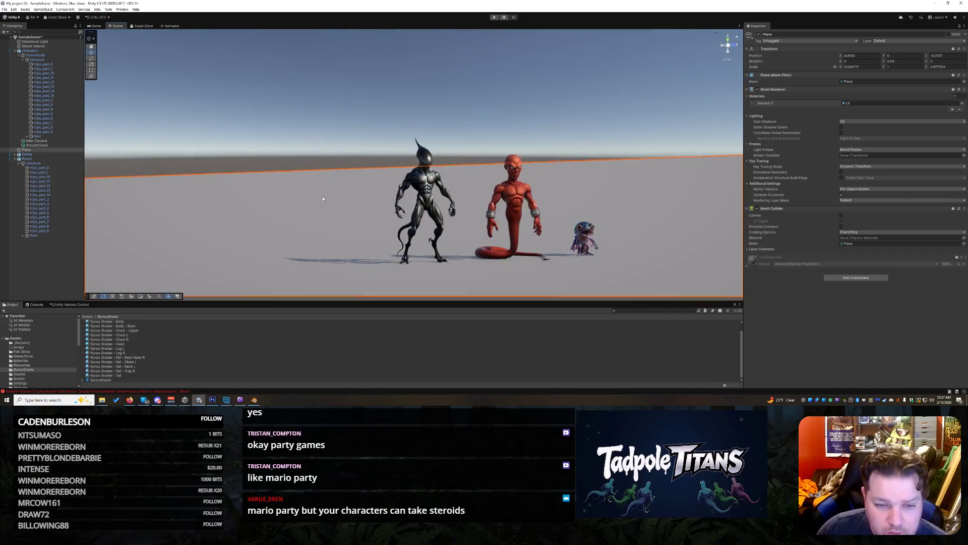
pyautogui.scroll(3, 496, 189)
pyautogui.scroll(4, 497, 189)
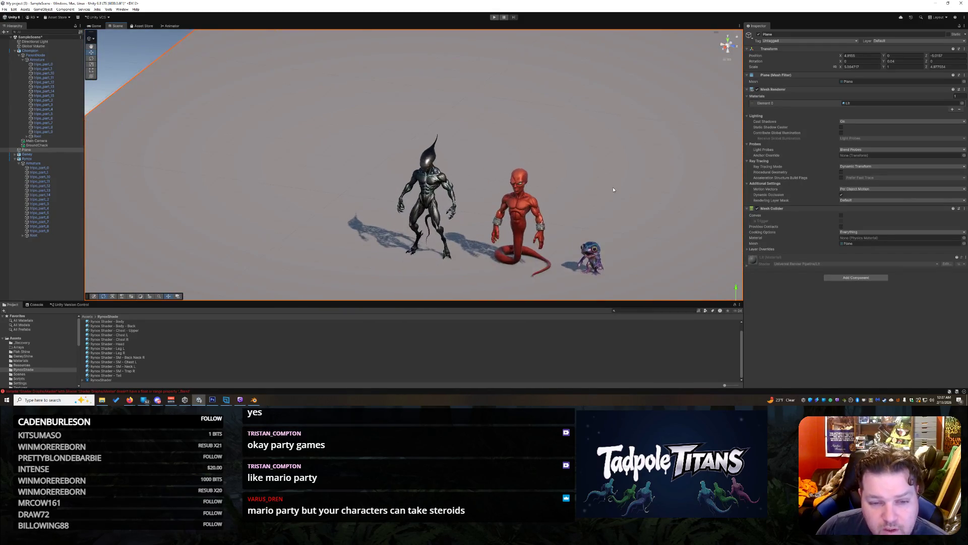
pyautogui.moveTo(612, 186)
pyautogui.mouseDown()
pyautogui.moveTo(583, 167)
pyautogui.moveTo(595, 192)
pyautogui.moveTo(599, 180)
pyautogui.moveTo(550, 180)
pyautogui.moveTo(721, 177)
pyautogui.moveTo(560, 177)
pyautogui.moveTo(705, 199)
pyautogui.moveTo(565, 210)
pyautogui.moveTo(580, 202)
pyautogui.moveTo(538, 197)
pyautogui.moveTo(605, 181)
pyautogui.moveTo(665, 186)
pyautogui.moveTo(573, 160)
pyautogui.mouseUp()
pyautogui.scroll(3, 705, 199)
pyautogui.scroll(10, 573, 160)
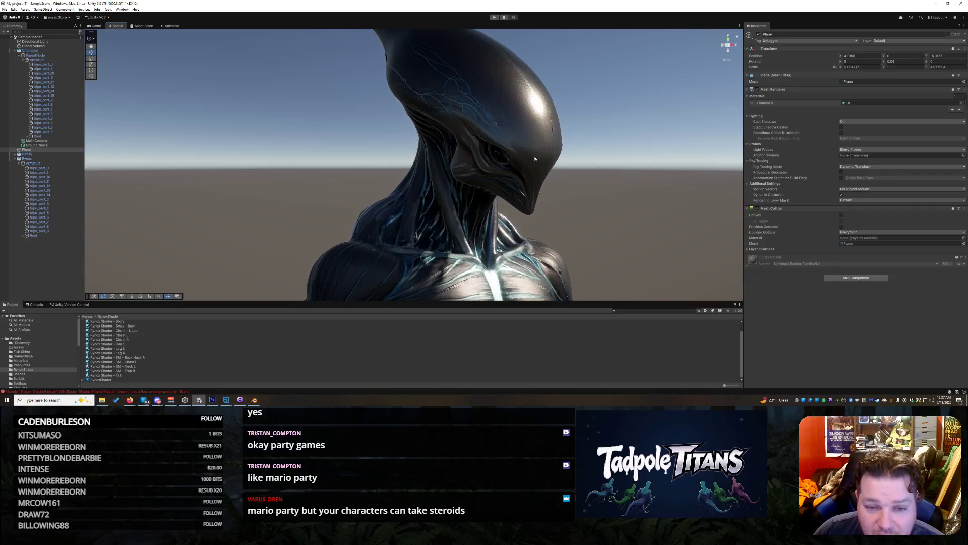
# Step: Clear the selection, orbit to a wider front view of the characters, then switch to Blender
pyautogui.click(535, 159)
pyautogui.scroll(-8, 525, 154)
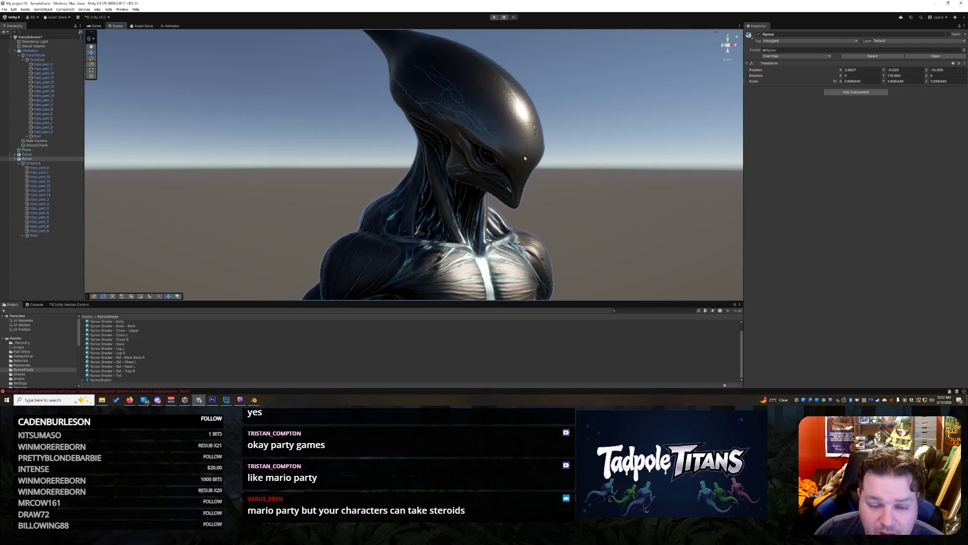
pyautogui.scroll(-5, 573, 196)
pyautogui.moveTo(574, 207)
pyautogui.mouseDown()
pyautogui.moveTo(482, 199)
pyautogui.moveTo(622, 197)
pyautogui.mouseUp()
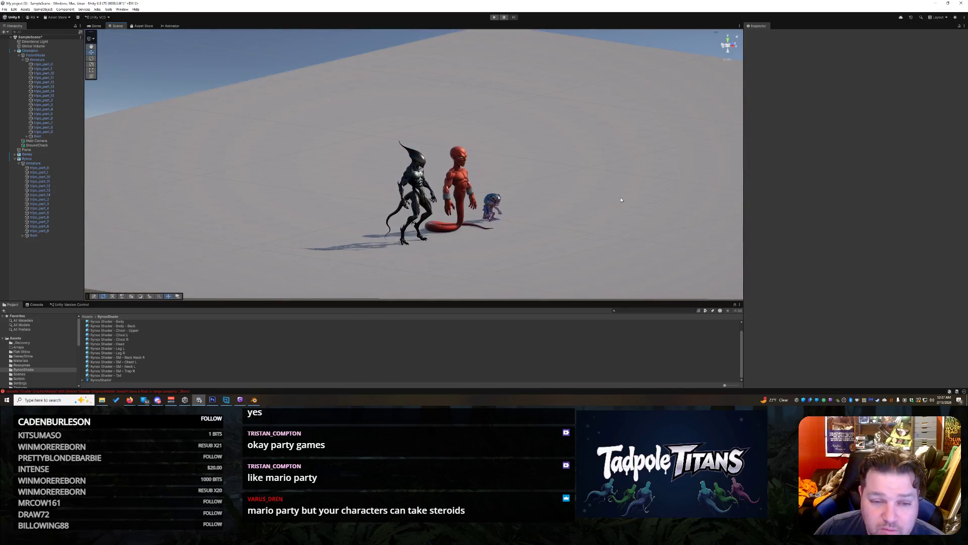
pyautogui.scroll(8, 615, 192)
pyautogui.scroll(6, 606, 185)
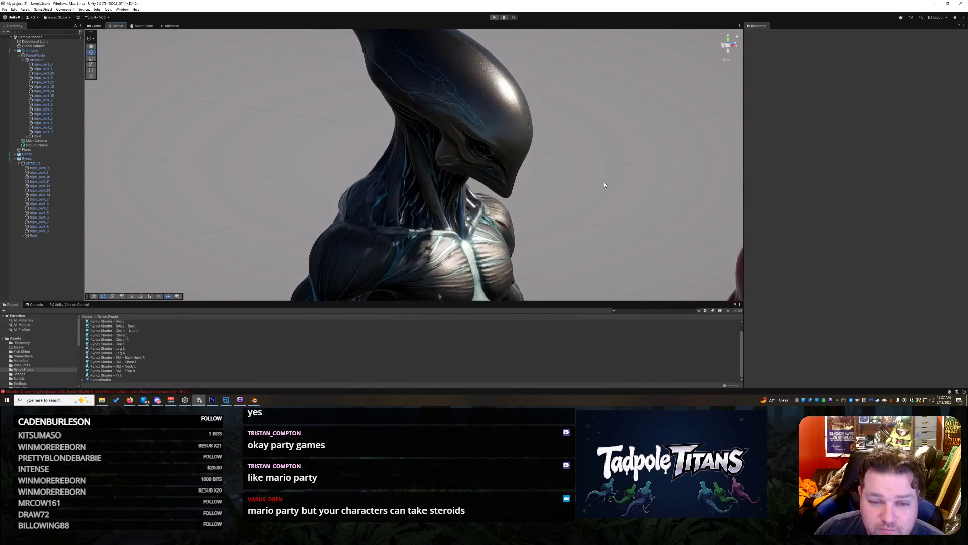
pyautogui.click(254, 400)
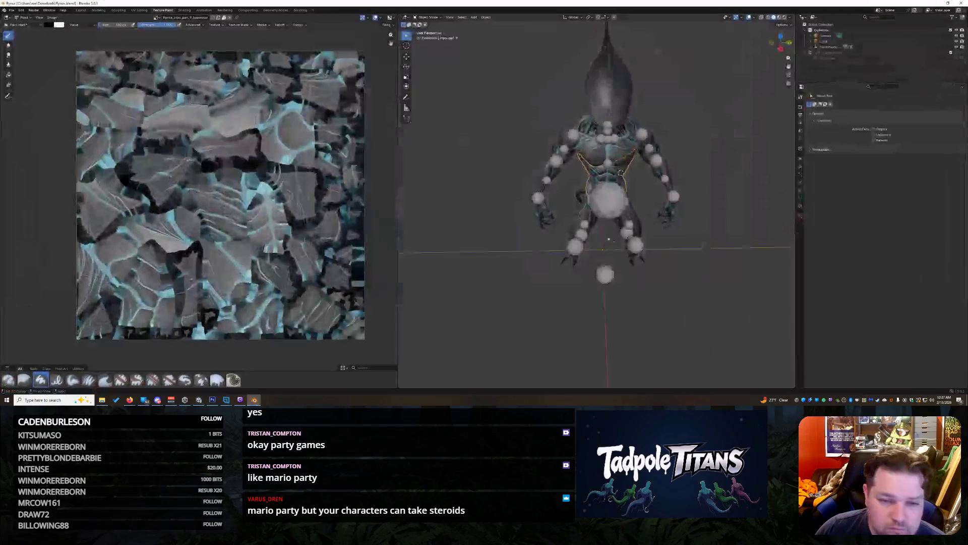
# Step: Orbit and zoom around the alien, then select the head piece, tripo part 7, to show its texture
pyautogui.scroll(4, 717, 197)
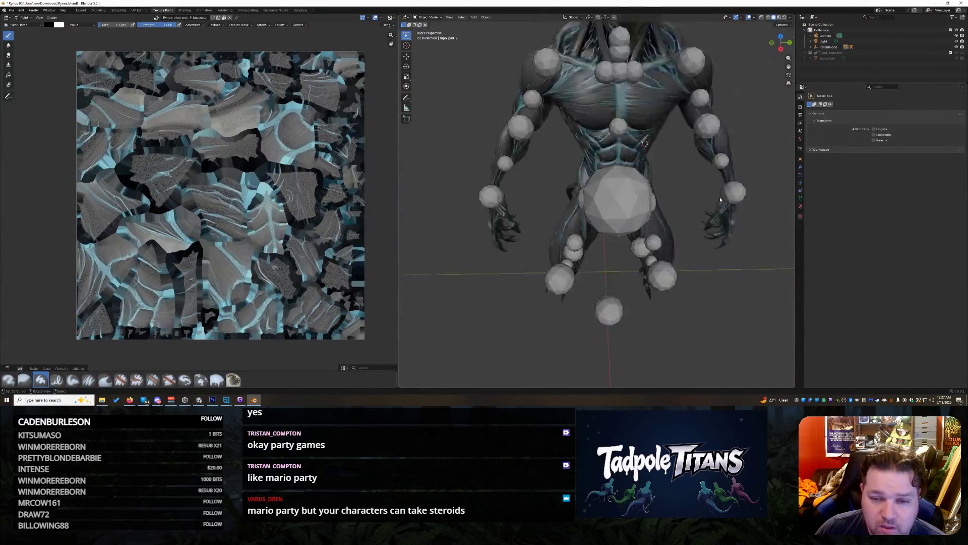
pyautogui.scroll(-8, 717, 197)
pyautogui.scroll(5, 717, 197)
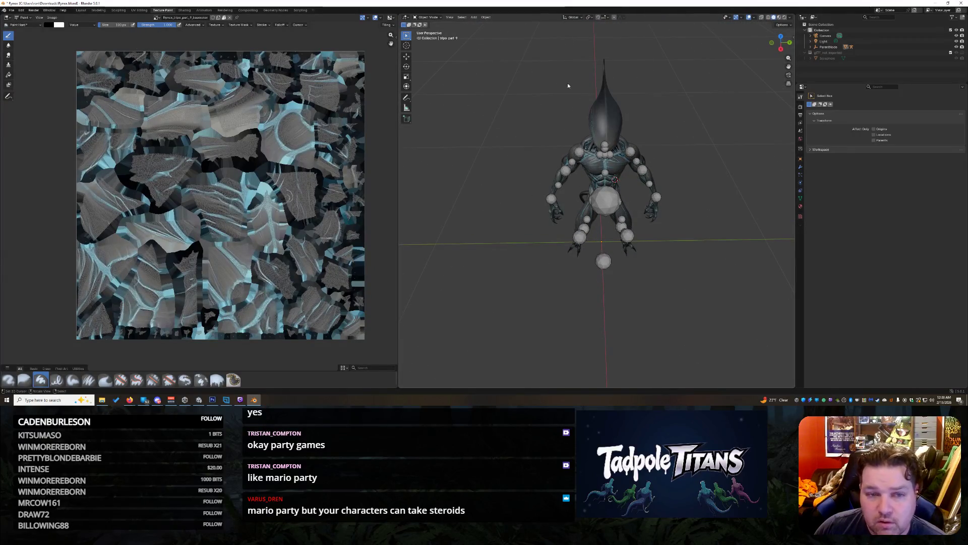
pyautogui.moveTo(778, 44); pyautogui.dragTo(763, 91)
pyautogui.scroll(4, 763, 94)
pyautogui.moveTo(781, 43)
pyautogui.mouseDown()
pyautogui.moveTo(764, 51)
pyautogui.moveTo(782, 47)
pyautogui.mouseUp()
pyautogui.scroll(5, 788, 66)
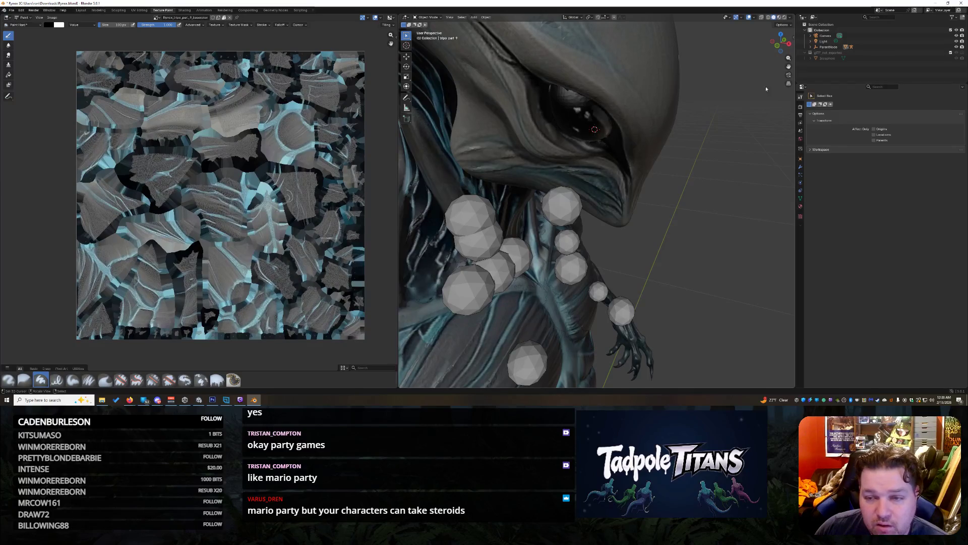
pyautogui.click(595, 131)
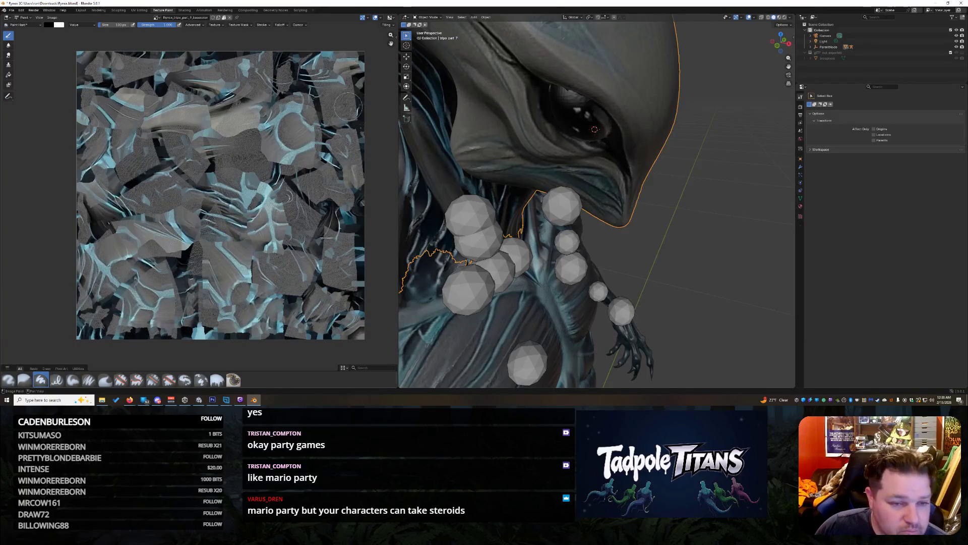
# Step: Put the head in Texture Paint mode and paint the eye light blue with the soft brush
pyautogui.click(428, 17)
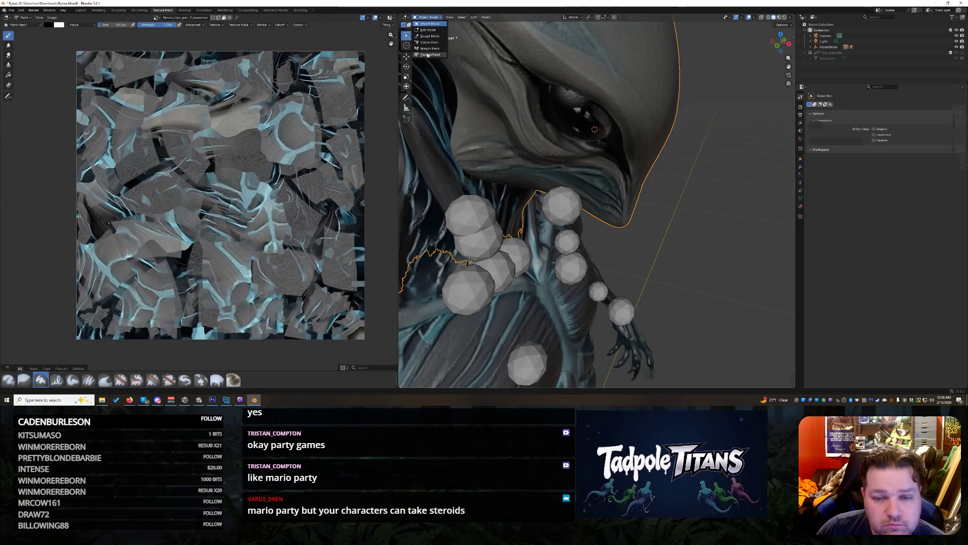
pyautogui.click(430, 55)
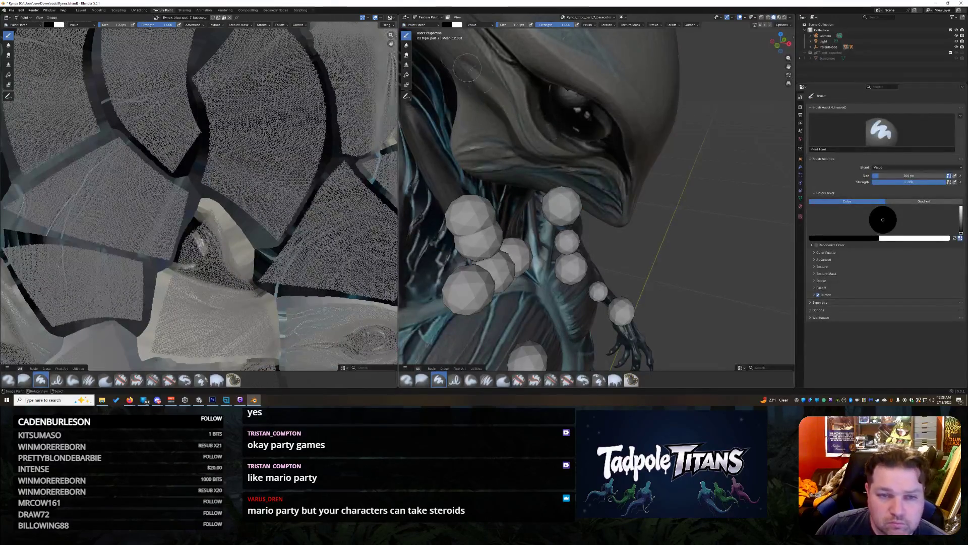
pyautogui.click(438, 26)
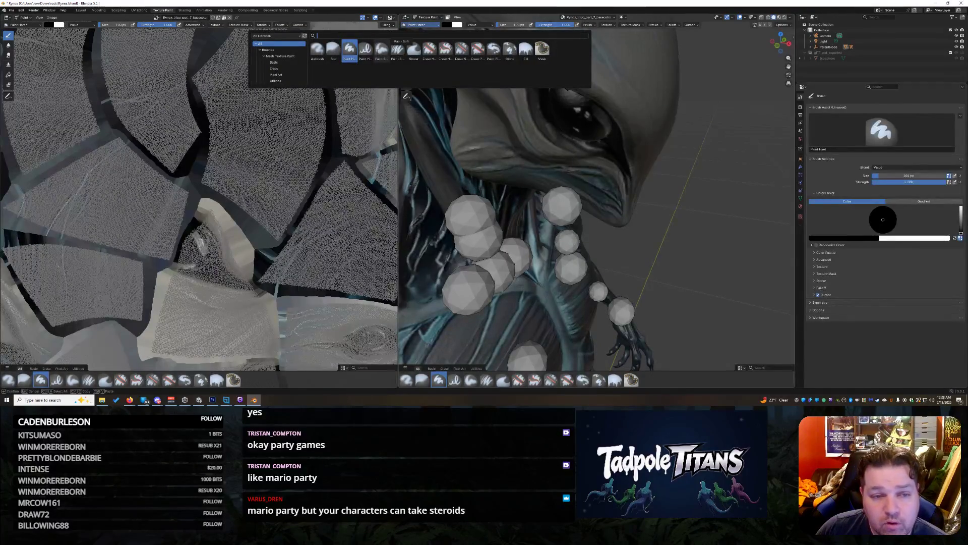
pyautogui.click(381, 48)
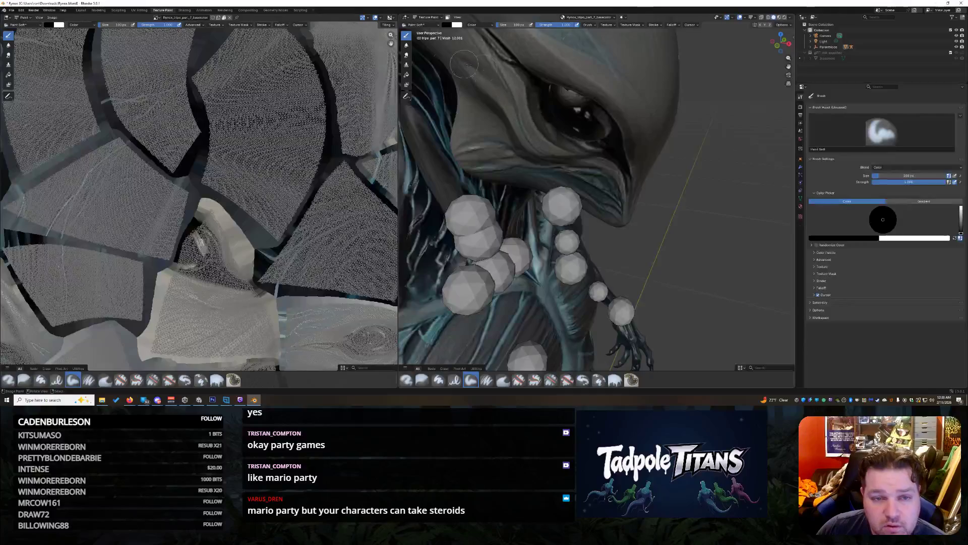
pyautogui.click(448, 25)
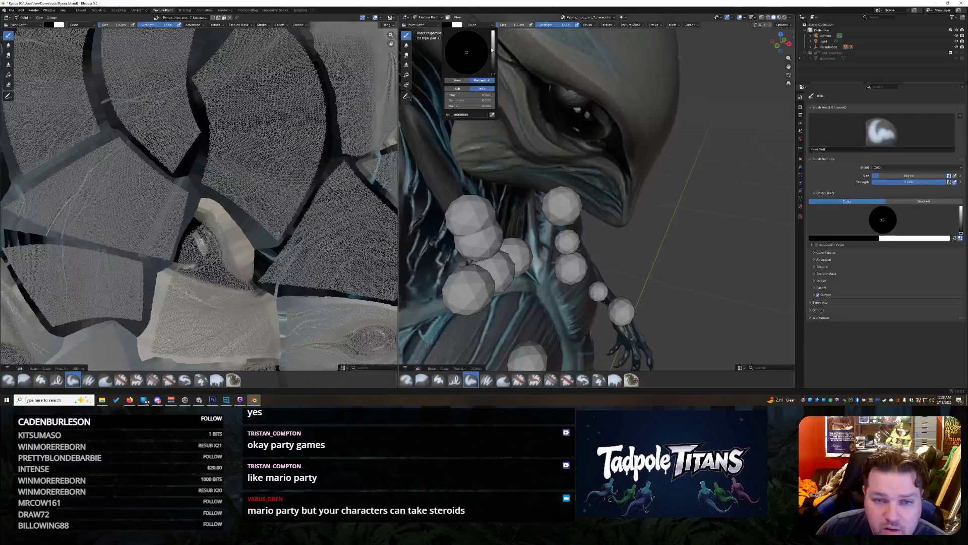
pyautogui.click(474, 33)
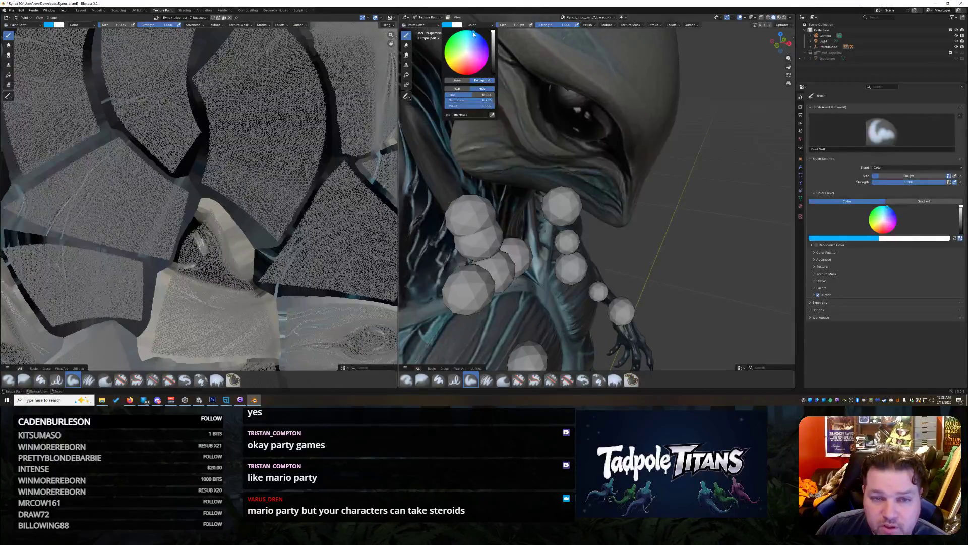
pyautogui.moveTo(566, 112)
pyautogui.mouseDown()
pyautogui.moveTo(557, 100)
pyautogui.moveTo(597, 122)
pyautogui.moveTo(593, 131)
pyautogui.moveTo(574, 126)
pyautogui.moveTo(561, 96)
pyautogui.moveTo(590, 116)
pyautogui.mouseUp()
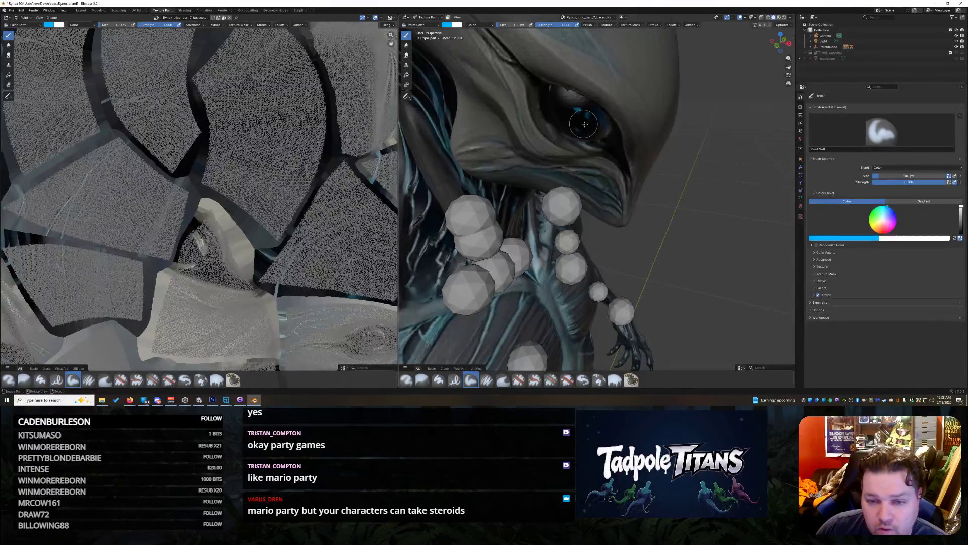
# Step: Retry the eye with the hard brush, undo and redo the stroke, then choose Paint Soft Pressure
pyautogui.moveTo(780, 42)
pyautogui.mouseDown()
pyautogui.moveTo(772, 58)
pyautogui.moveTo(778, 125)
pyautogui.moveTo(727, 210)
pyautogui.mouseUp()
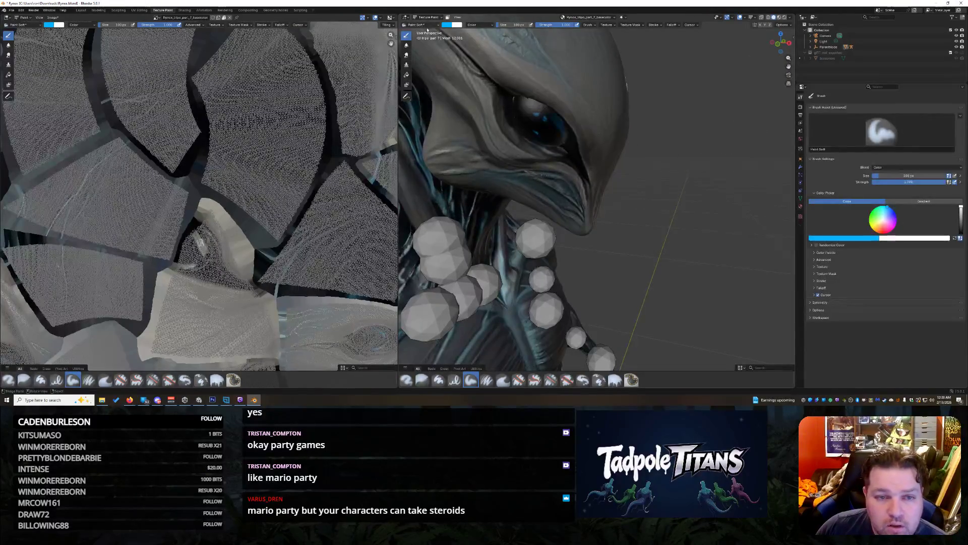
pyautogui.click(423, 25)
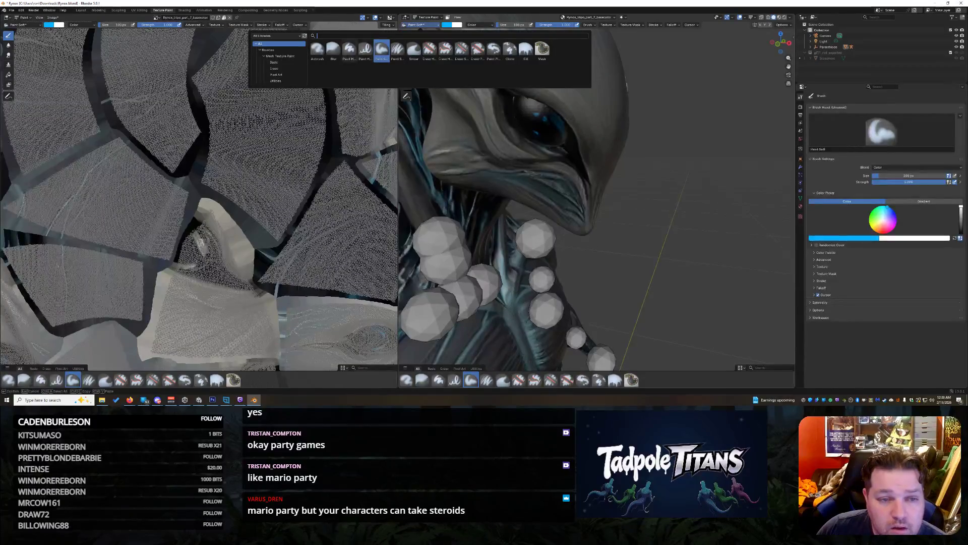
pyautogui.click(349, 49)
pyautogui.moveTo(523, 110); pyautogui.dragTo(549, 123)
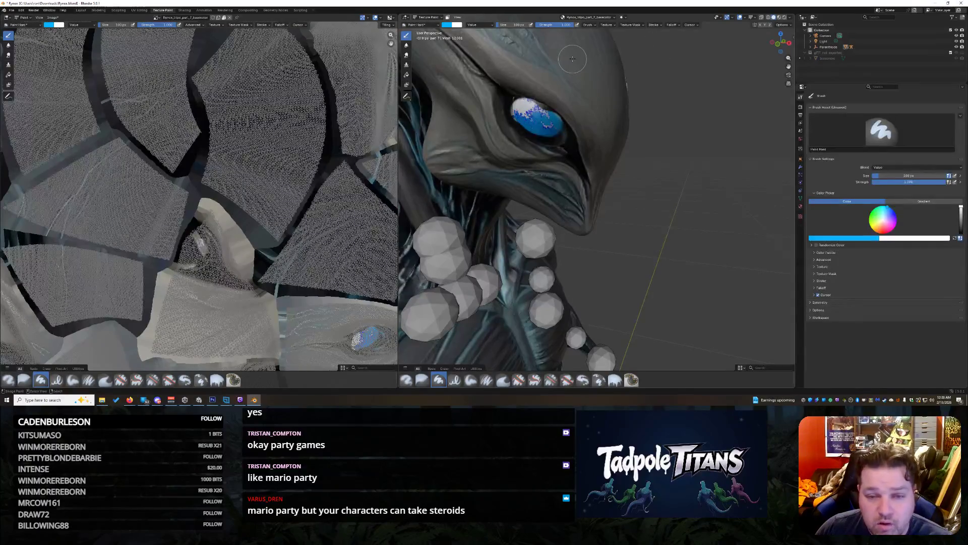
pyautogui.hotkey('ctrl', 'z')
pyautogui.hotkey('ctrl', 'shift', 'z')
pyautogui.click(439, 25)
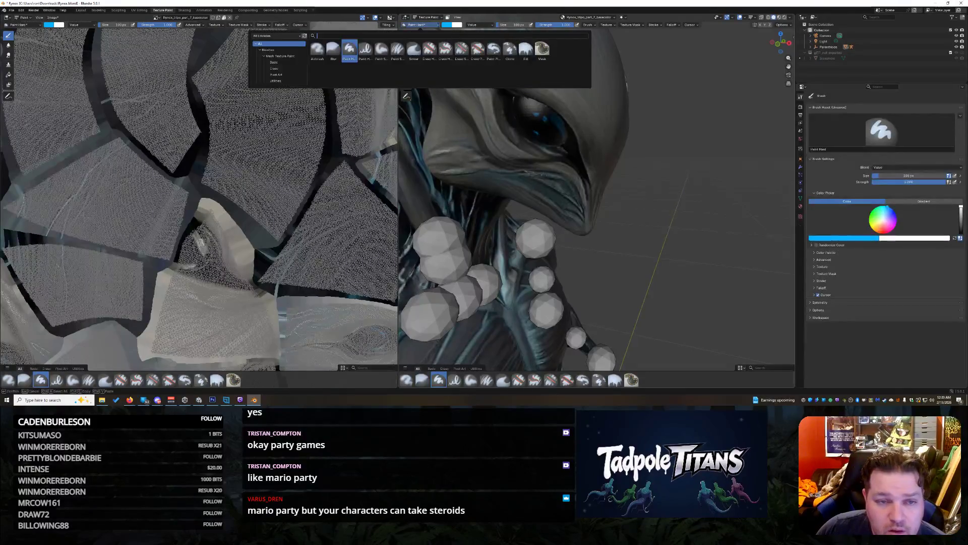
pyautogui.click(397, 49)
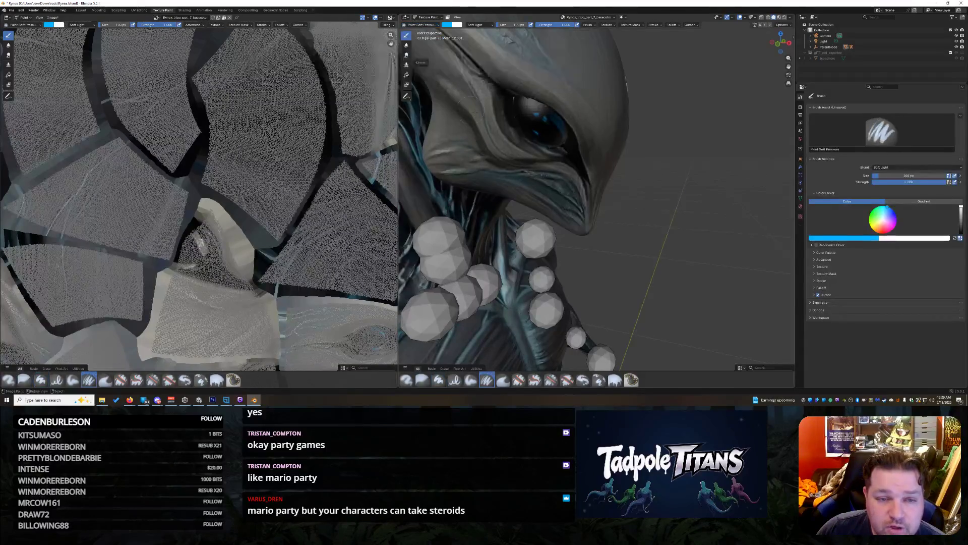
# Step: Paint a Soft Light glow on the eye, switch blending through Overlay to Mix, and undo a solid blue fill
pyautogui.moveTo(559, 134)
pyautogui.mouseDown()
pyautogui.moveTo(535, 130)
pyautogui.moveTo(522, 108)
pyautogui.mouseUp()
pyautogui.click(493, 25)
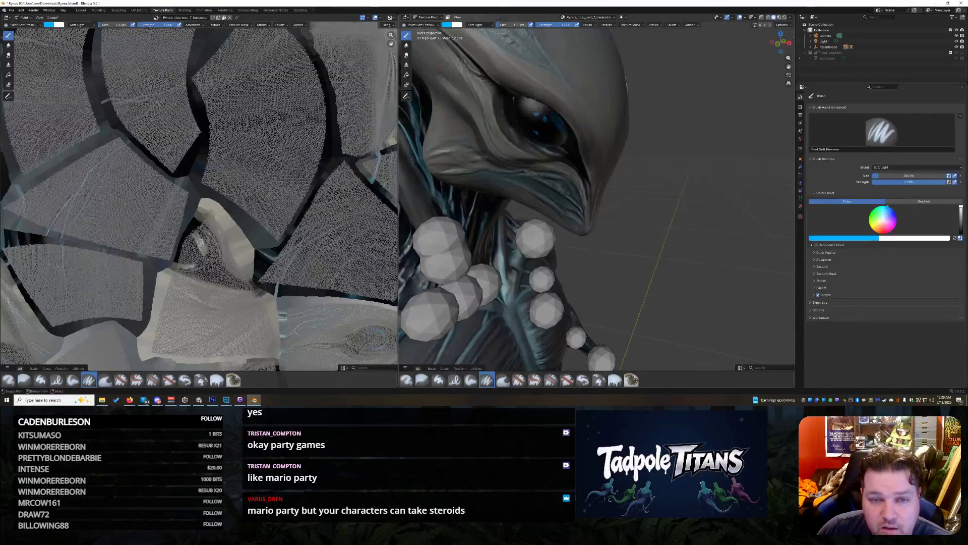
pyautogui.click(489, 25)
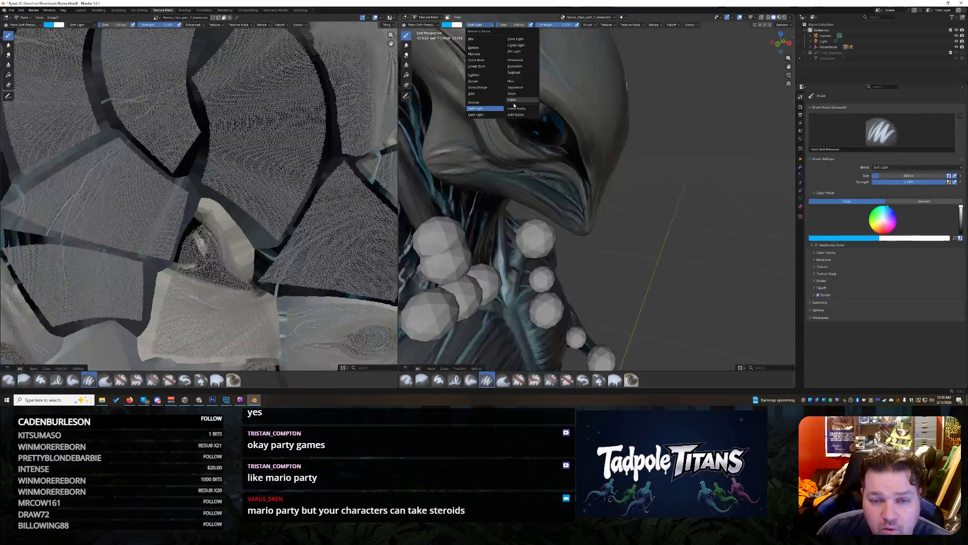
pyautogui.click(492, 103)
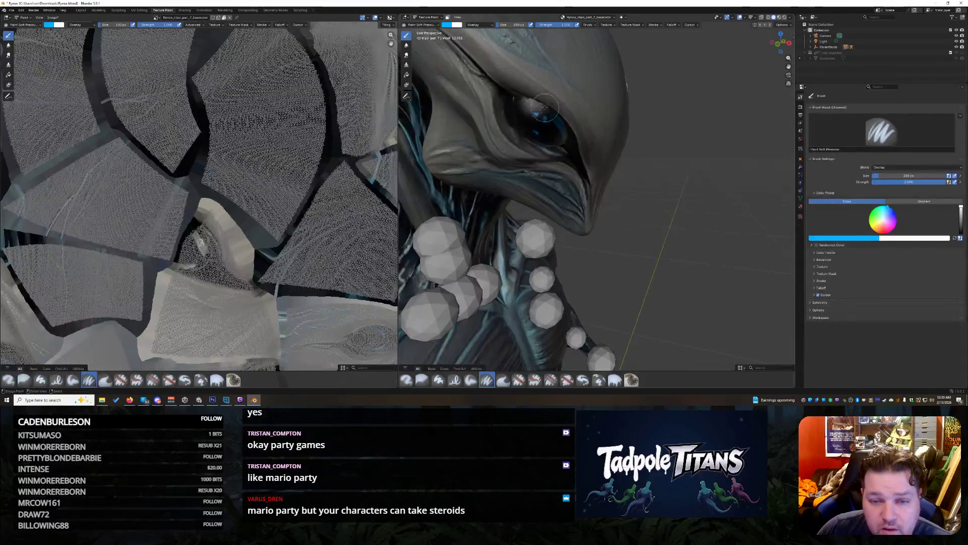
pyautogui.click(490, 26)
pyautogui.click(489, 38)
pyautogui.moveTo(547, 136)
pyautogui.mouseDown()
pyautogui.moveTo(522, 110)
pyautogui.moveTo(557, 133)
pyautogui.moveTo(530, 124)
pyautogui.moveTo(521, 99)
pyautogui.mouseUp()
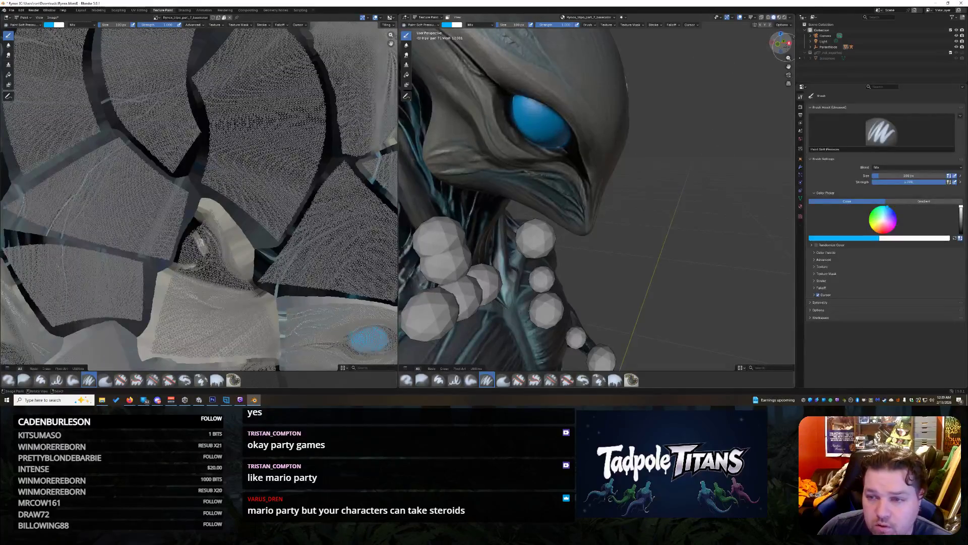
pyautogui.moveTo(780, 43)
pyautogui.mouseDown()
pyautogui.moveTo(771, 55)
pyautogui.moveTo(780, 46)
pyautogui.mouseUp()
pyautogui.hotkey('ctrl', 'z')
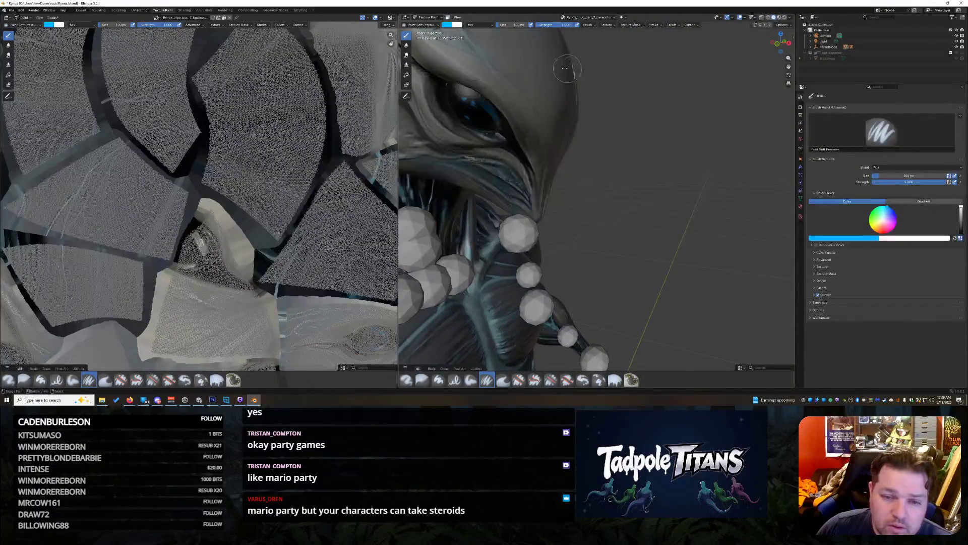
# Step: Choose a light blue paint colour by sampling a grey-blue from the model and brightening it, testing one stroke
pyautogui.click(446, 26)
pyautogui.moveTo(469, 33); pyautogui.dragTo(466, 31)
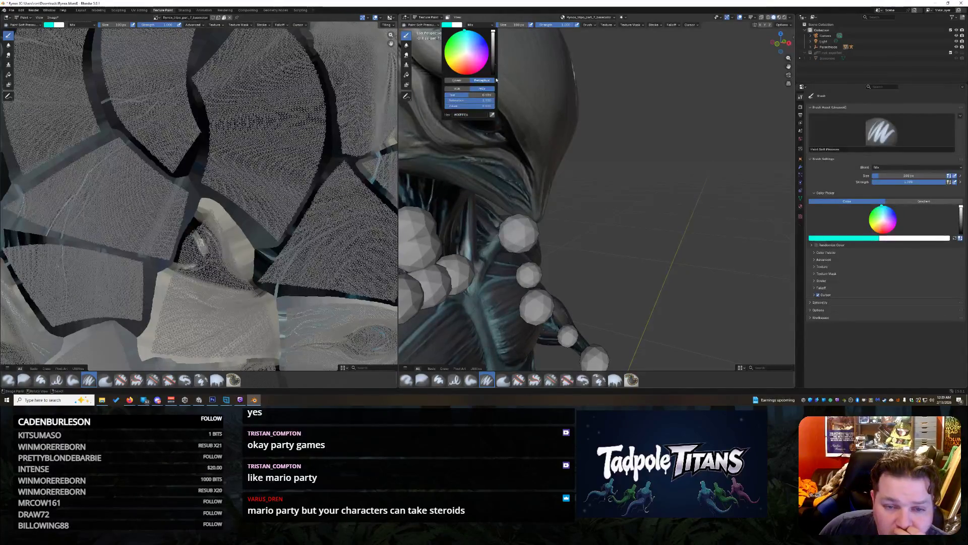
pyautogui.click(494, 113)
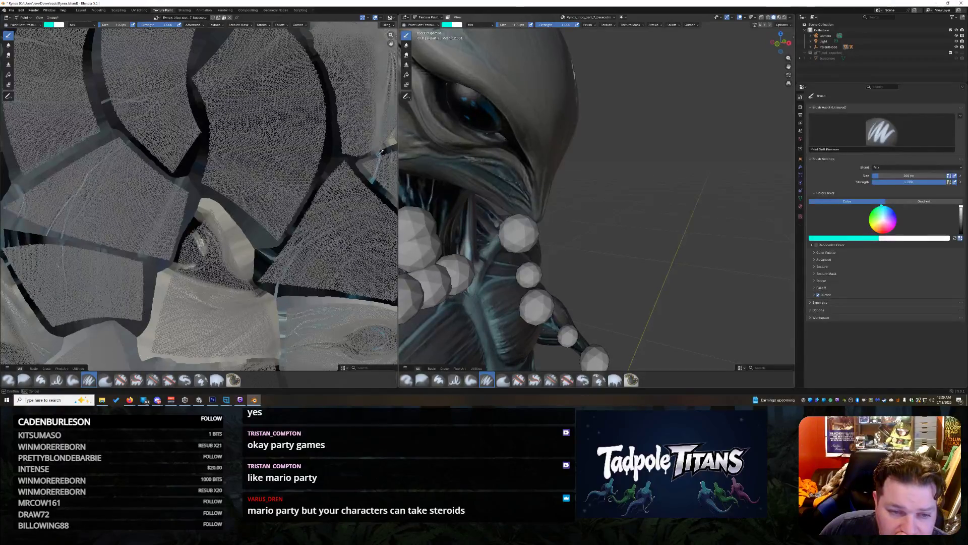
pyautogui.click(381, 152)
pyautogui.click(455, 25)
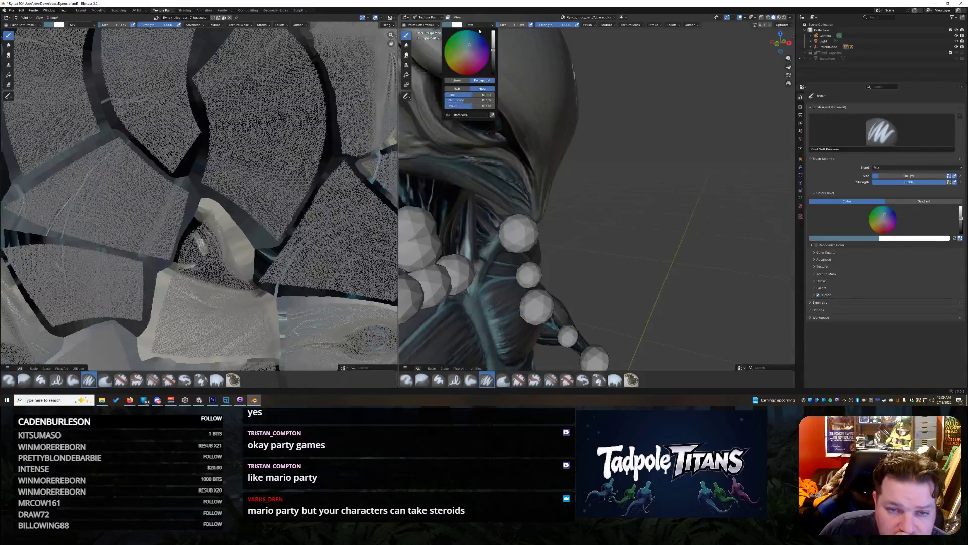
pyautogui.moveTo(493, 50)
pyautogui.mouseDown()
pyautogui.moveTo(493, 32)
pyautogui.moveTo(469, 37)
pyautogui.mouseUp()
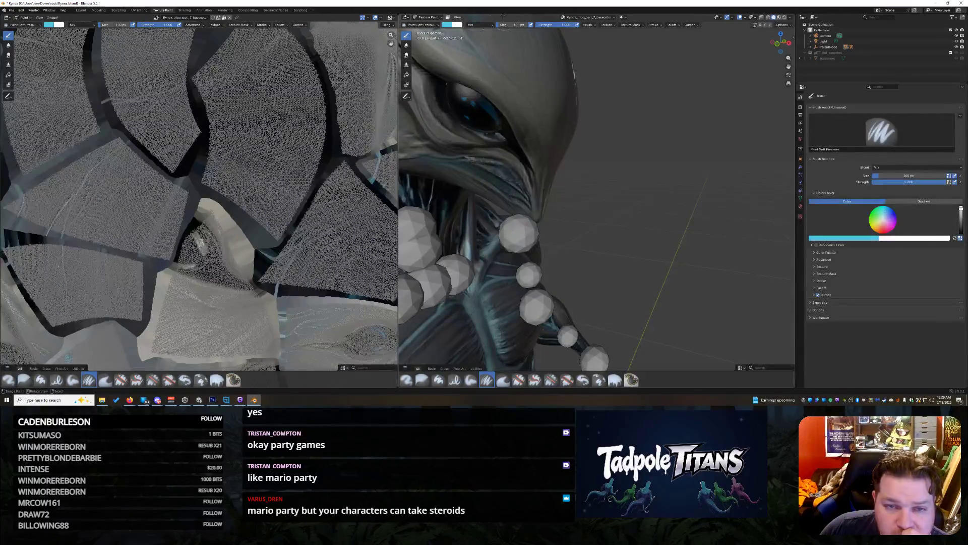
pyautogui.moveTo(495, 116)
pyautogui.mouseDown()
pyautogui.moveTo(456, 91)
pyautogui.moveTo(496, 121)
pyautogui.moveTo(482, 124)
pyautogui.moveTo(450, 87)
pyautogui.mouseUp()
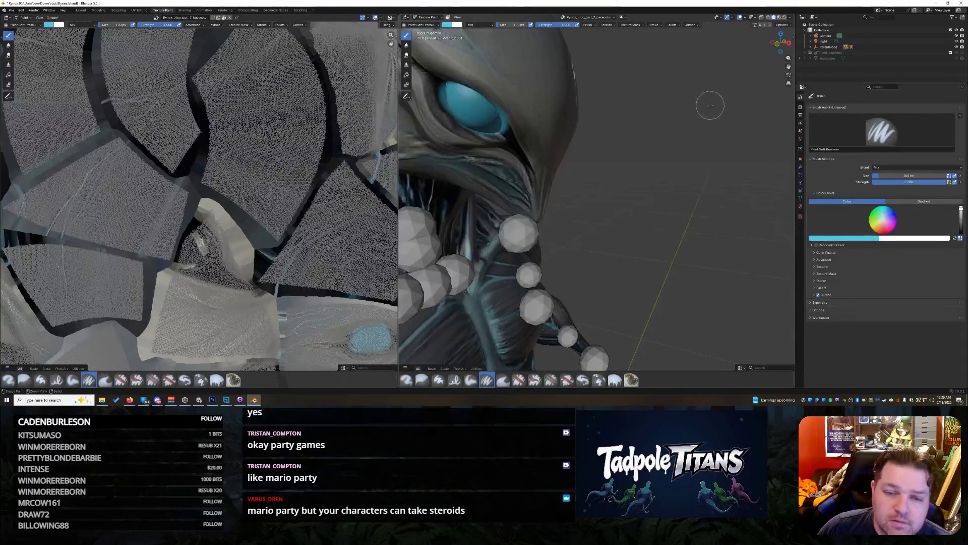
pyautogui.hotkey('ctrl', 'z')
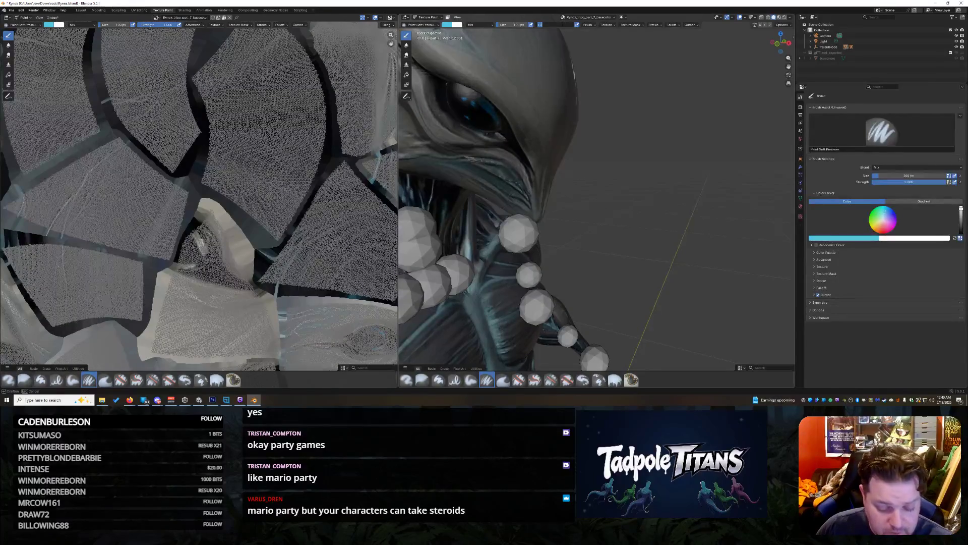
# Step: Set brush strength to 0.6 and try blue strokes on the eye, undoing each one
pyautogui.press('Return')
pyautogui.click(549, 25)
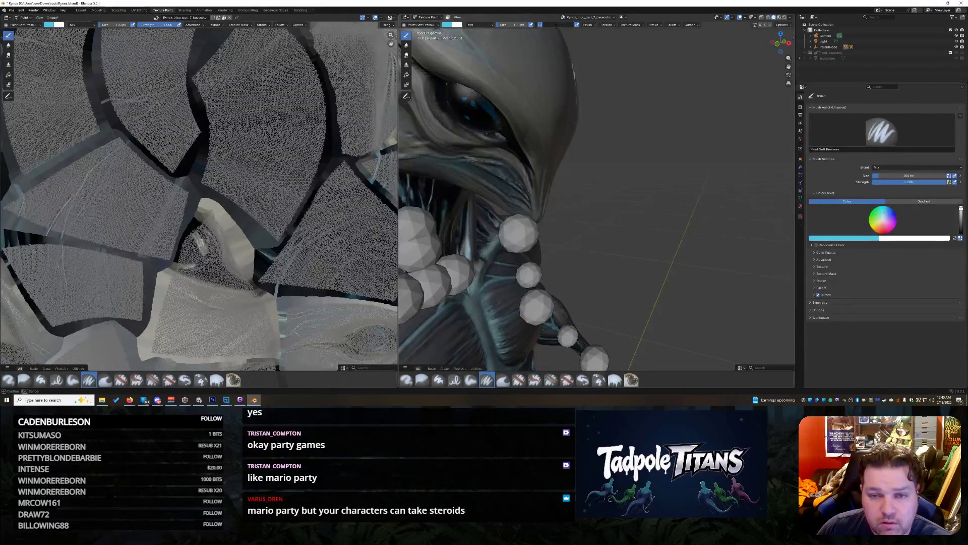
pyautogui.write('.6')
pyautogui.press('Return')
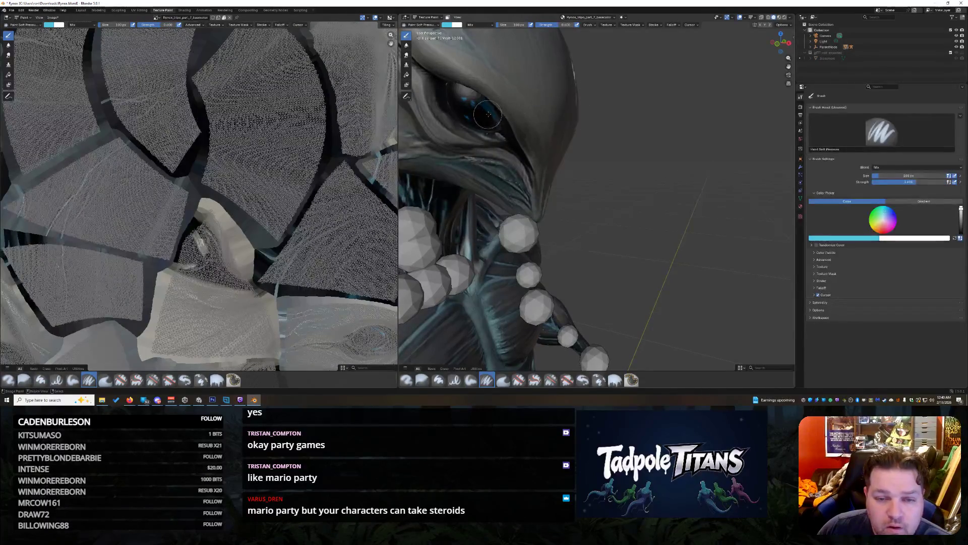
pyautogui.moveTo(495, 118)
pyautogui.mouseDown()
pyautogui.moveTo(457, 95)
pyautogui.moveTo(465, 117)
pyautogui.mouseUp()
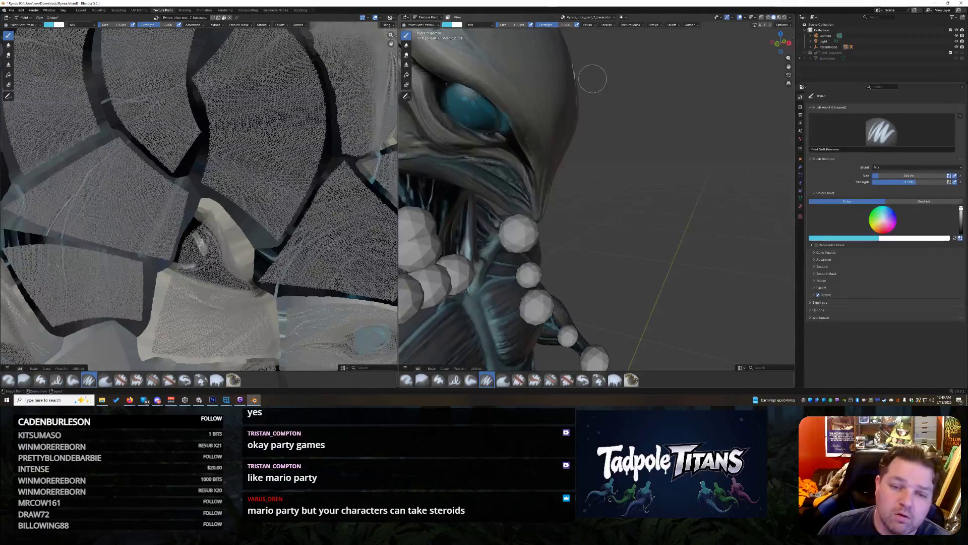
pyautogui.hotkey('ctrl', 'z')
pyautogui.moveTo(781, 43)
pyautogui.mouseDown()
pyautogui.moveTo(789, 66)
pyautogui.moveTo(751, 99)
pyautogui.mouseUp()
pyautogui.moveTo(508, 97); pyautogui.dragTo(516, 97)
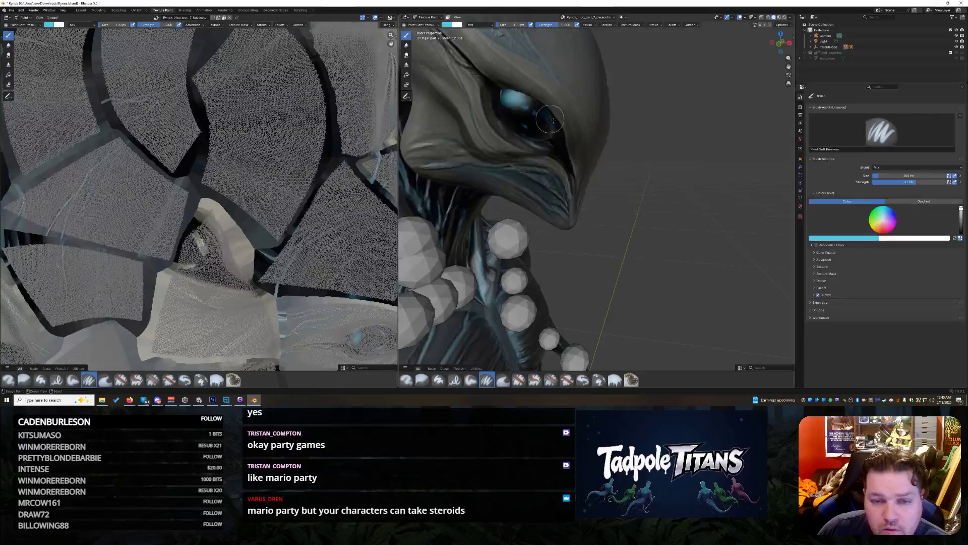
pyautogui.hotkey('ctrl', 'z')
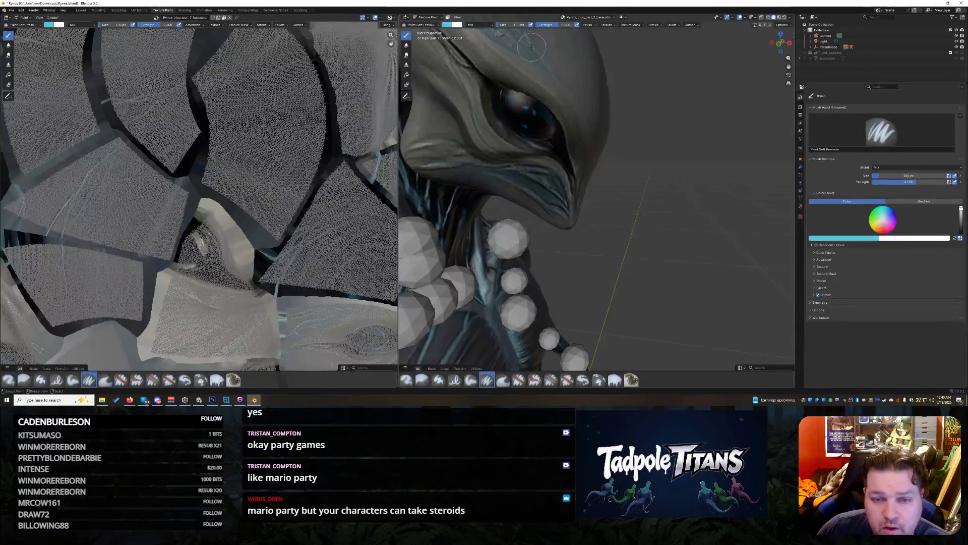
# Step: Lower brush strength to 0.3 and paint darker teal over the upper eye and cyan spots
pyautogui.click(549, 25)
pyautogui.write('0.3')
pyautogui.press('Return')
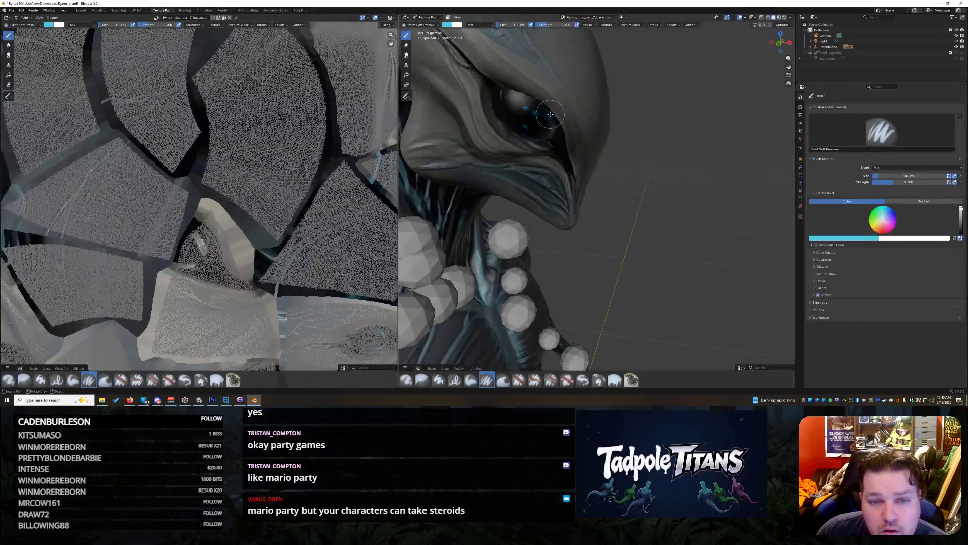
pyautogui.moveTo(506, 96)
pyautogui.mouseDown()
pyautogui.moveTo(550, 124)
pyautogui.moveTo(522, 123)
pyautogui.moveTo(509, 104)
pyautogui.mouseUp()
pyautogui.moveTo(546, 130)
pyautogui.mouseDown()
pyautogui.moveTo(527, 114)
pyautogui.moveTo(537, 130)
pyautogui.mouseUp()
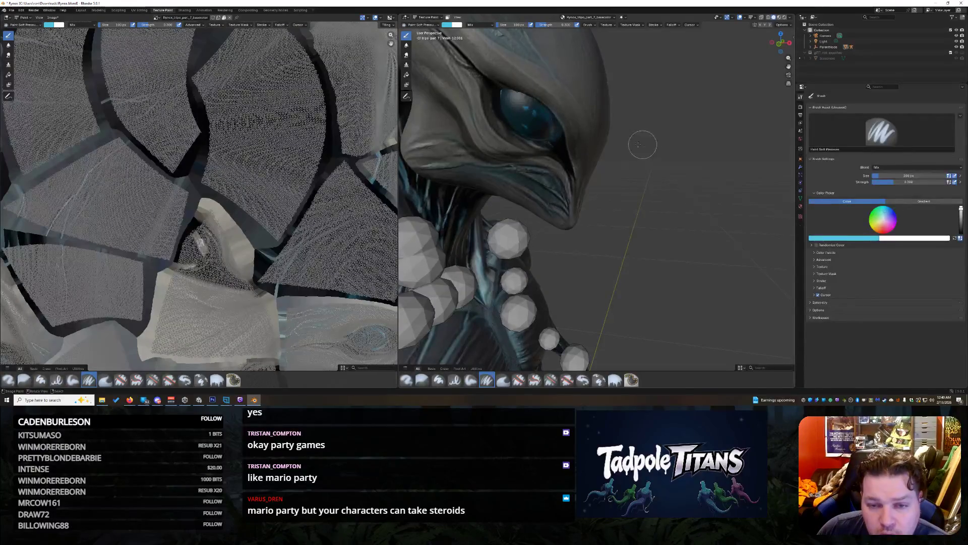
pyautogui.click(457, 24)
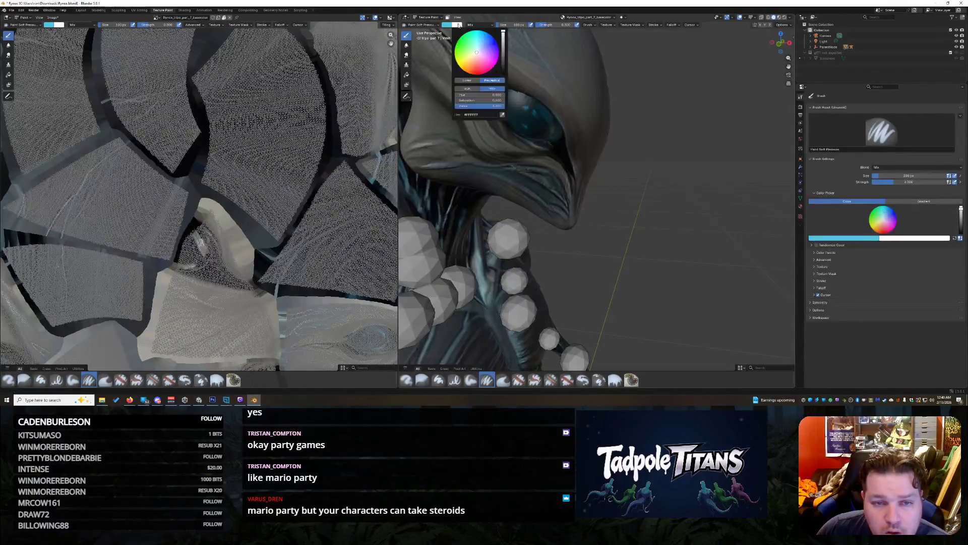
# Step: Make black the secondary colour and light blue hex 63C6E8 the main paint colour
pyautogui.moveTo(502, 33); pyautogui.dragTo(502, 74)
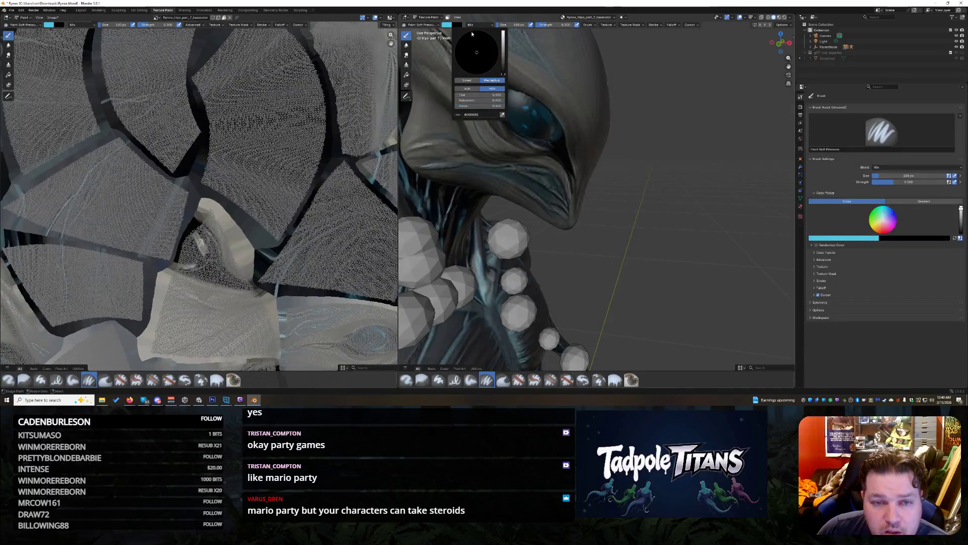
pyautogui.click(446, 25)
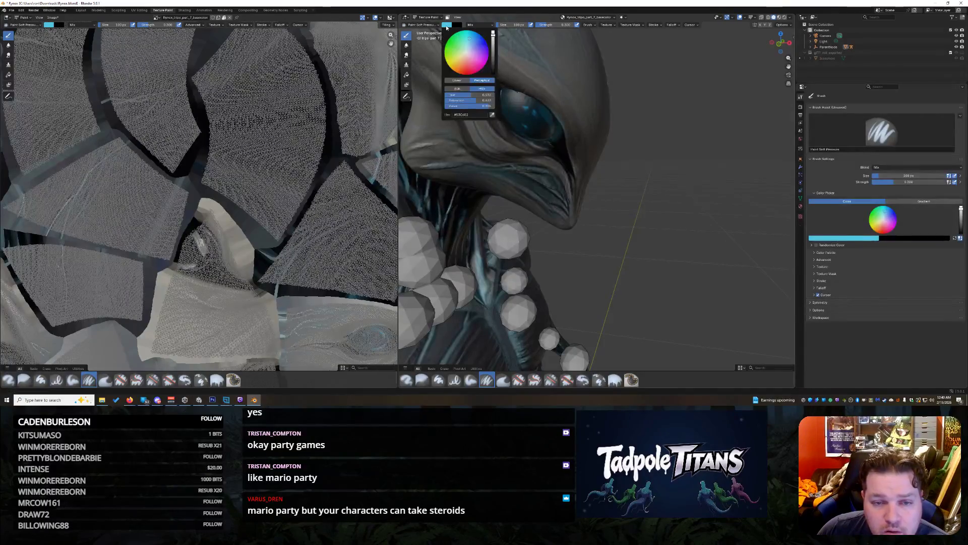
pyautogui.click(472, 114)
pyautogui.moveTo(493, 33); pyautogui.dragTo(493, 74)
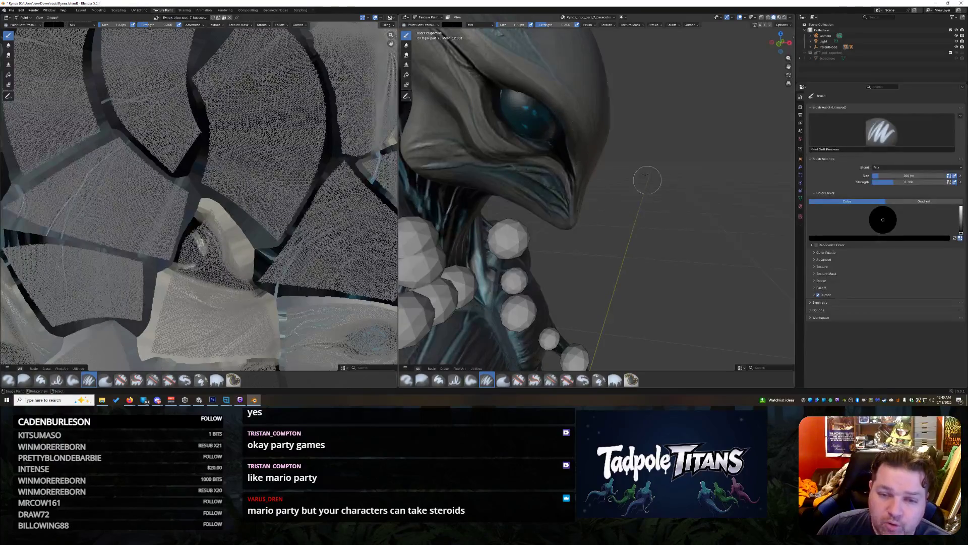
pyautogui.click(447, 25)
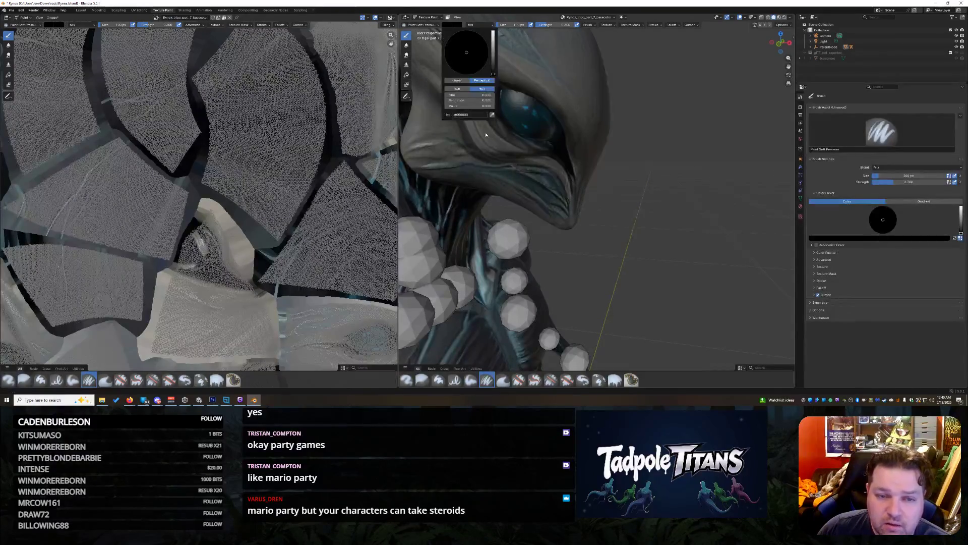
pyautogui.click(473, 115)
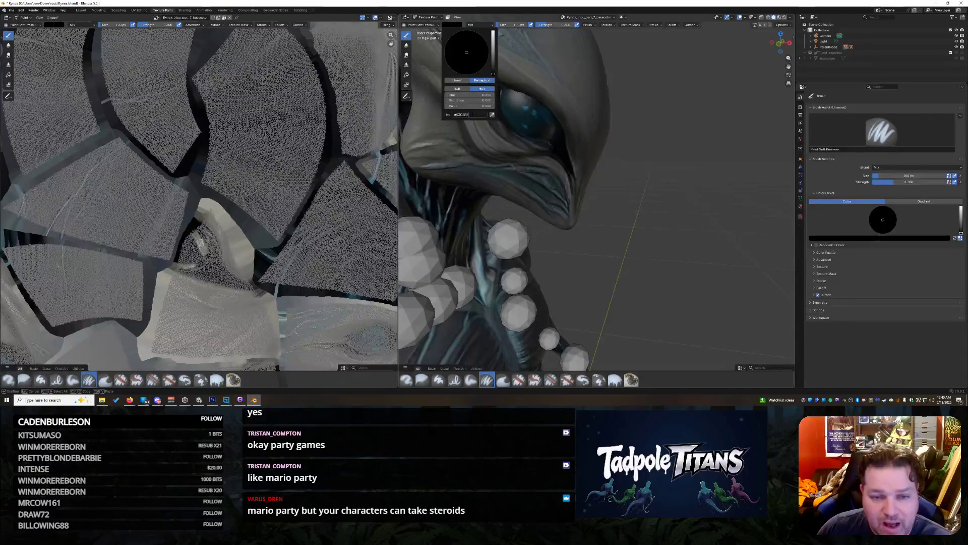
pyautogui.press('Return')
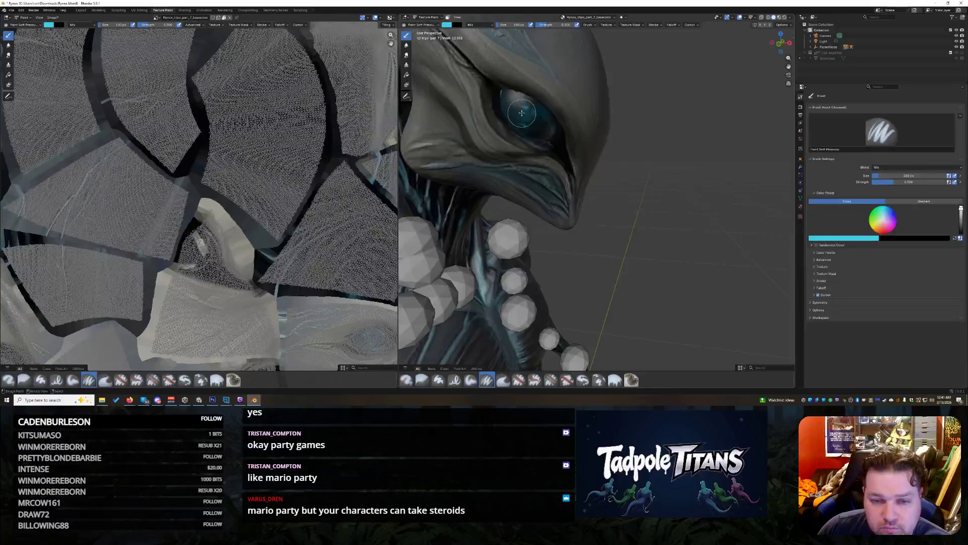
# Step: Brighten the iris with light blue paint and inspect the creature from front and right views
pyautogui.moveTo(541, 122)
pyautogui.mouseDown()
pyautogui.moveTo(542, 130)
pyautogui.moveTo(520, 121)
pyautogui.moveTo(523, 105)
pyautogui.mouseUp()
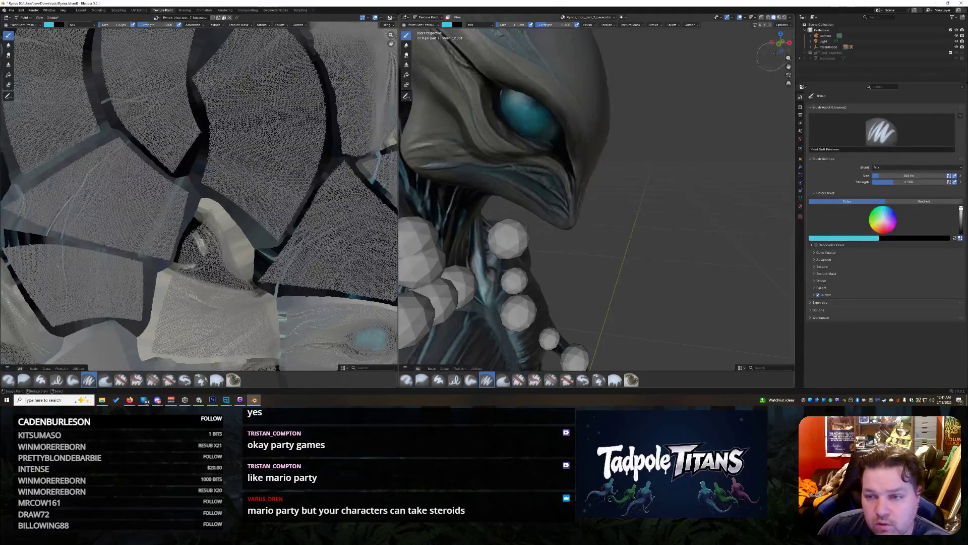
pyautogui.scroll(-10, 775, 52)
pyautogui.scroll(7, 757, 81)
pyautogui.moveTo(779, 48); pyautogui.dragTo(693, 50)
pyautogui.scroll(-5, 681, 119)
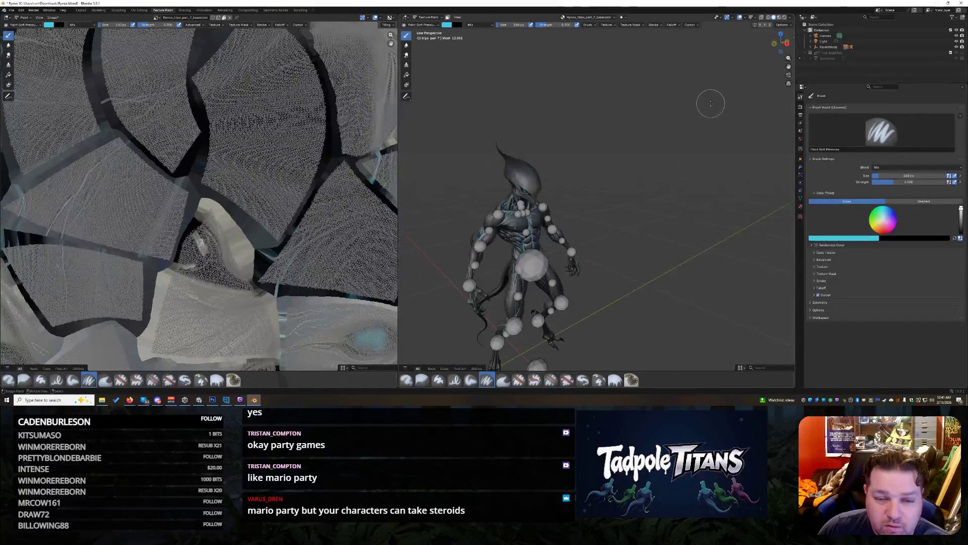
pyautogui.scroll(4, 697, 136)
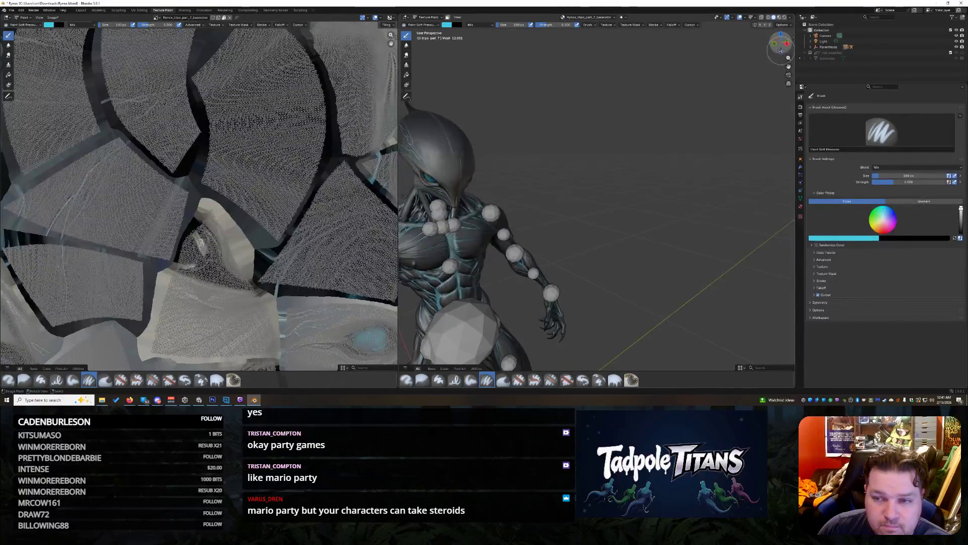
pyautogui.moveTo(779, 42)
pyautogui.mouseDown()
pyautogui.moveTo(759, 44)
pyautogui.moveTo(769, 45)
pyautogui.mouseUp()
pyautogui.scroll(2, 600, 108)
pyautogui.scroll(3, 541, 125)
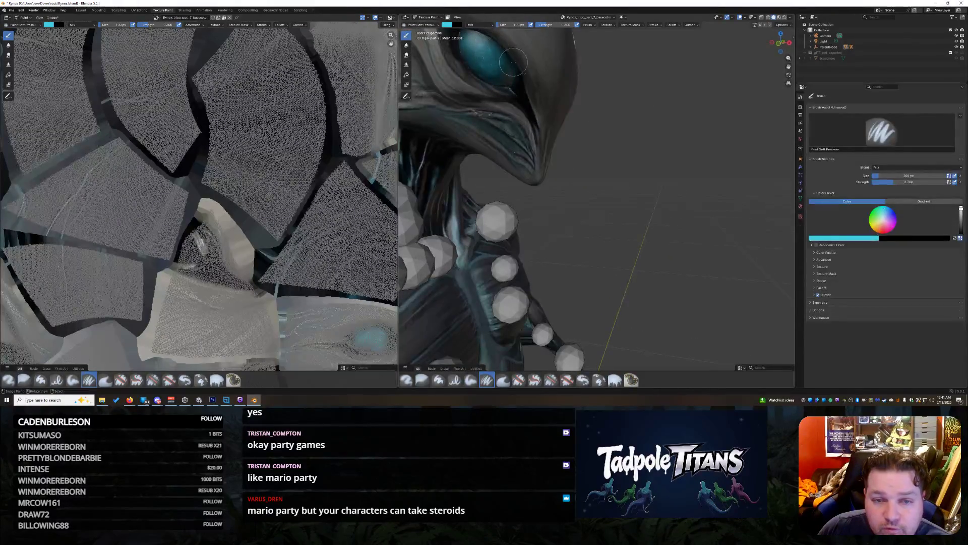
pyautogui.scroll(-5, 730, 120)
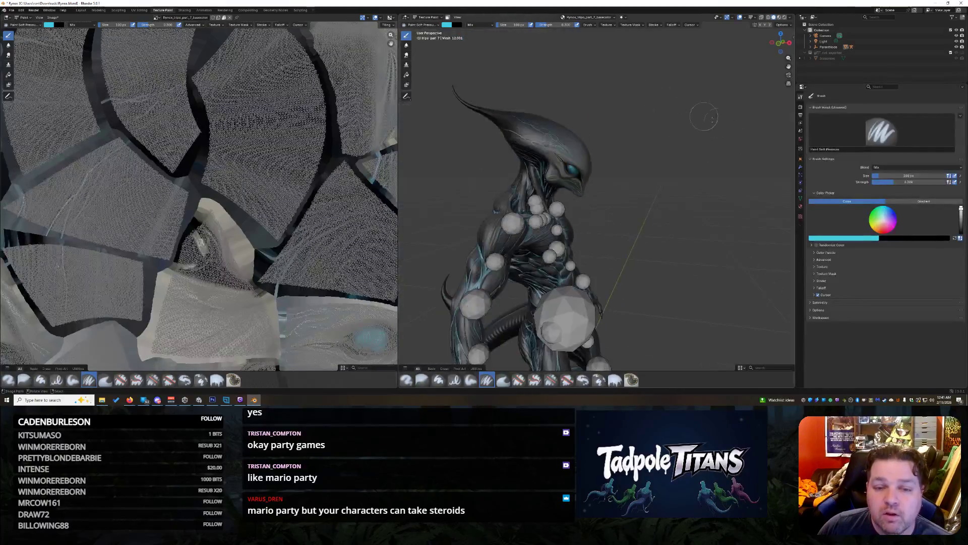
# Step: Reframe the head and chest near-frontally and paint the dark eye cyan-blue
pyautogui.moveTo(780, 42); pyautogui.dragTo(674, 55)
pyautogui.scroll(3, 673, 55)
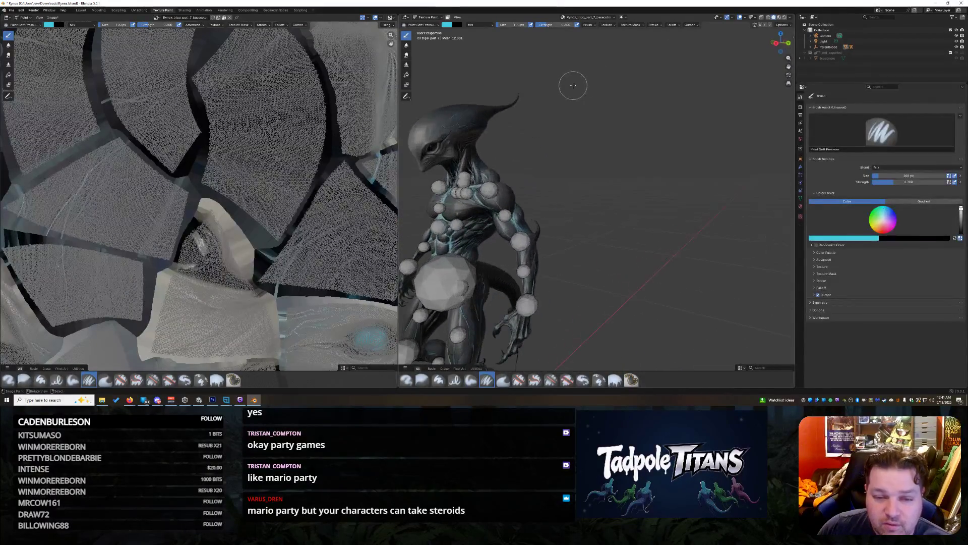
pyautogui.moveTo(789, 66); pyautogui.dragTo(870, 91)
pyautogui.scroll(4, 516, 168)
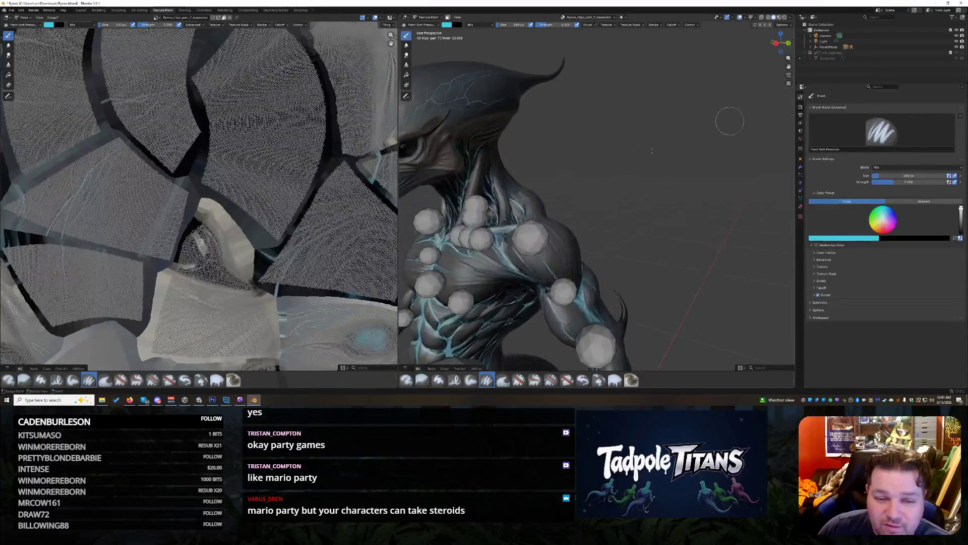
pyautogui.moveTo(789, 66)
pyautogui.mouseDown()
pyautogui.moveTo(847, 116)
pyautogui.moveTo(799, 61)
pyautogui.moveTo(832, 86)
pyautogui.moveTo(779, 191)
pyautogui.mouseUp()
pyautogui.scroll(3, 779, 191)
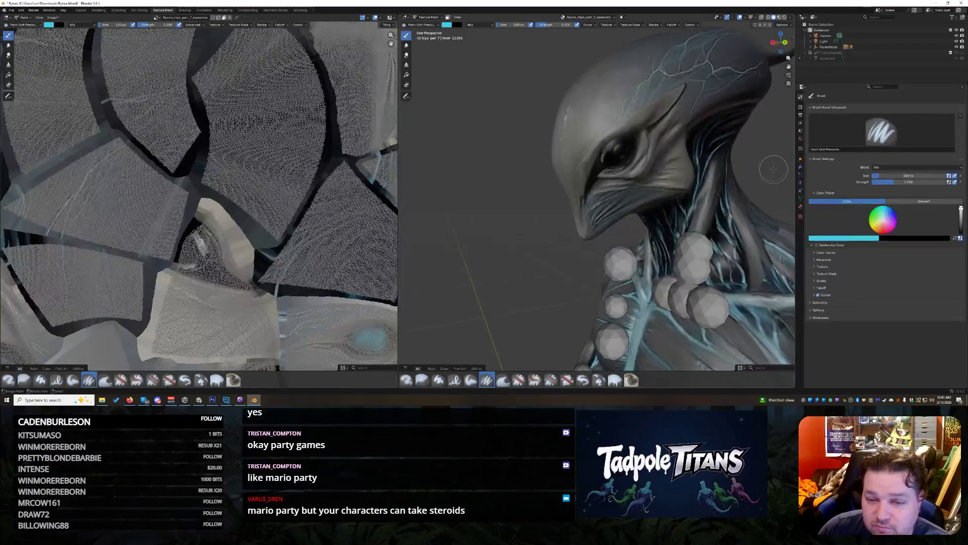
pyautogui.moveTo(777, 101); pyautogui.dragTo(742, 128)
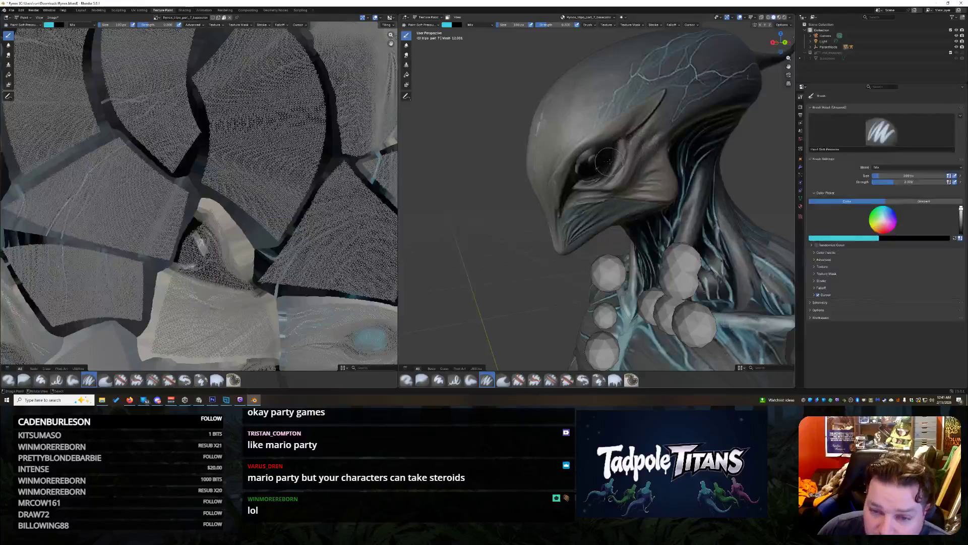
pyautogui.moveTo(789, 66); pyautogui.dragTo(751, 61)
pyautogui.moveTo(559, 156)
pyautogui.mouseDown()
pyautogui.moveTo(540, 169)
pyautogui.moveTo(547, 156)
pyautogui.moveTo(551, 171)
pyautogui.moveTo(562, 162)
pyautogui.mouseUp()
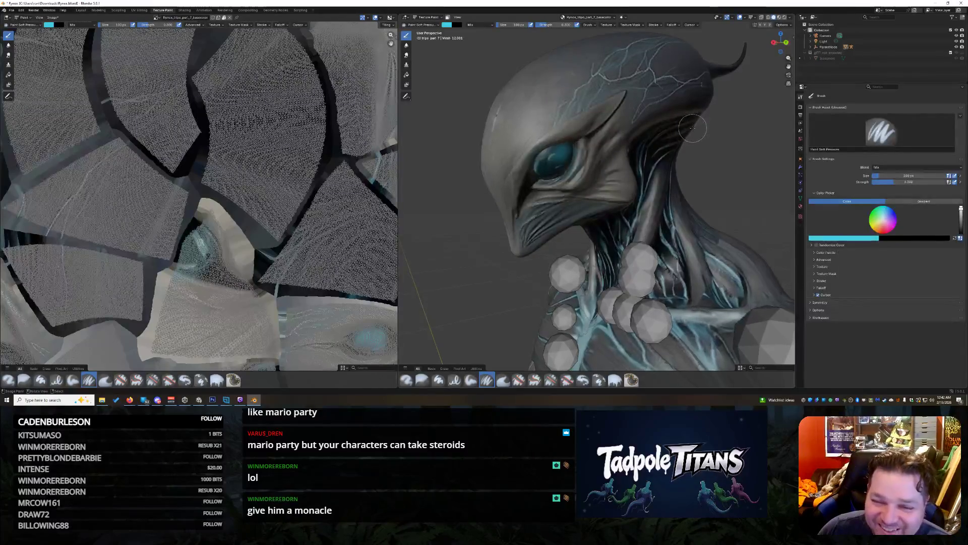
# Step: Switch the paint colour to black and darken the lower part of the eye
pyautogui.click(437, 25)
pyautogui.click(447, 25)
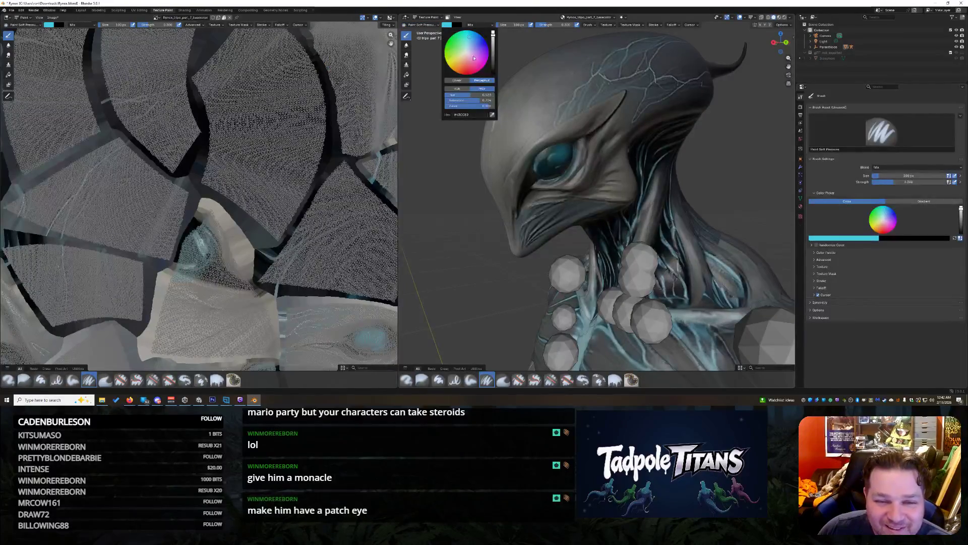
pyautogui.click(493, 74)
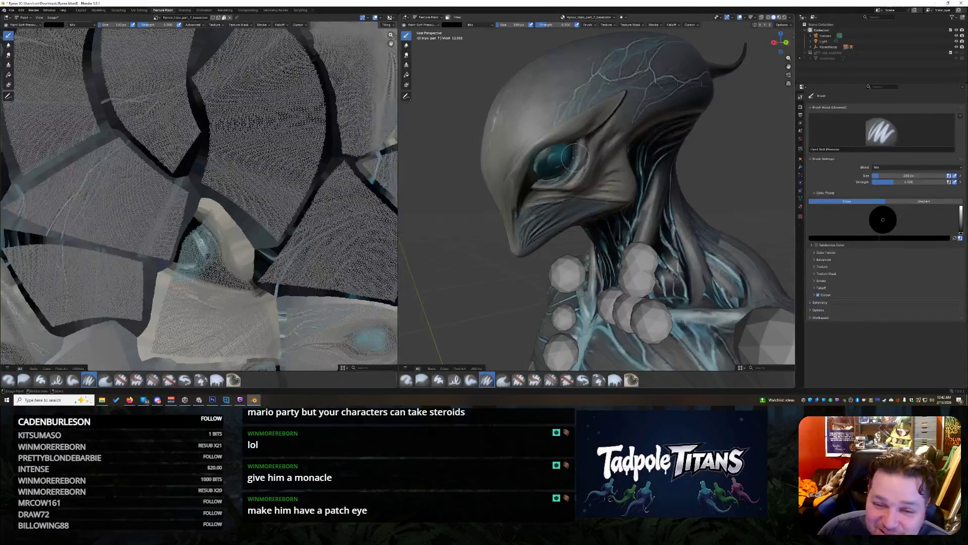
pyautogui.moveTo(567, 171)
pyautogui.mouseDown()
pyautogui.moveTo(543, 180)
pyautogui.moveTo(529, 164)
pyautogui.moveTo(578, 136)
pyautogui.moveTo(529, 172)
pyautogui.mouseUp()
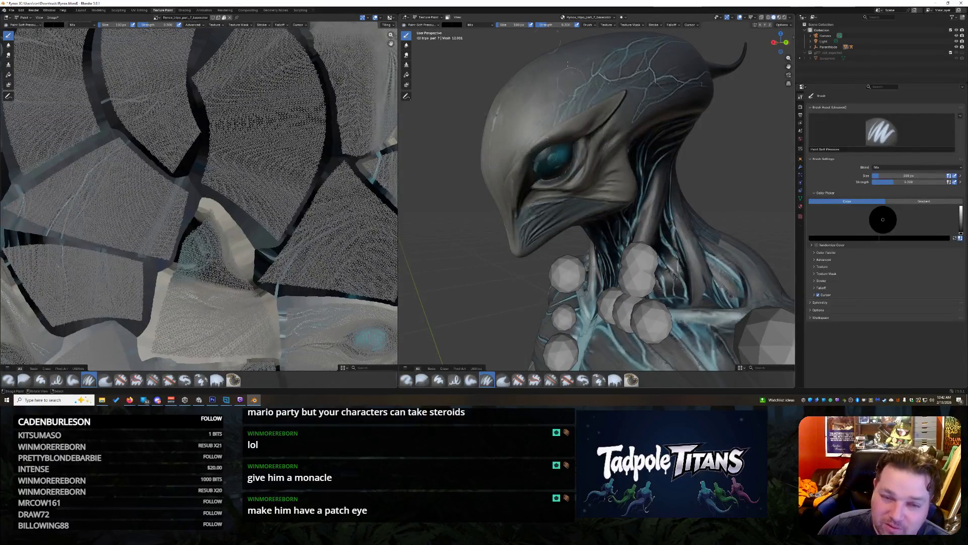
# Step: Set the paint colour back to light blue, hex 63C6E2
pyautogui.click(447, 26)
pyautogui.click(461, 115)
pyautogui.hotkey('ctrl', 'v')
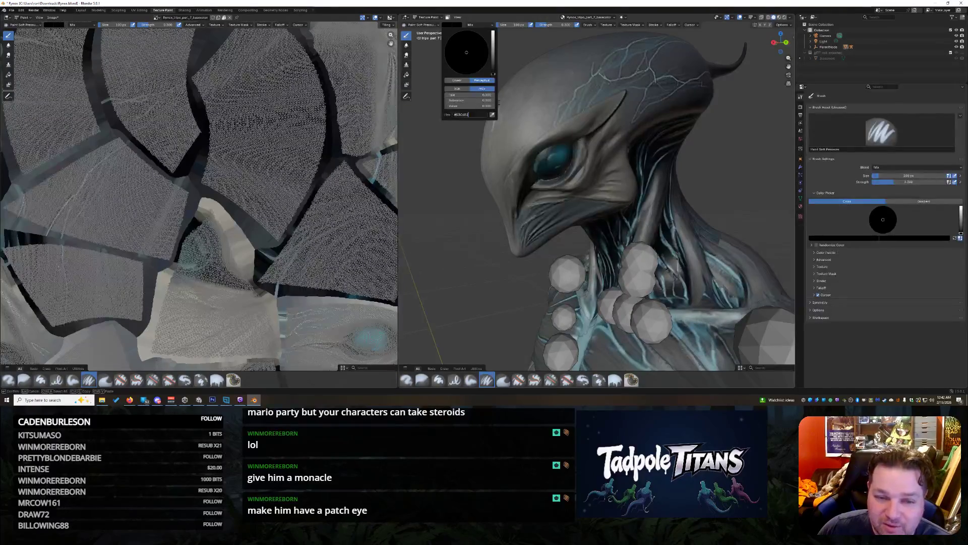
pyautogui.press('Return')
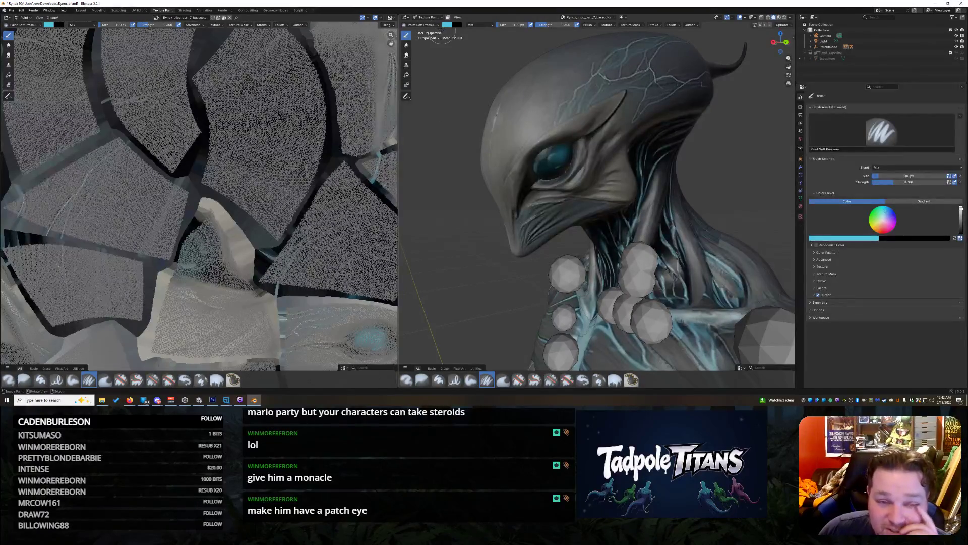
pyautogui.click(423, 25)
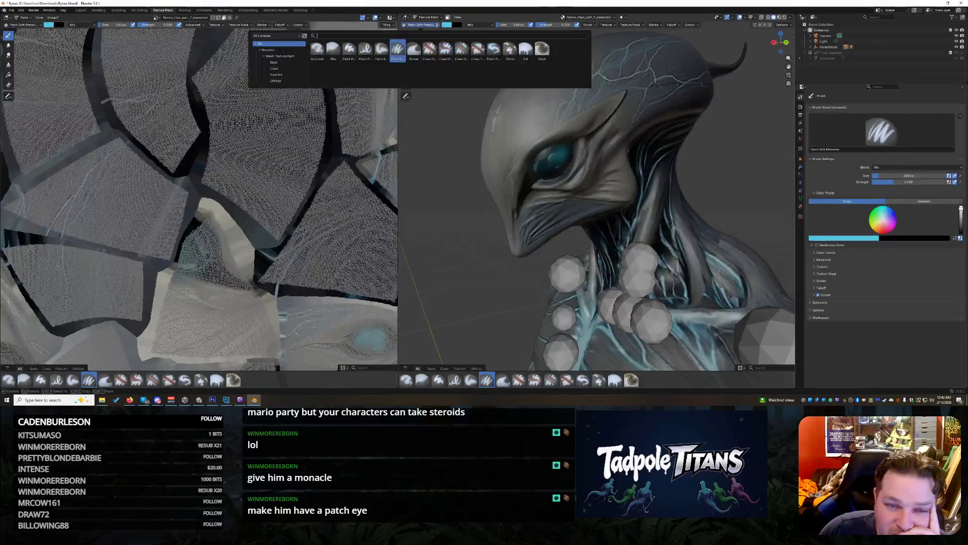
# Step: Switch to the Paint Hard Pressure brush at size 35 px and strength 0.3
pyautogui.click(365, 49)
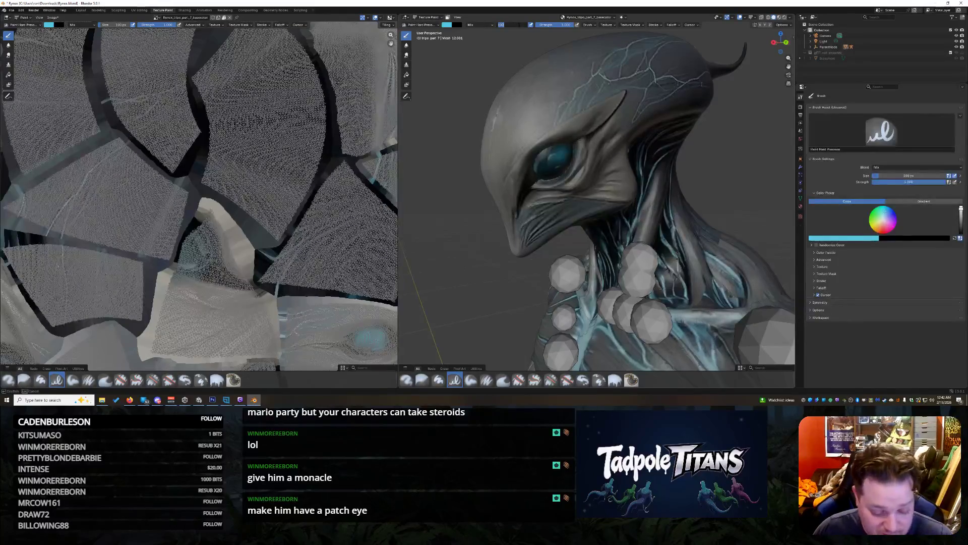
pyautogui.press('Return')
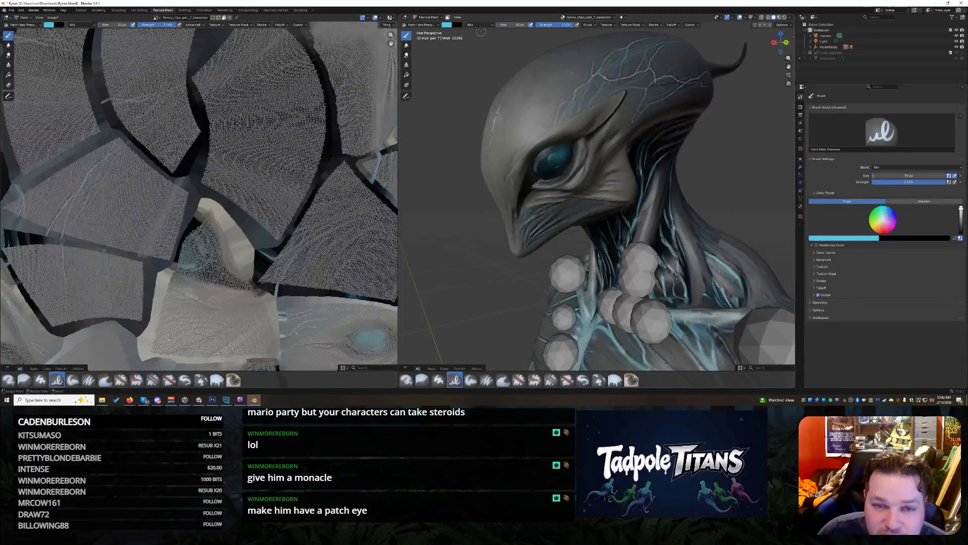
pyautogui.click(556, 24)
pyautogui.press('BackSpace')
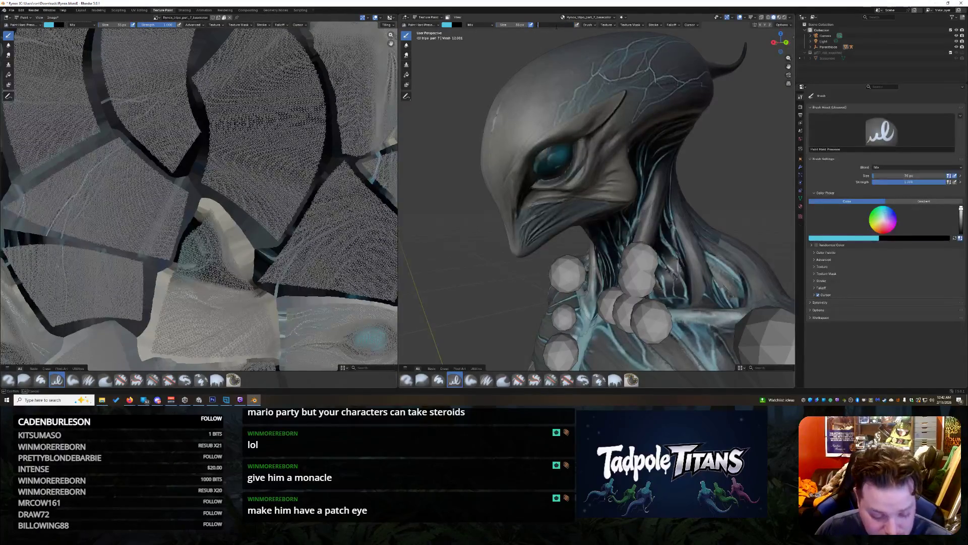
pyautogui.write('.3')
pyautogui.press('Return')
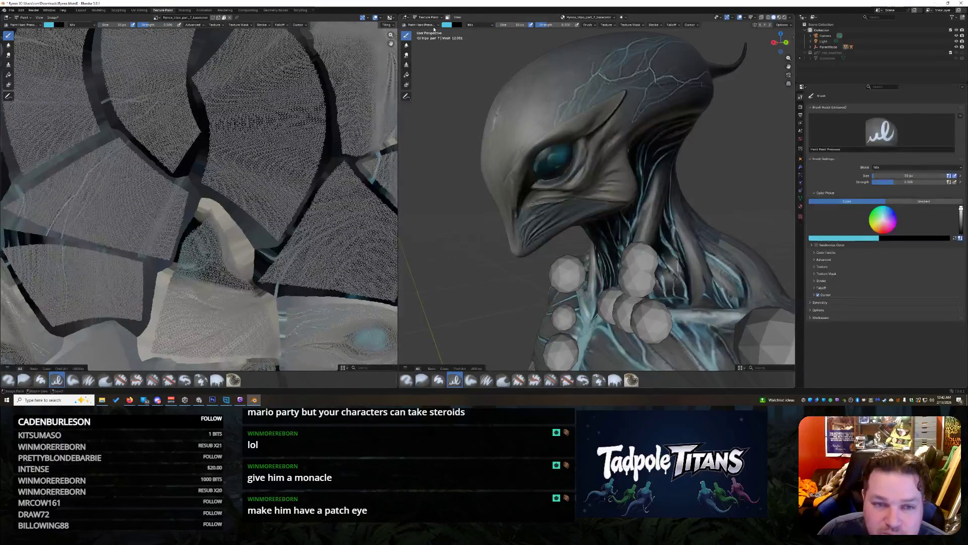
# Step: Switch to the Paint Soft brush with strength 0.4 and Mix blending
pyautogui.click(424, 24)
pyautogui.click(382, 48)
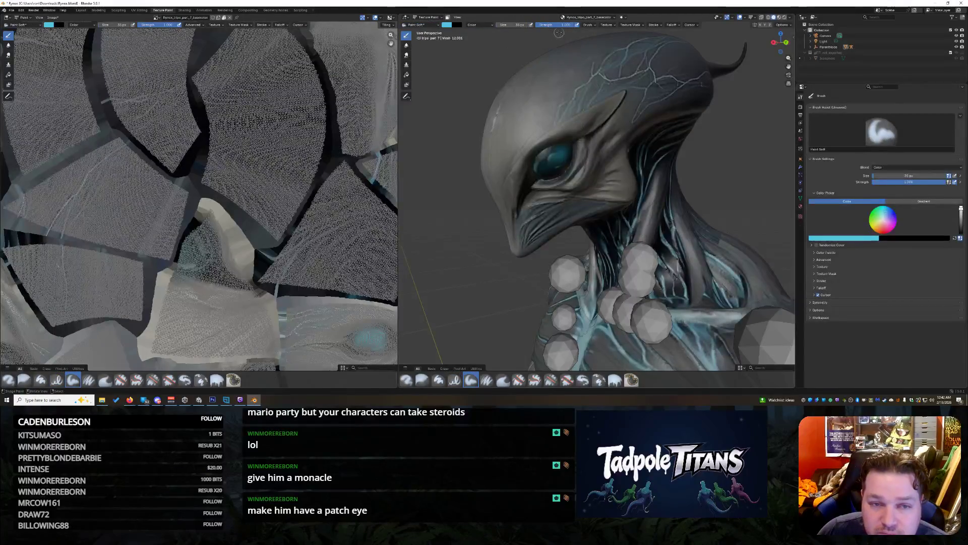
pyautogui.click(574, 26)
pyautogui.write('0.4')
pyautogui.press('Return')
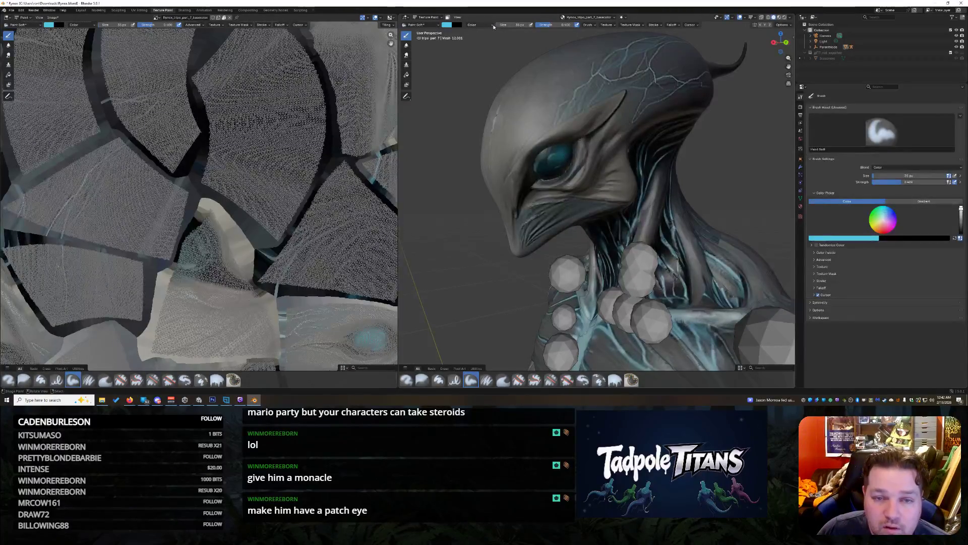
pyautogui.click(481, 25)
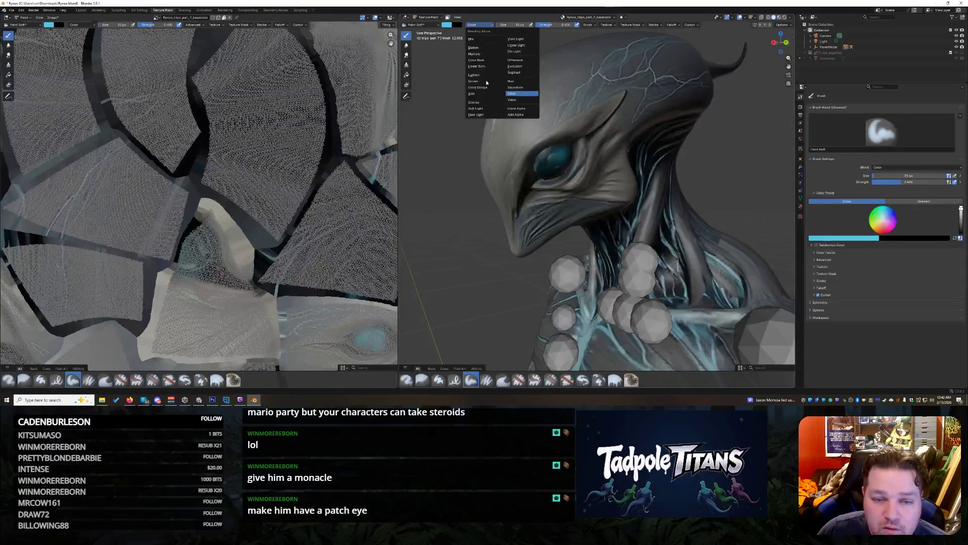
pyautogui.click(471, 39)
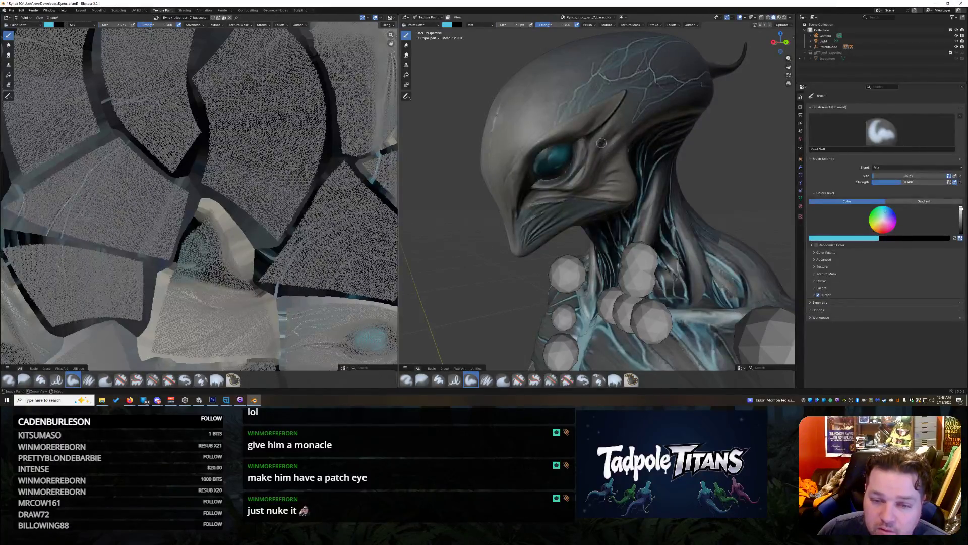
pyautogui.click(421, 25)
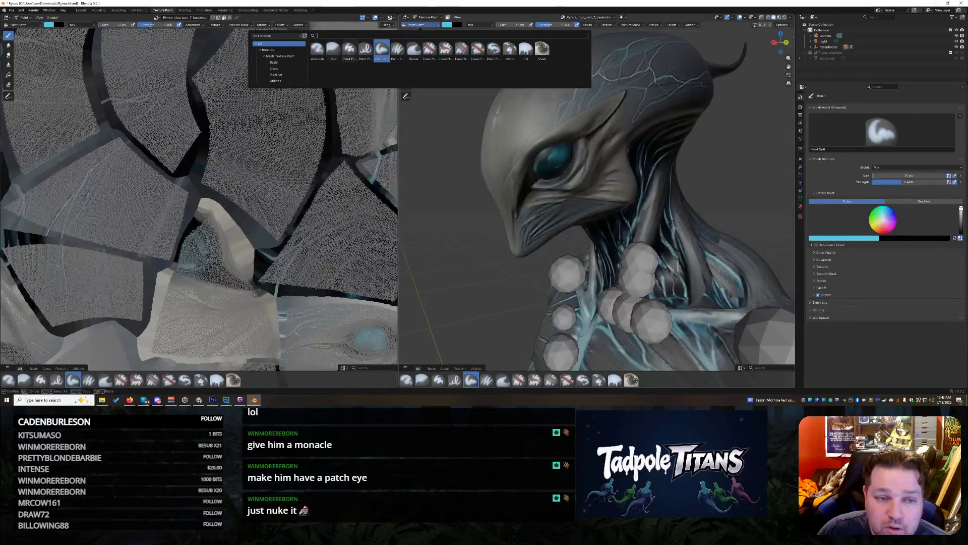
# Step: Smear under the creature's eye with the Smear brush at 0.4 strength, then select the Blur brush
pyautogui.click(413, 49)
pyautogui.click(511, 25)
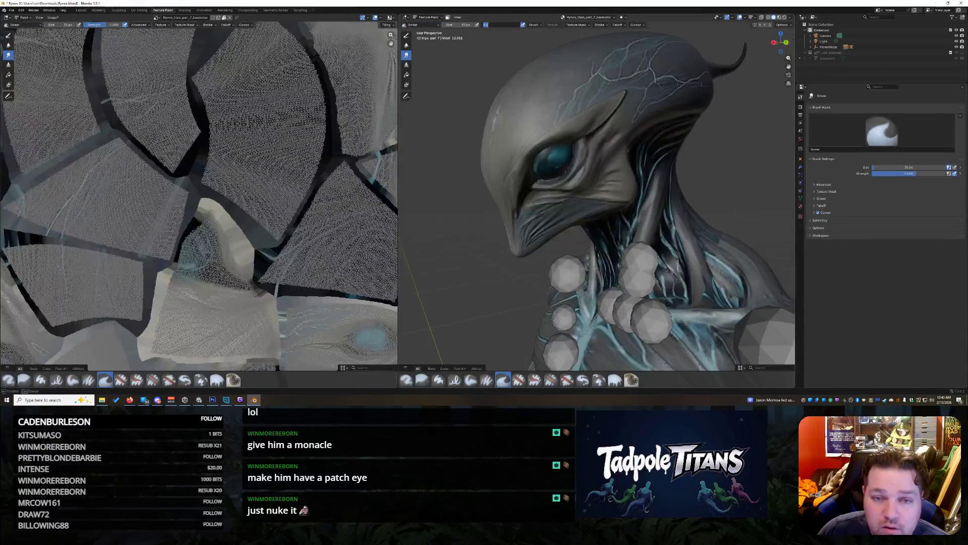
pyautogui.press('Return')
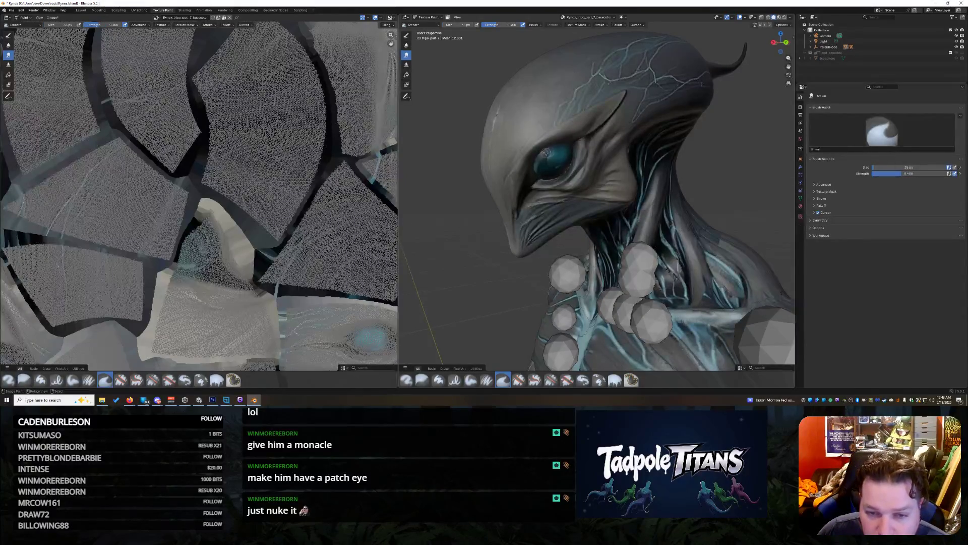
pyautogui.moveTo(549, 160); pyautogui.dragTo(555, 163)
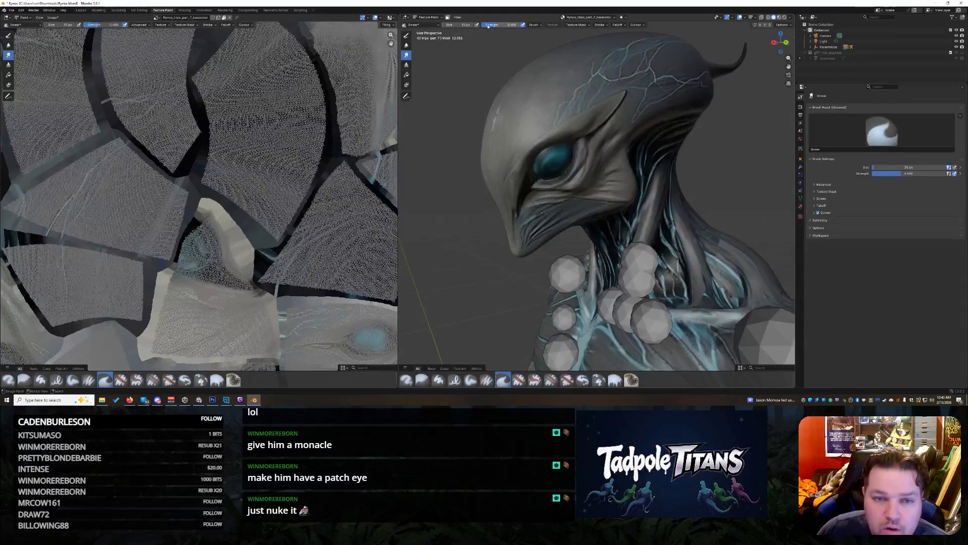
pyautogui.click(432, 25)
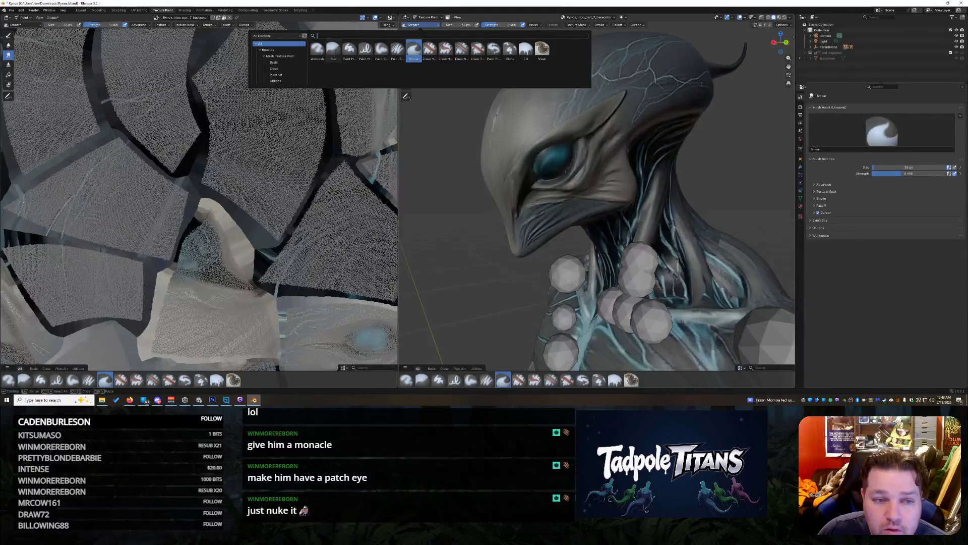
pyautogui.click(333, 49)
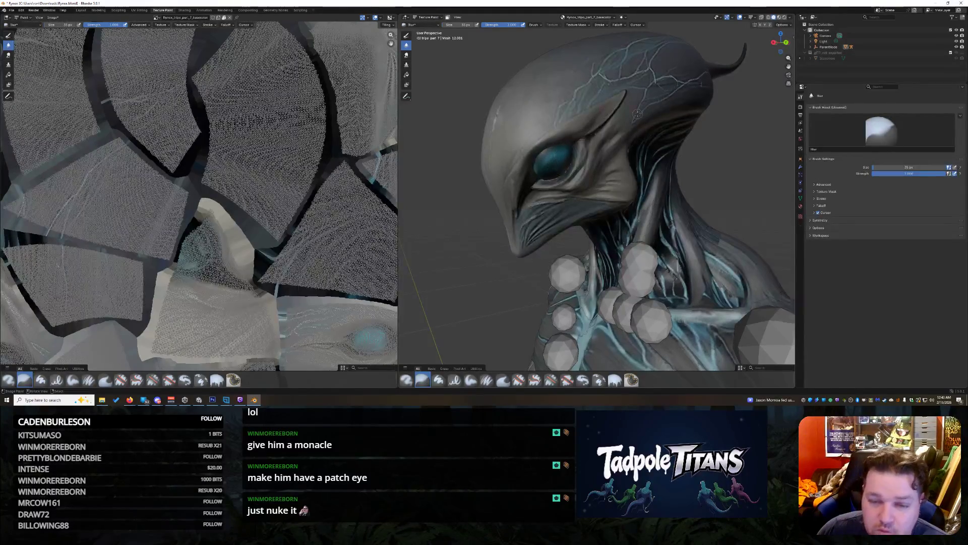
# Step: Paint the eye an even bright cyan with the Paint Soft Pressure brush at 65 px
pyautogui.scroll(-5, 732, 94)
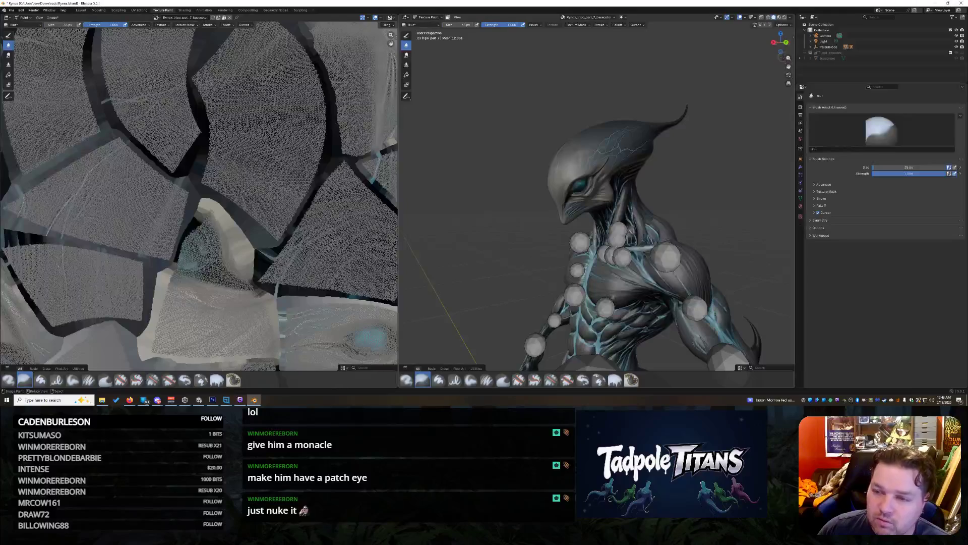
pyautogui.moveTo(781, 43); pyautogui.dragTo(644, 150)
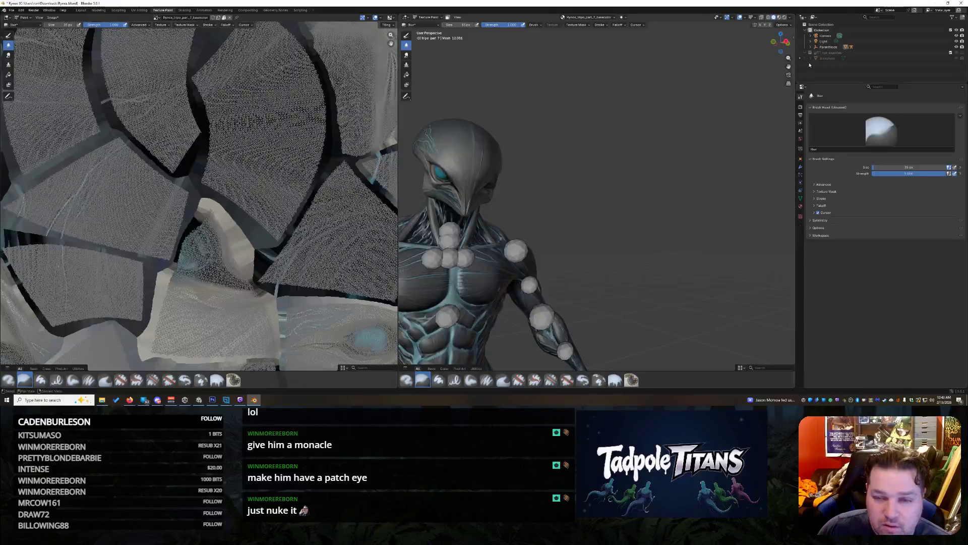
pyautogui.moveTo(781, 43); pyautogui.dragTo(721, 165)
pyautogui.scroll(5, 721, 165)
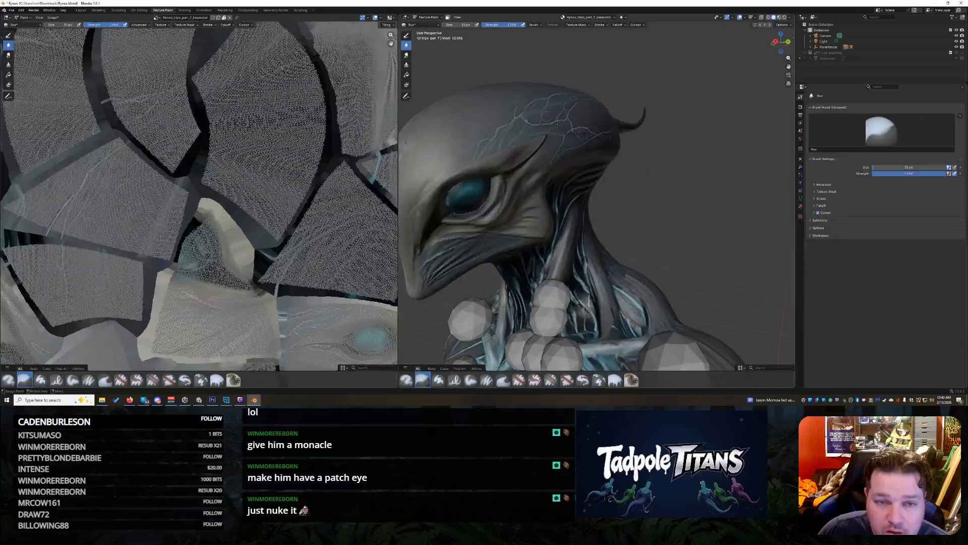
pyautogui.click(438, 25)
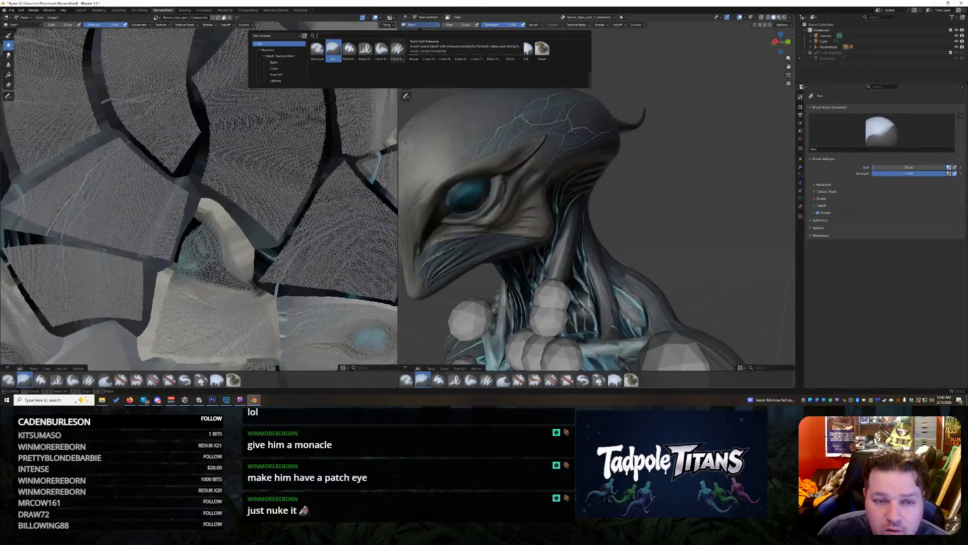
pyautogui.click(397, 49)
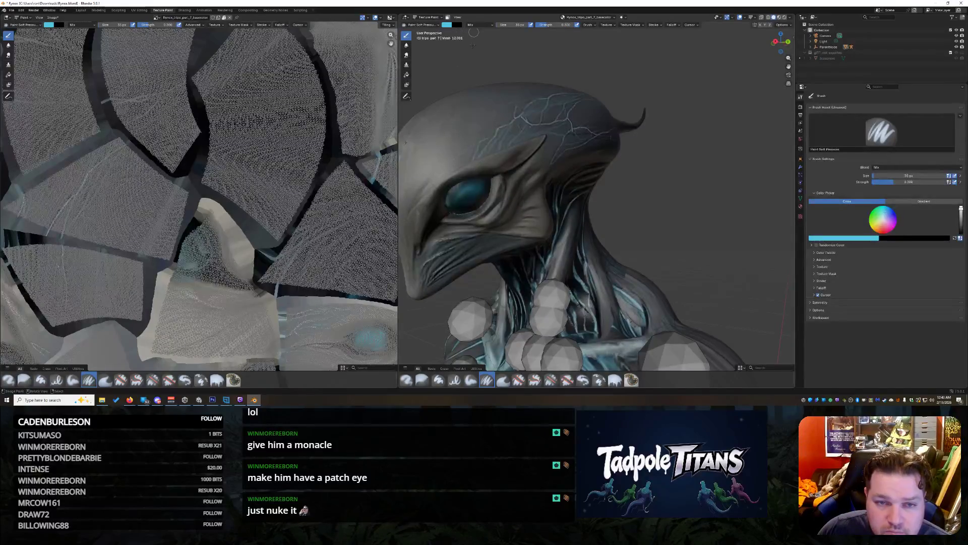
pyautogui.moveTo(485, 182); pyautogui.dragTo(463, 192)
pyautogui.click(517, 24)
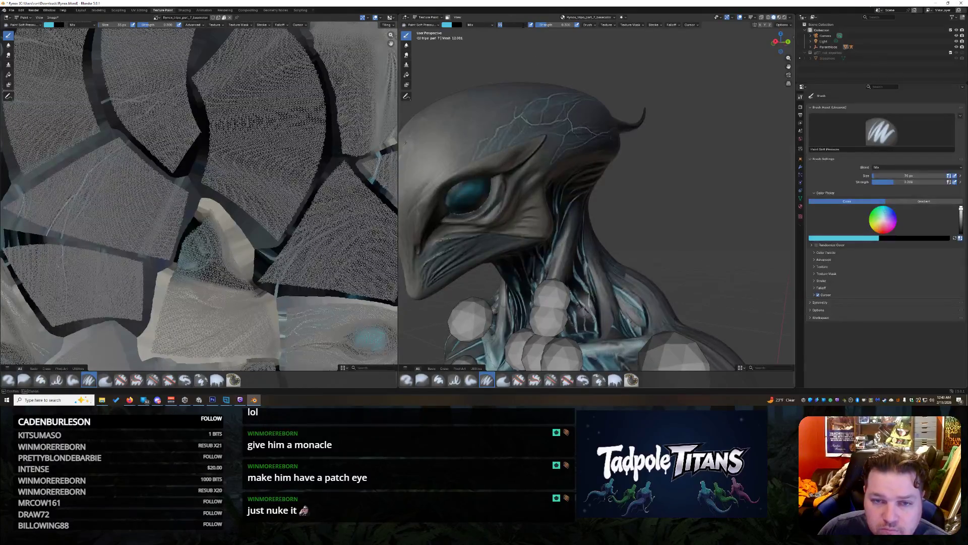
pyautogui.press('Return')
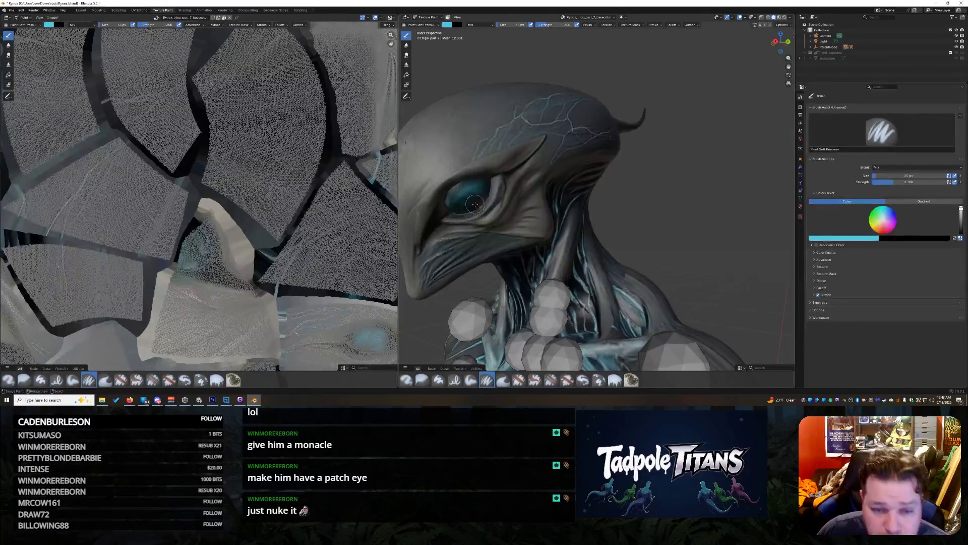
pyautogui.moveTo(485, 189)
pyautogui.mouseDown()
pyautogui.moveTo(461, 206)
pyautogui.moveTo(459, 188)
pyautogui.moveTo(488, 183)
pyautogui.moveTo(478, 203)
pyautogui.moveTo(456, 210)
pyautogui.moveTo(464, 198)
pyautogui.moveTo(474, 200)
pyautogui.moveTo(465, 207)
pyautogui.moveTo(457, 194)
pyautogui.moveTo(469, 183)
pyautogui.mouseUp()
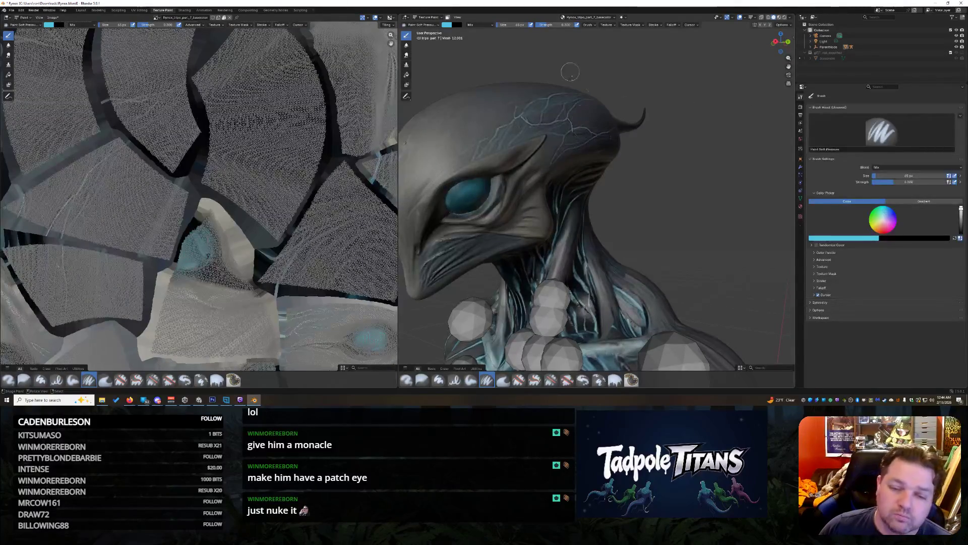
# Step: Set the colour Value to 0 (black) and darken the area around the eye
pyautogui.click(448, 24)
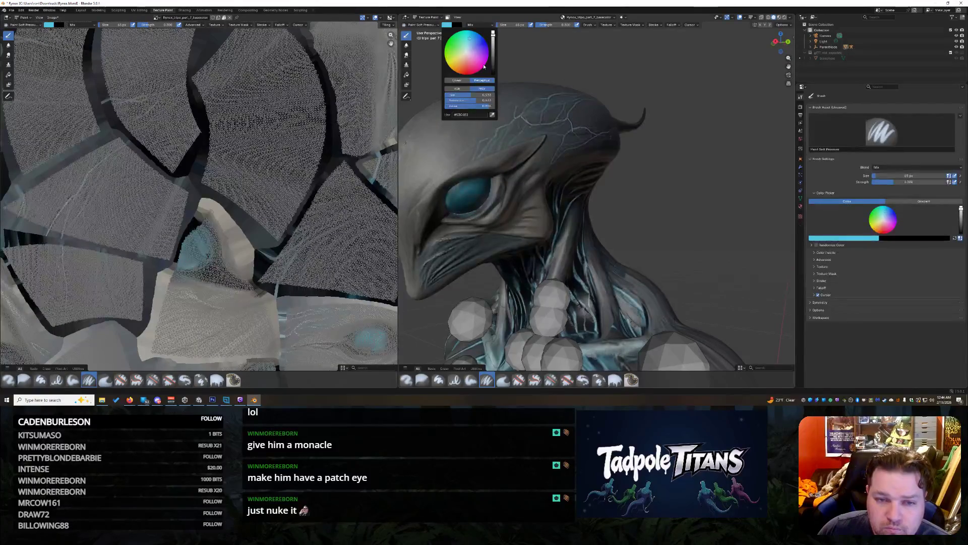
pyautogui.moveTo(495, 67); pyautogui.dragTo(493, 75)
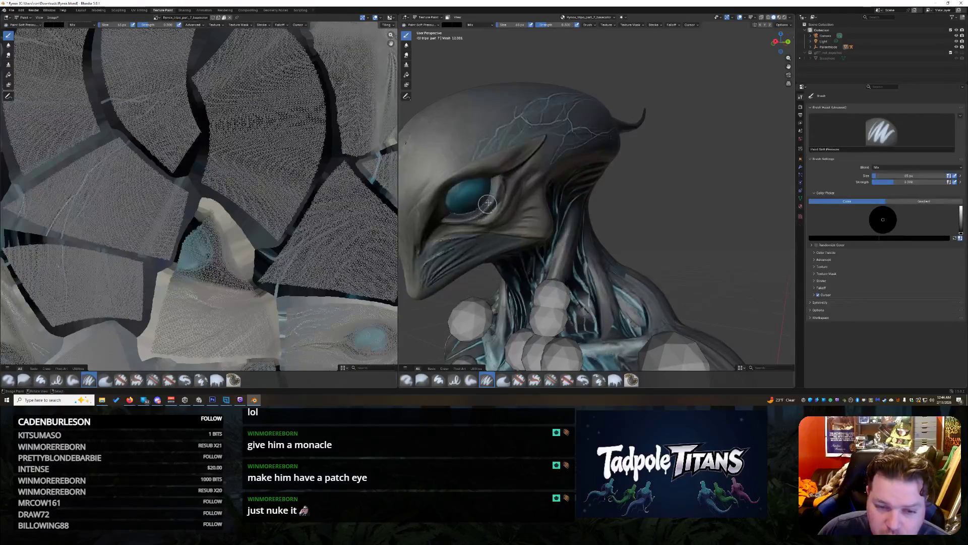
pyautogui.moveTo(473, 212); pyautogui.dragTo(449, 215)
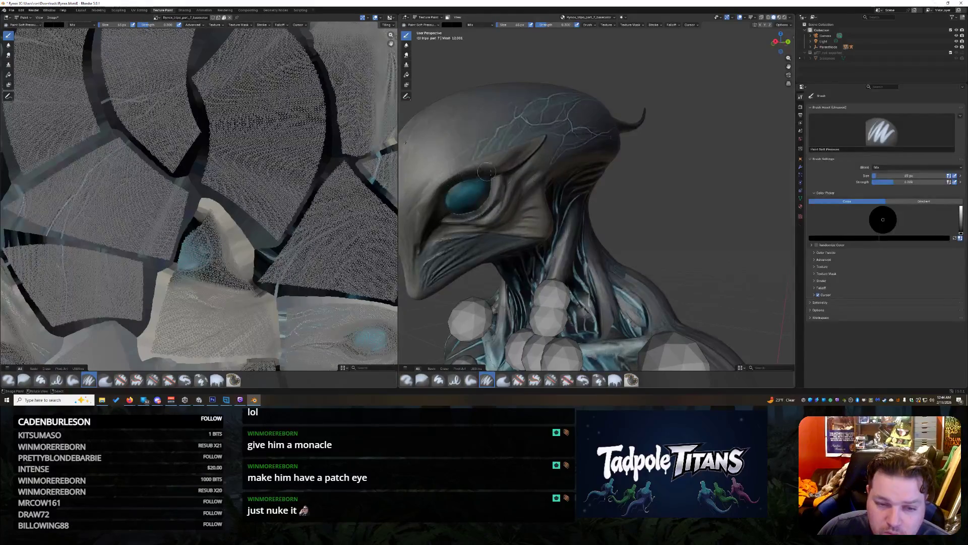
pyautogui.scroll(-5, 692, 130)
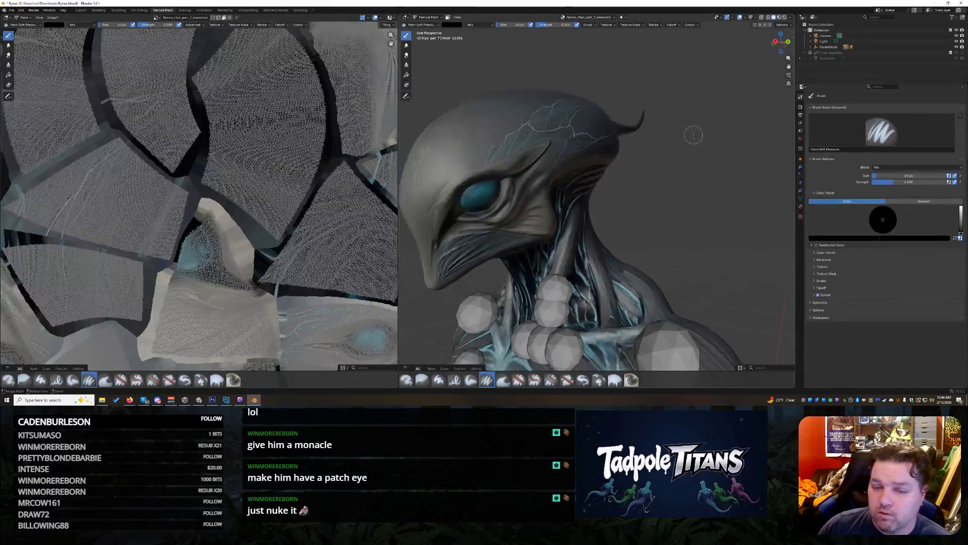
pyautogui.moveTo(774, 54); pyautogui.dragTo(686, 168)
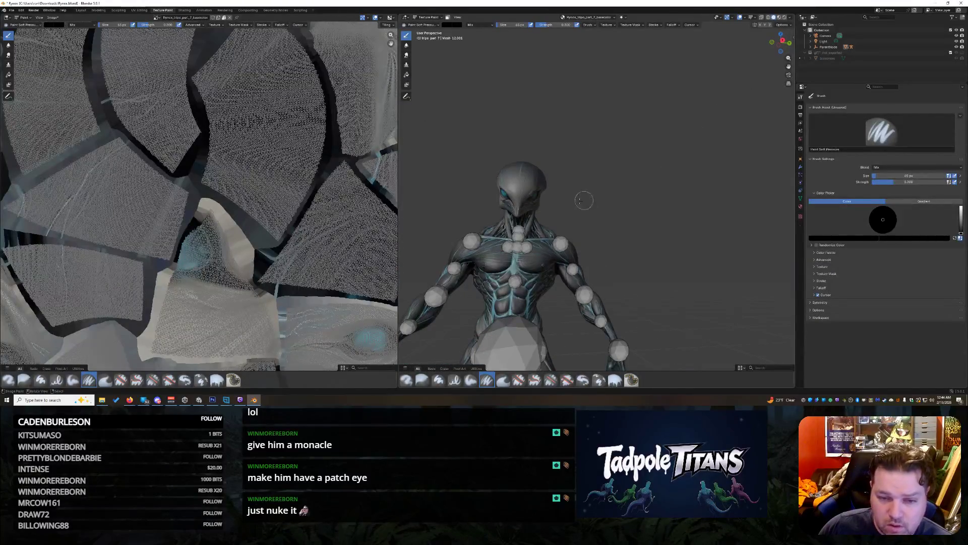
pyautogui.scroll(5, 555, 204)
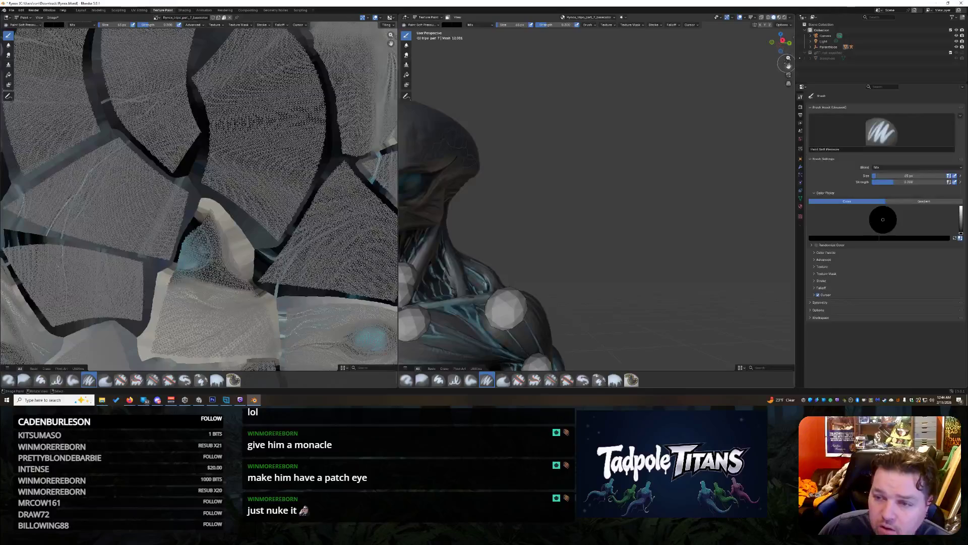
pyautogui.moveTo(788, 65)
pyautogui.mouseDown()
pyautogui.moveTo(832, 76)
pyautogui.moveTo(630, 75)
pyautogui.mouseUp()
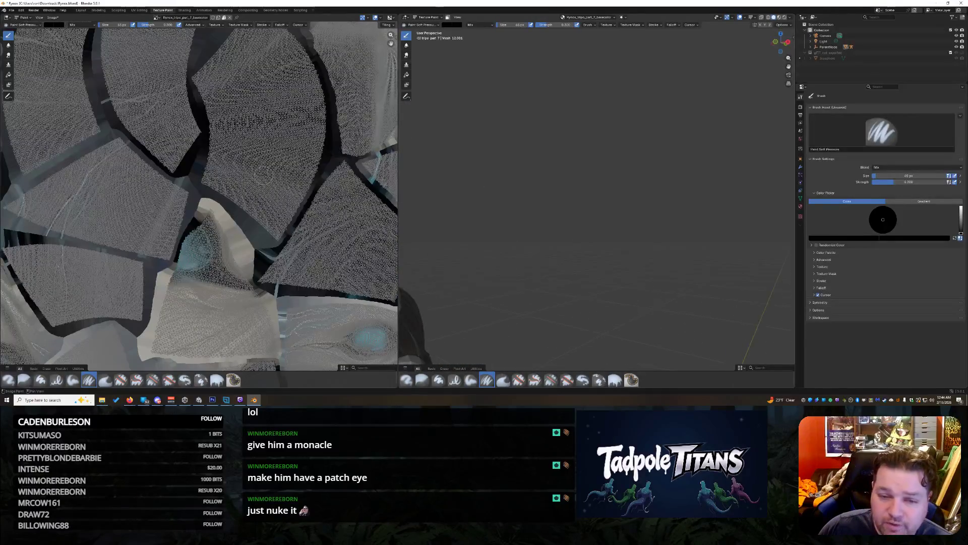
pyautogui.scroll(-6, 202, 194)
pyautogui.scroll(3, 202, 194)
pyautogui.moveTo(495, 234); pyautogui.dragTo(616, 200)
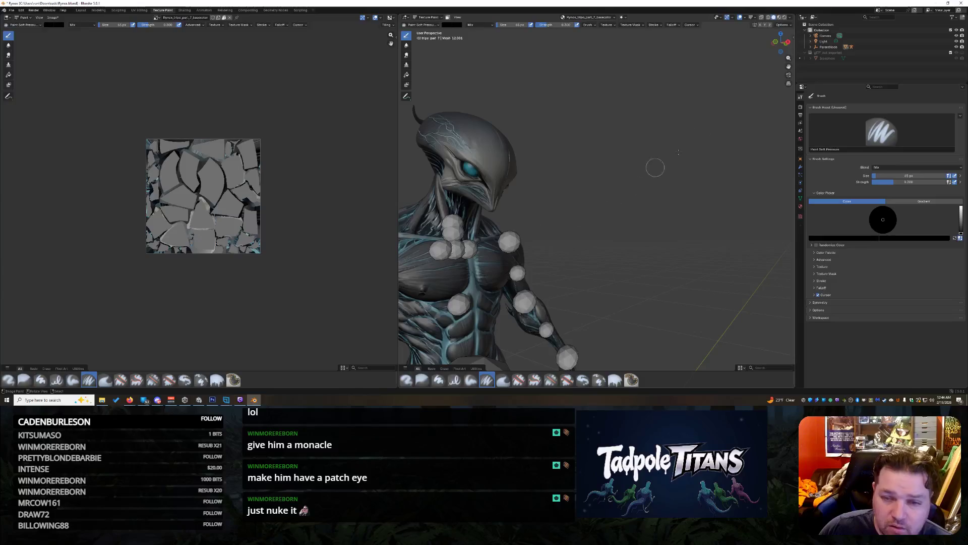
# Step: Zoom in on the head and set the paint colour to hex #53C6E2
pyautogui.moveTo(774, 46)
pyautogui.mouseDown()
pyautogui.moveTo(701, 50)
pyautogui.moveTo(752, 48)
pyautogui.moveTo(701, 50)
pyautogui.moveTo(752, 48)
pyautogui.moveTo(736, 104)
pyautogui.mouseUp()
pyautogui.scroll(5, 737, 104)
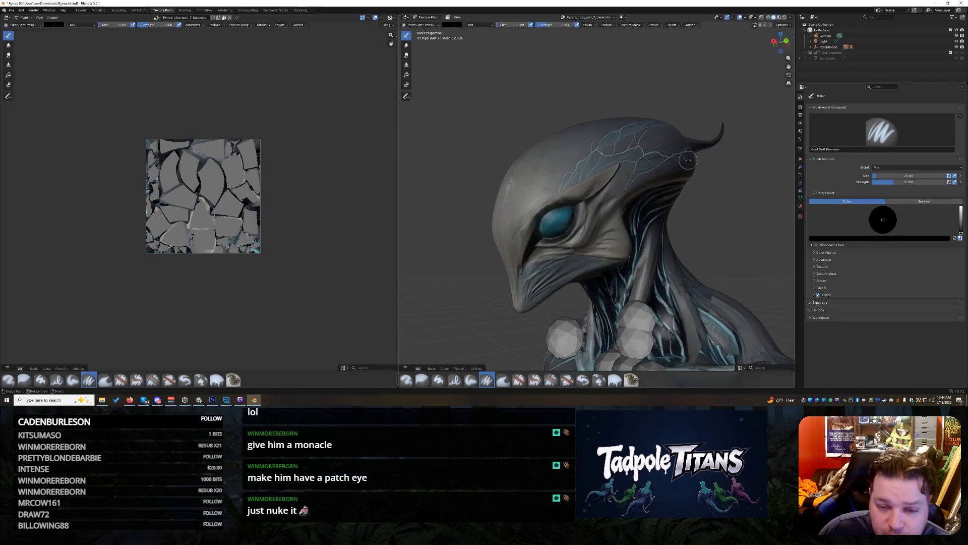
pyautogui.scroll(2, 687, 159)
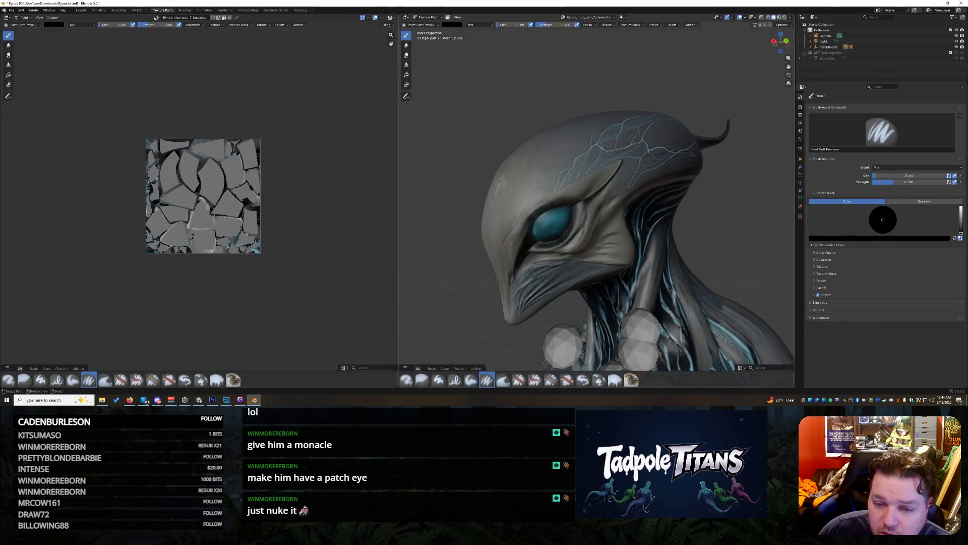
pyautogui.moveTo(788, 66); pyautogui.dragTo(790, 62)
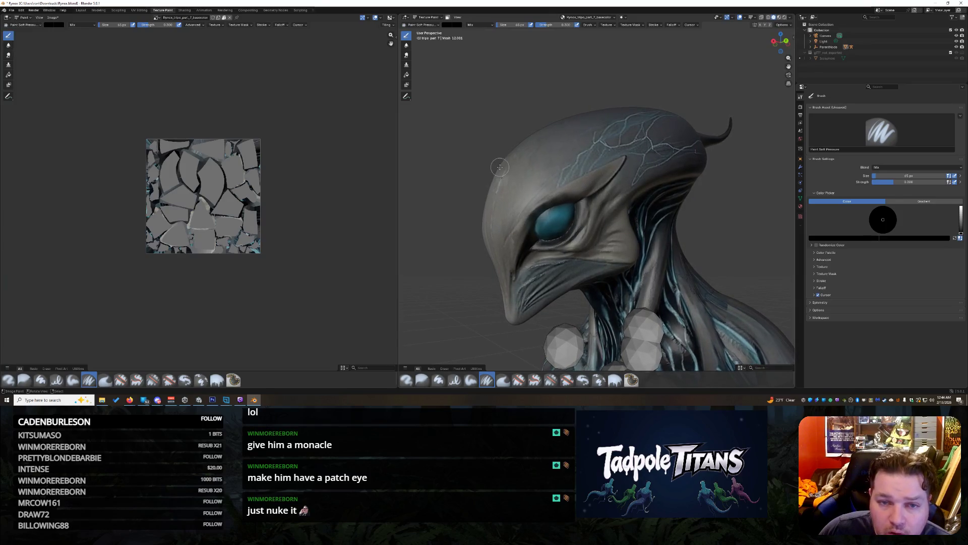
pyautogui.click(452, 24)
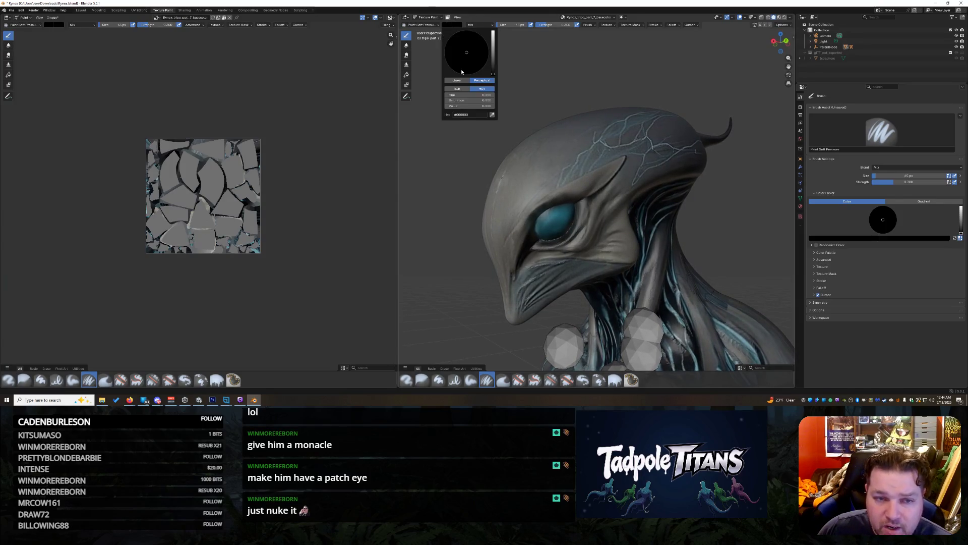
pyautogui.click(461, 115)
pyautogui.write('#53C6E2')
pyautogui.press('Return')
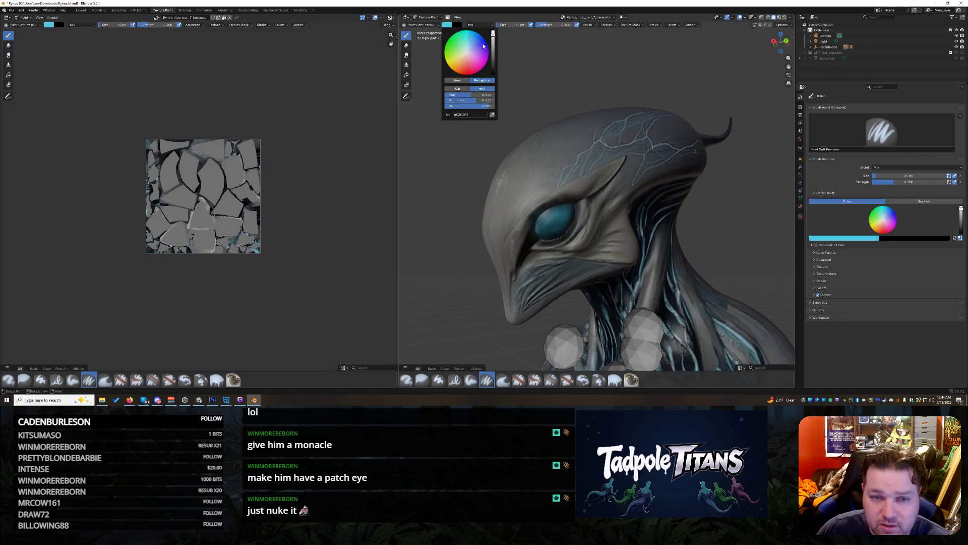
pyautogui.click(483, 26)
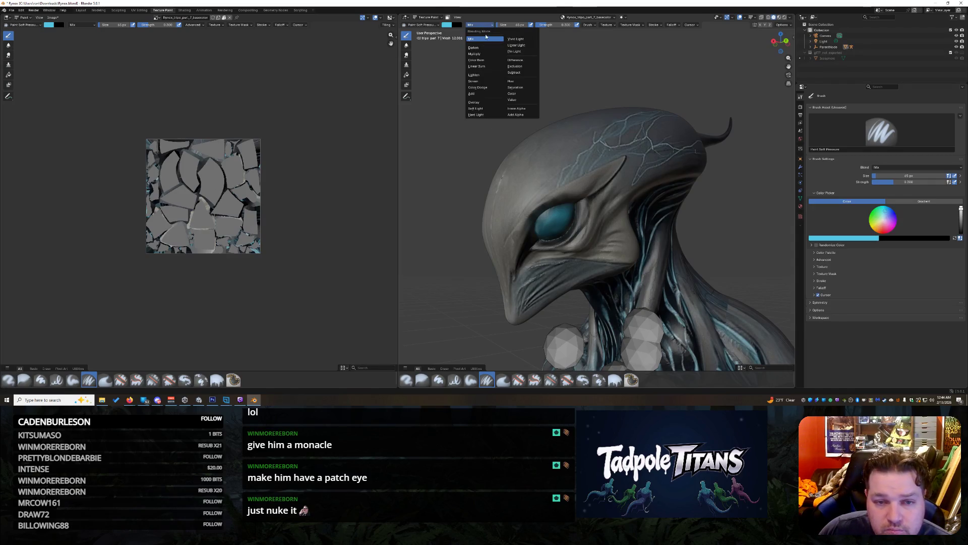
# Step: Test an Overlay-blend stroke over the eye, undo it, and select the Blur brush
pyautogui.click(482, 54)
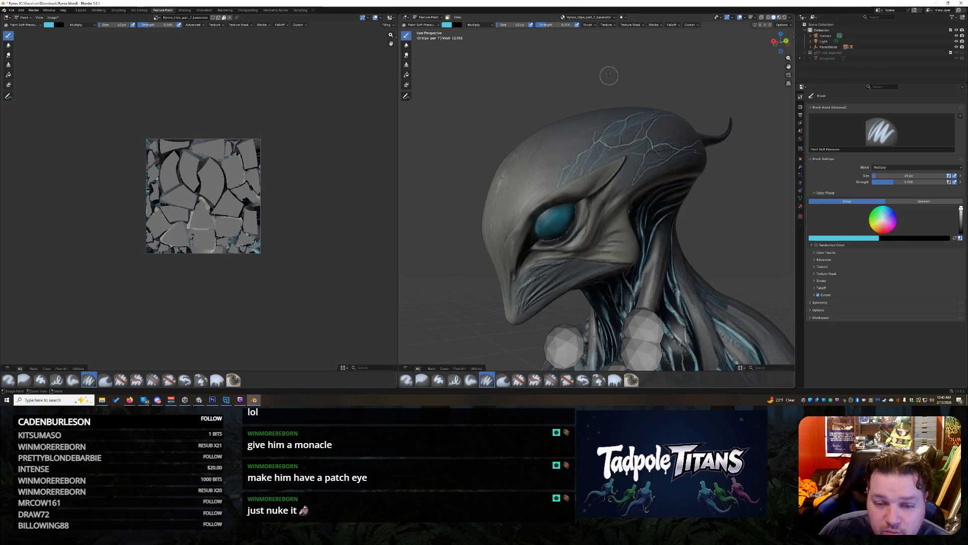
pyautogui.click(476, 25)
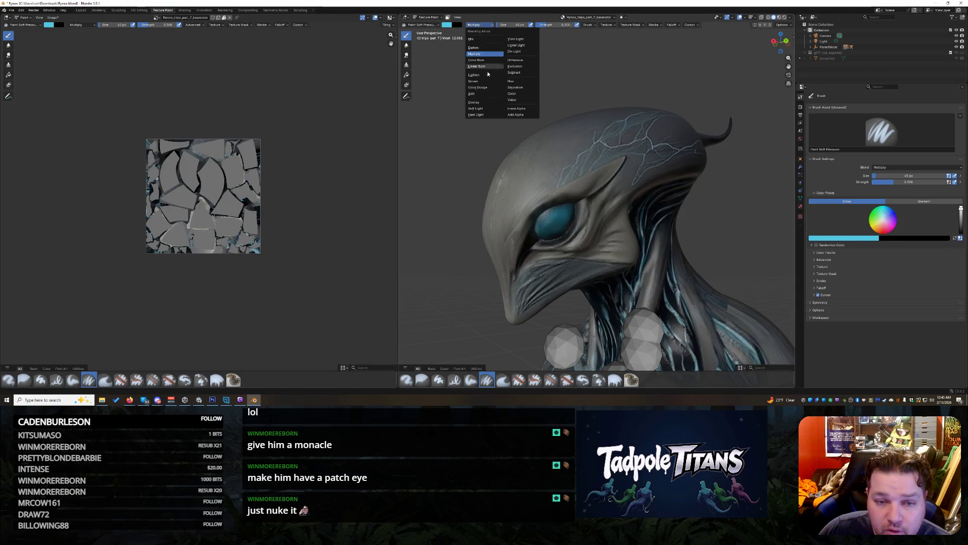
pyautogui.click(484, 102)
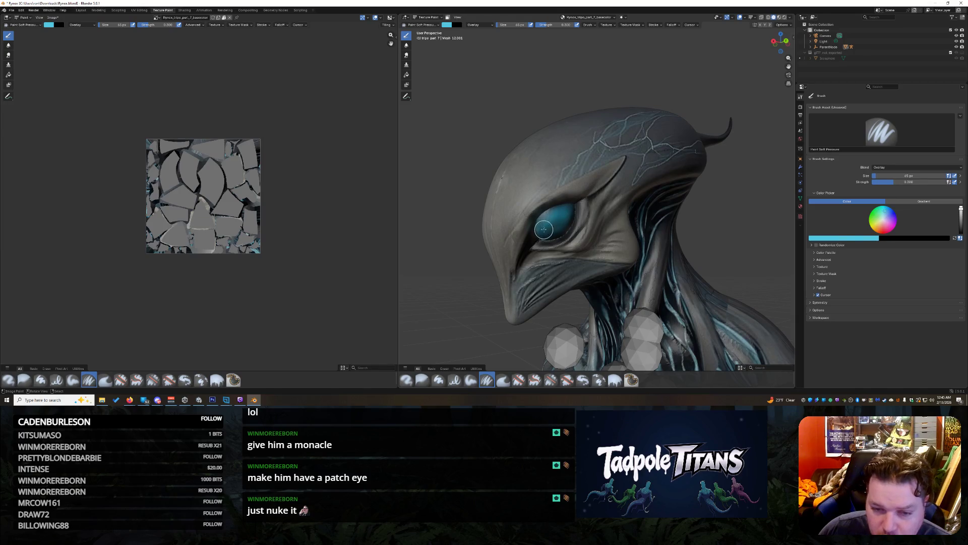
pyautogui.moveTo(555, 233)
pyautogui.mouseDown()
pyautogui.moveTo(572, 207)
pyautogui.moveTo(539, 228)
pyautogui.mouseUp()
pyautogui.hotkey('ctrl', 'z')
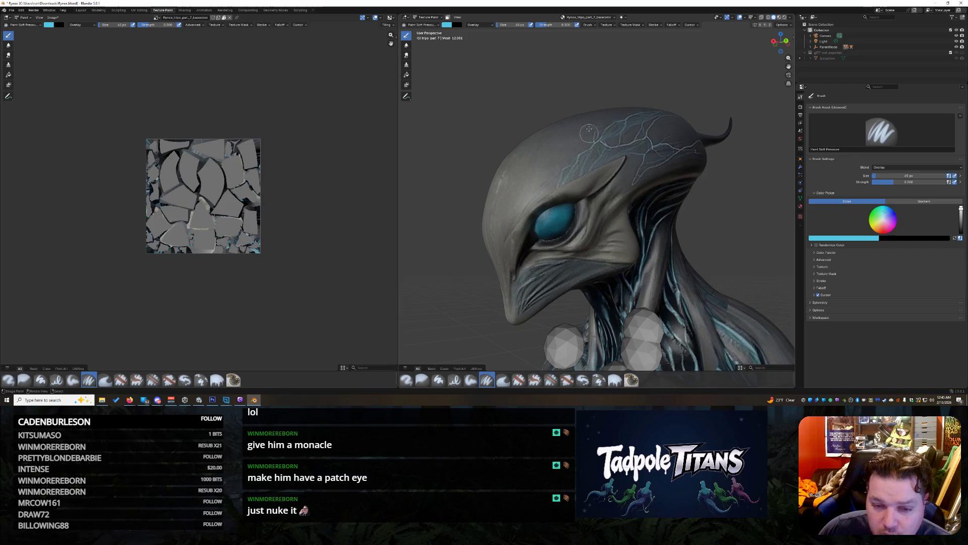
pyautogui.click(422, 24)
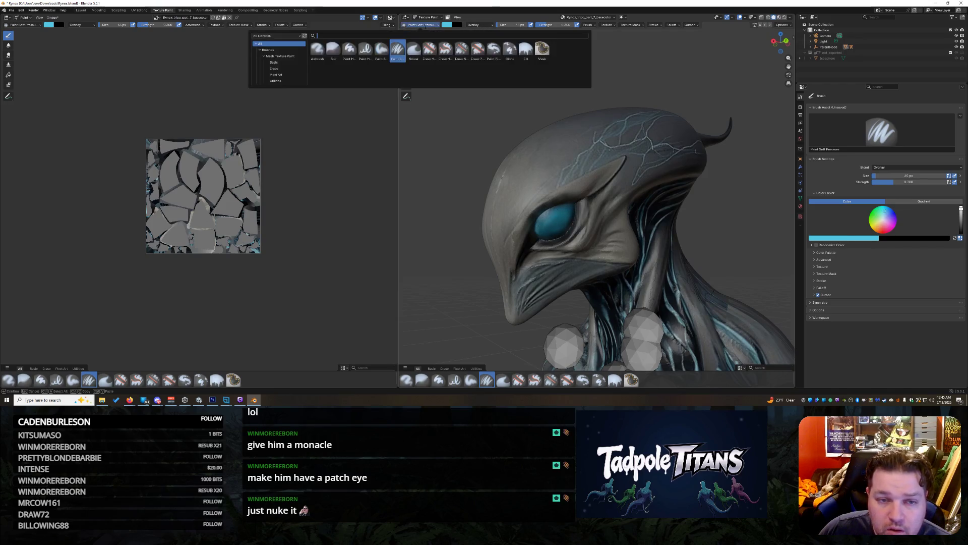
pyautogui.click(333, 48)
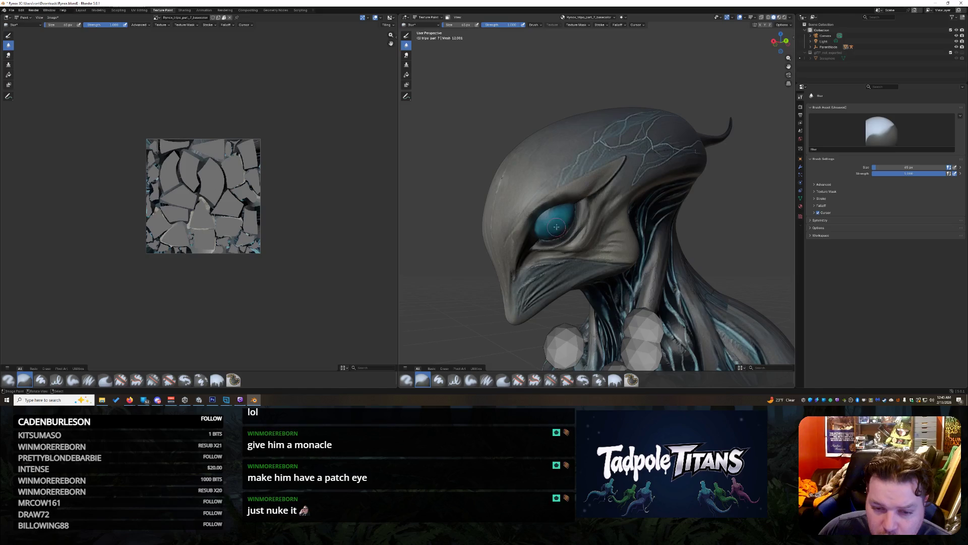
# Step: Orbit around the painted alien's neck, front and three-quarter sides, then zoom out to its full body
pyautogui.moveTo(707, 121); pyautogui.dragTo(734, 134)
pyautogui.moveTo(780, 41)
pyautogui.mouseDown()
pyautogui.moveTo(807, 45)
pyautogui.moveTo(703, 112)
pyautogui.moveTo(490, 167)
pyautogui.mouseUp()
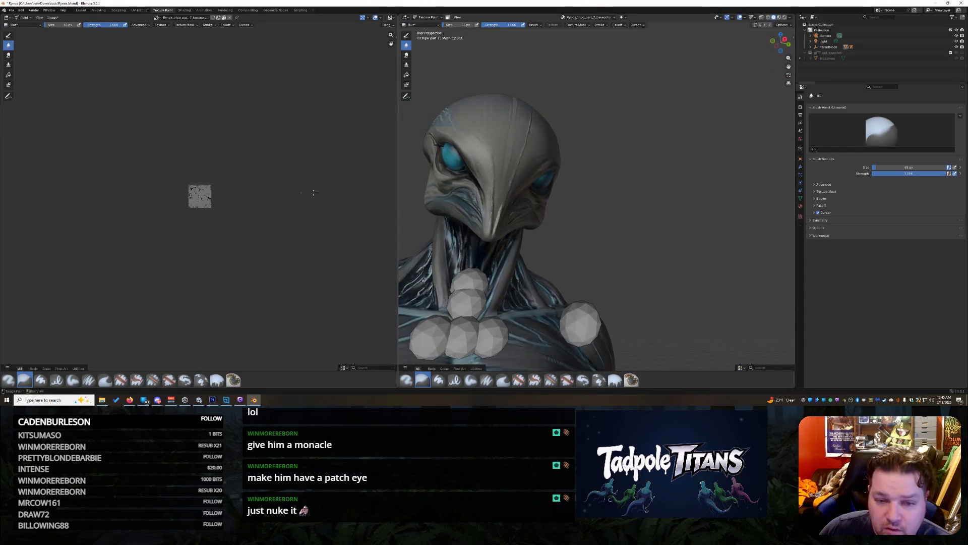
pyautogui.moveTo(780, 41)
pyautogui.mouseDown()
pyautogui.moveTo(852, 50)
pyautogui.moveTo(726, 46)
pyautogui.mouseUp()
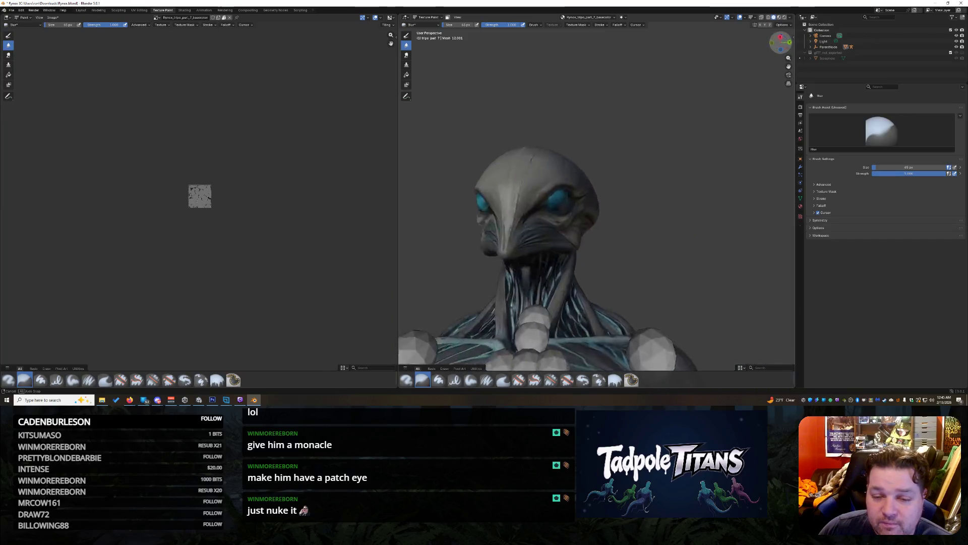
pyautogui.scroll(-5, 728, 144)
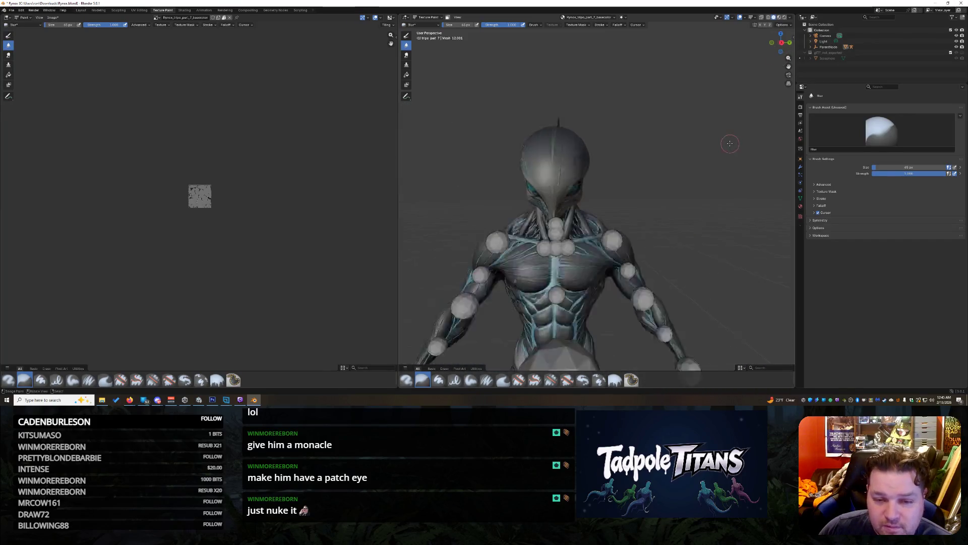
pyautogui.moveTo(778, 39); pyautogui.dragTo(630, 89)
pyautogui.scroll(-3, 630, 89)
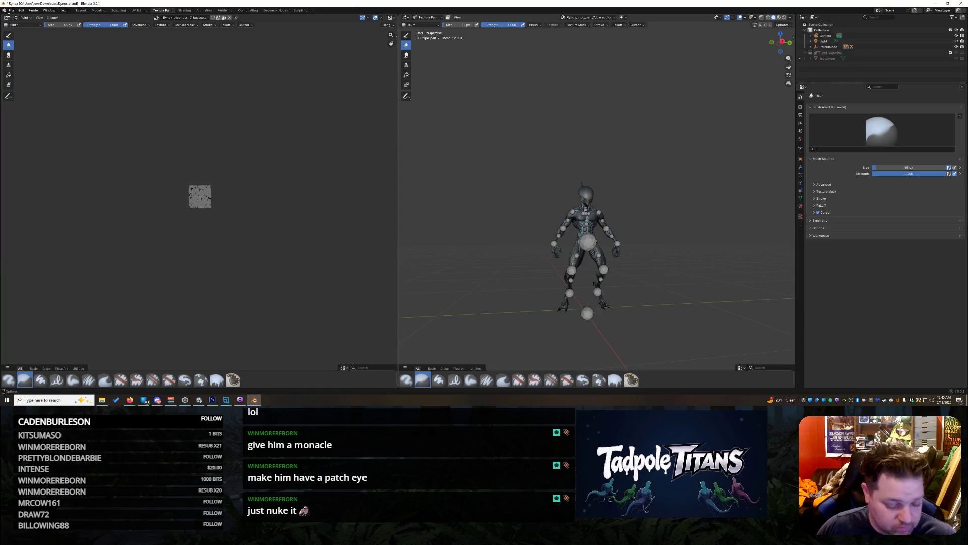
# Step: Export the painted alien as glTF 2.0 to Rynox.glb and return to Unity
pyautogui.click(11, 10)
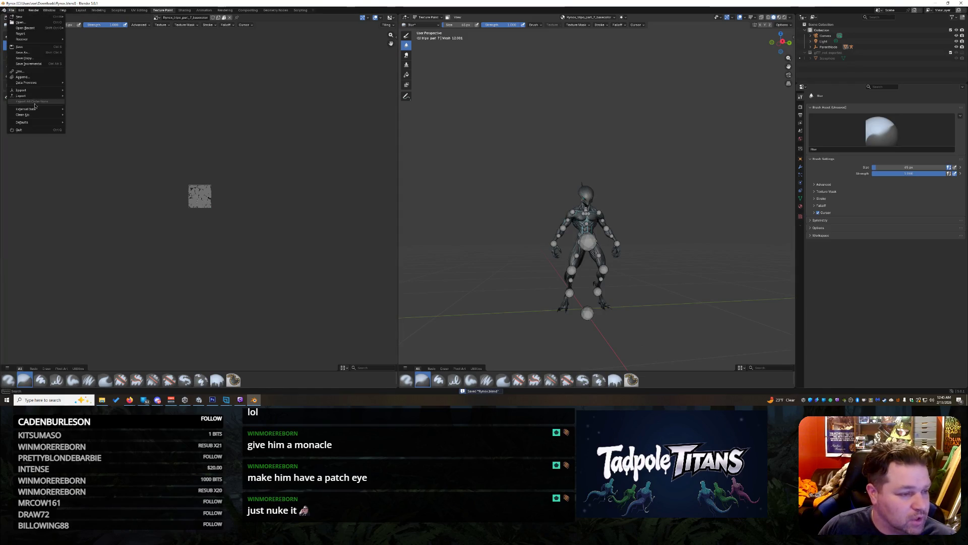
pyautogui.moveTo(43, 91)
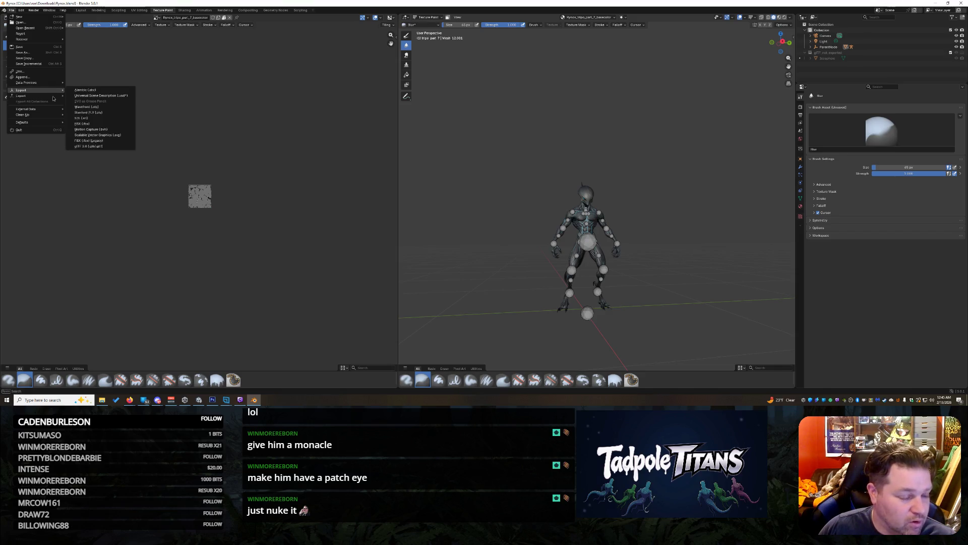
pyautogui.click(106, 146)
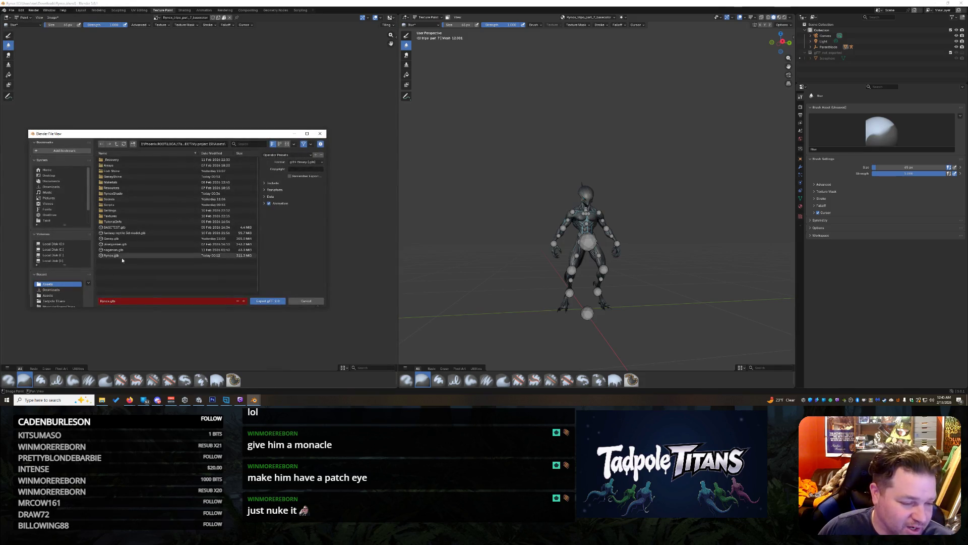
pyautogui.click(268, 301)
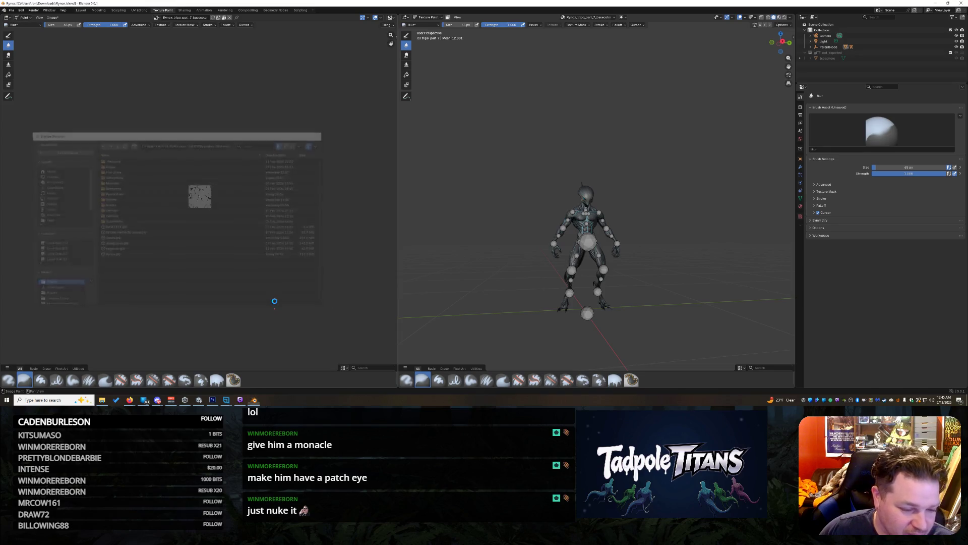
pyautogui.click(197, 401)
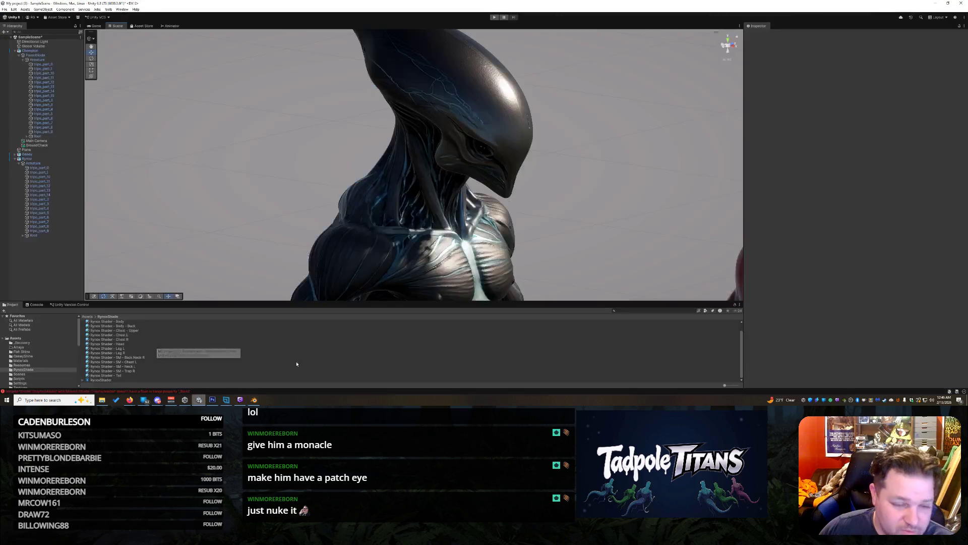
# Step: Frame Rynox in the scene view, then reimport the Rynox asset from the Assets folder
pyautogui.click(536, 207)
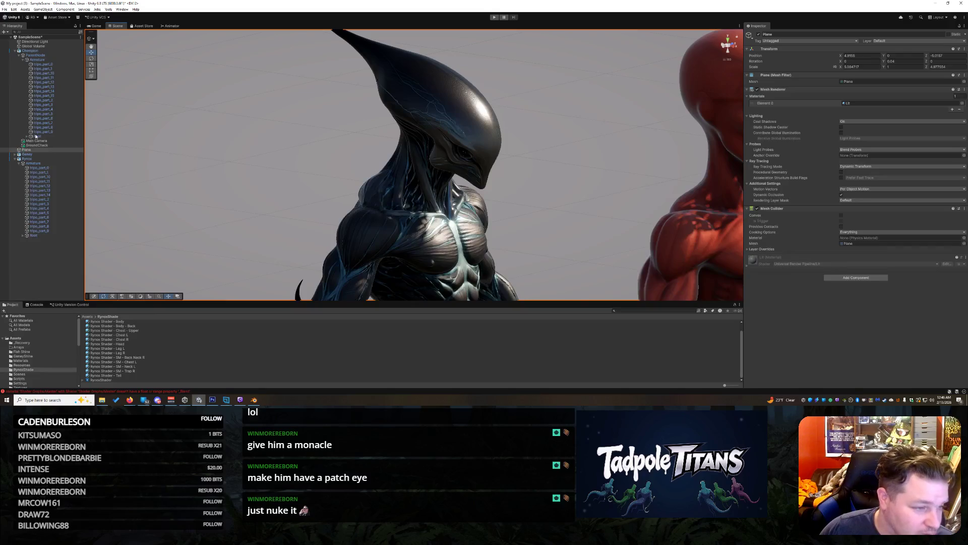
pyautogui.click(31, 159)
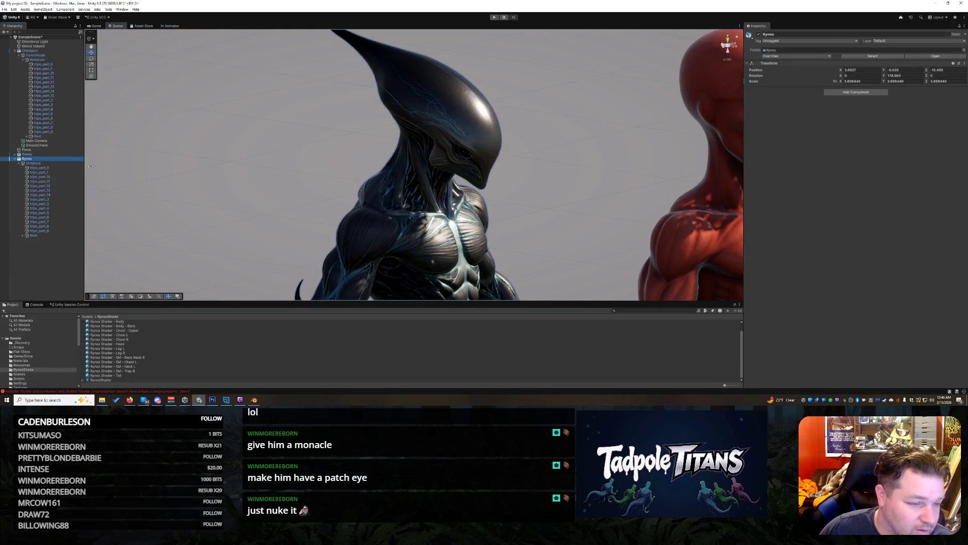
pyautogui.press('f')
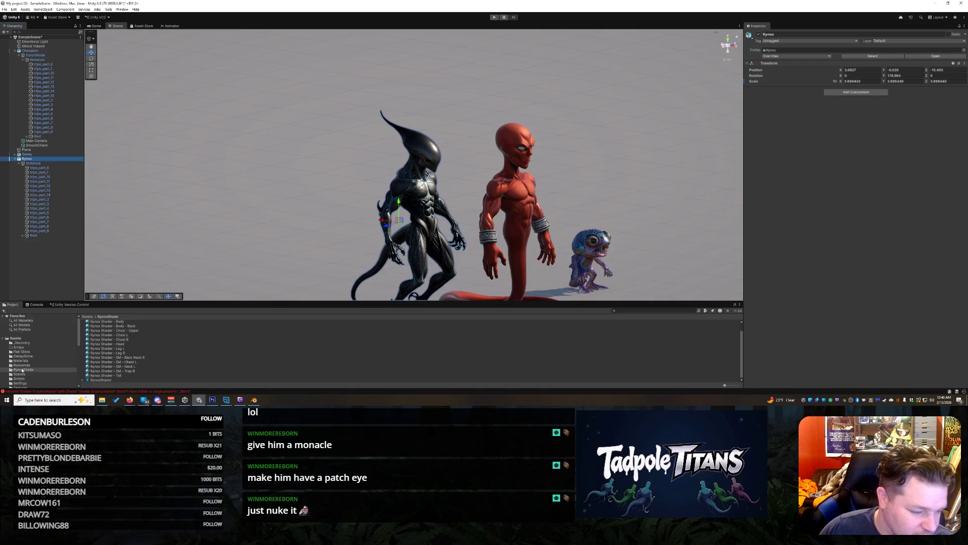
pyautogui.click(25, 341)
pyautogui.scroll(-5, 144, 367)
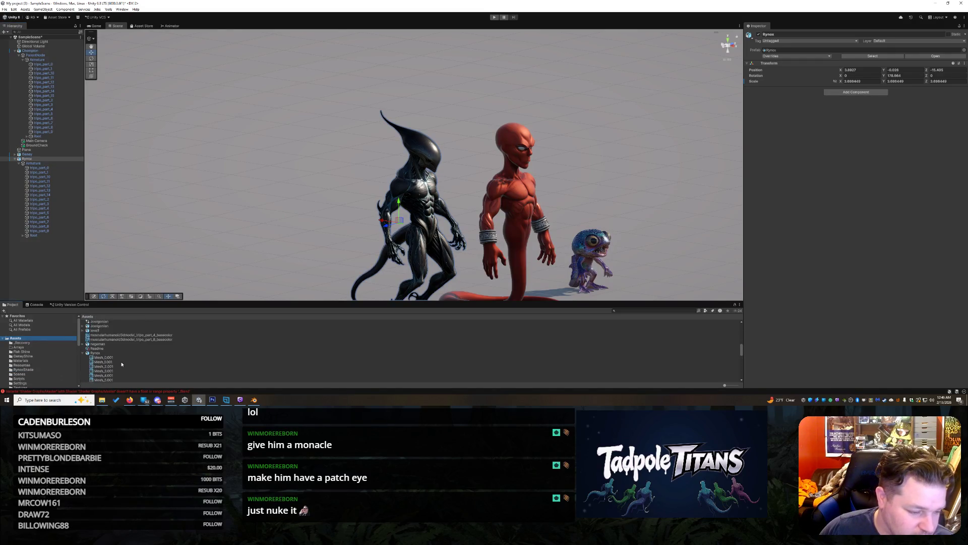
pyautogui.click(88, 353)
pyautogui.rightClick(97, 353)
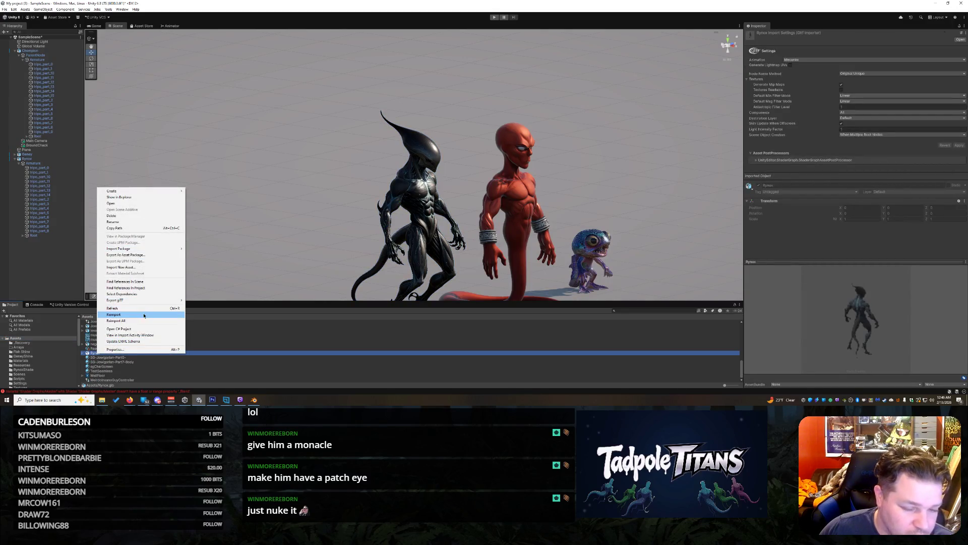
pyautogui.click(144, 315)
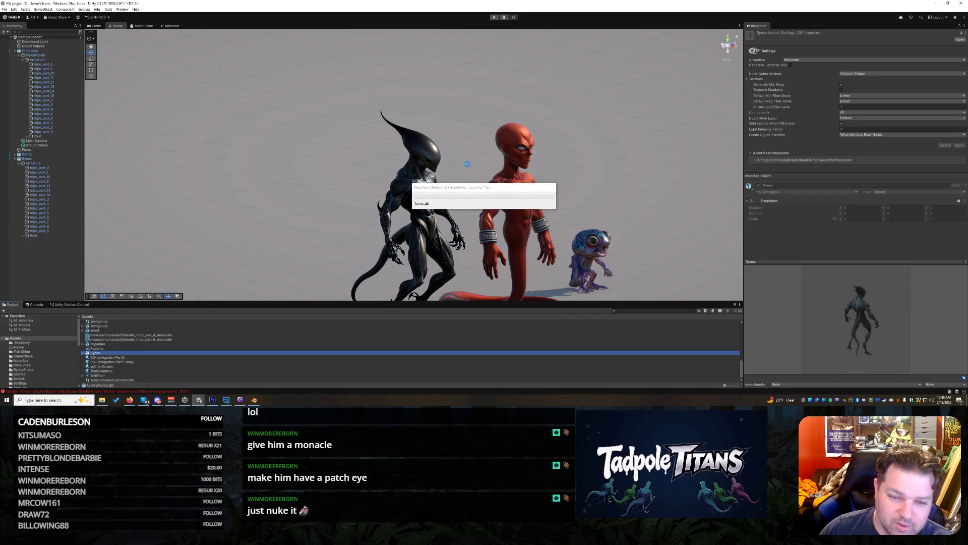
pyautogui.scroll(6, 511, 179)
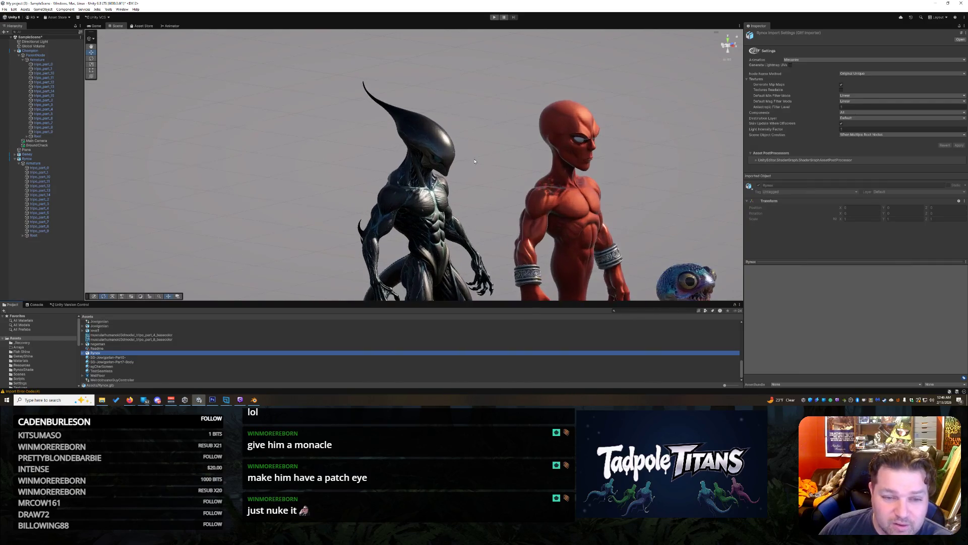
# Step: Select the alien's head mesh and set Smoothness to about 0.758 and Ambient Occlusion to about 0.501
pyautogui.moveTo(511, 179)
pyautogui.keyDown('alt'); pyautogui.mouseDown()
pyautogui.moveTo(534, 225)
pyautogui.moveTo(359, 202)
pyautogui.moveTo(320, 169)
pyautogui.moveTo(522, 176)
pyautogui.moveTo(342, 195)
pyautogui.moveTo(442, 240)
pyautogui.moveTo(614, 223)
pyautogui.moveTo(554, 277)
pyautogui.moveTo(495, 205)
pyautogui.moveTo(548, 199)
pyautogui.mouseUp(); pyautogui.keyUp('alt')
pyautogui.scroll(4, 540, 197)
pyautogui.scroll(4, 540, 197)
pyautogui.scroll(3, 480, 113)
pyautogui.click(481, 113)
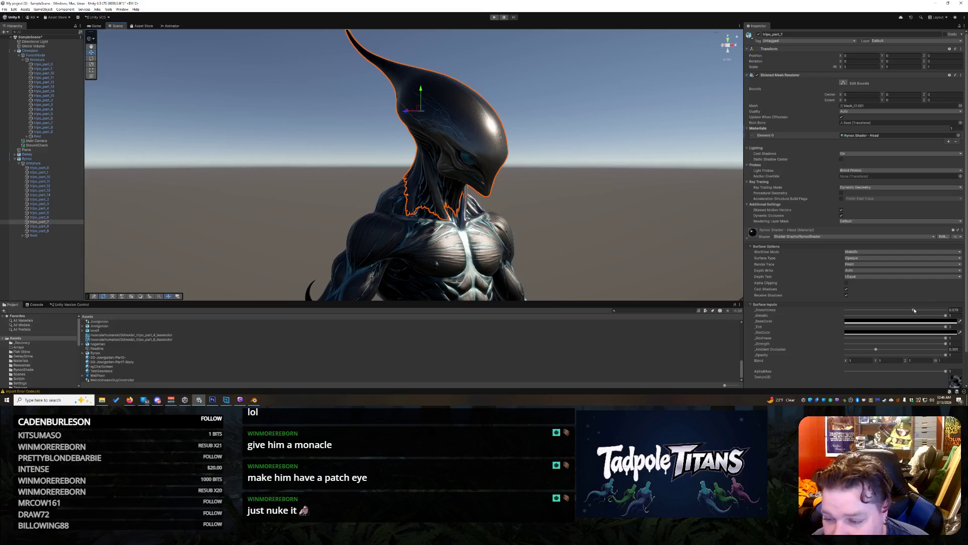
pyautogui.moveTo(913, 310)
pyautogui.mouseDown()
pyautogui.moveTo(938, 310)
pyautogui.moveTo(911, 311)
pyautogui.mouseUp()
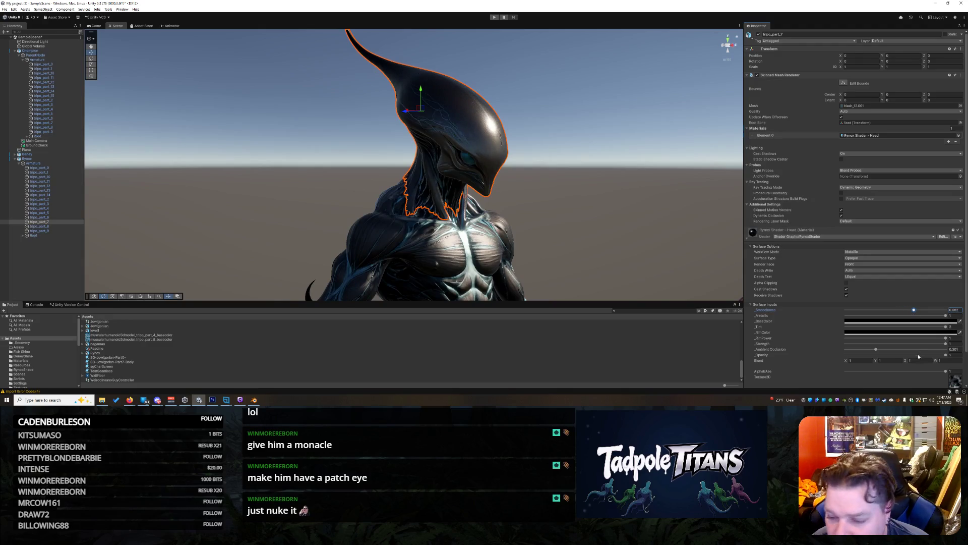
pyautogui.moveTo(878, 350); pyautogui.dragTo(902, 347)
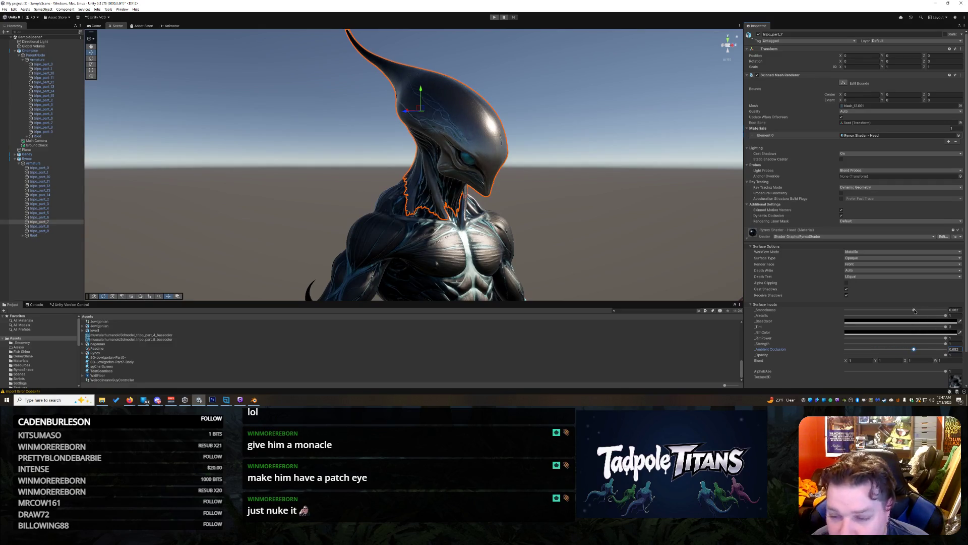
pyautogui.moveTo(914, 310); pyautogui.dragTo(922, 311)
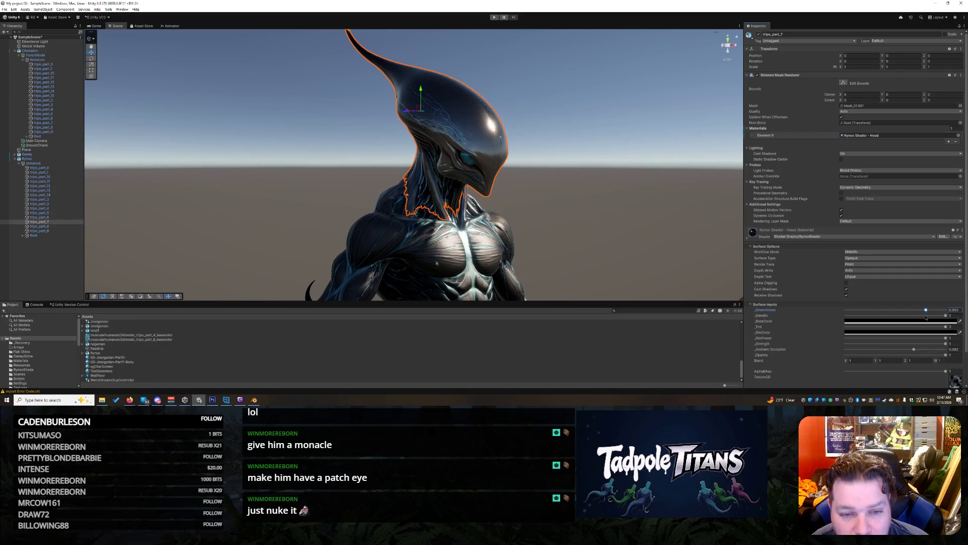
# Step: Orbit to the side profile, reselect the head mesh, and open its _RimColor picker
pyautogui.click(682, 231)
pyautogui.moveTo(682, 231)
pyautogui.mouseDown()
pyautogui.moveTo(498, 211)
pyautogui.moveTo(713, 201)
pyautogui.moveTo(588, 231)
pyautogui.moveTo(696, 235)
pyautogui.moveTo(548, 222)
pyautogui.moveTo(409, 329)
pyautogui.moveTo(586, 213)
pyautogui.moveTo(562, 222)
pyautogui.moveTo(554, 193)
pyautogui.moveTo(699, 154)
pyautogui.moveTo(691, 190)
pyautogui.moveTo(507, 213)
pyautogui.moveTo(583, 198)
pyautogui.mouseUp()
pyautogui.scroll(5, 507, 213)
pyautogui.scroll(4, 507, 213)
pyautogui.click(459, 145)
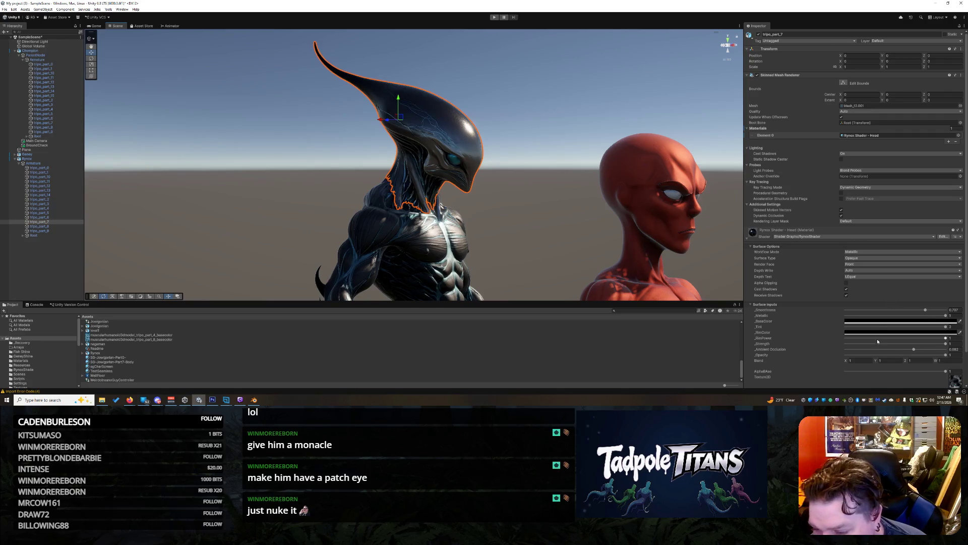
pyautogui.click(941, 332)
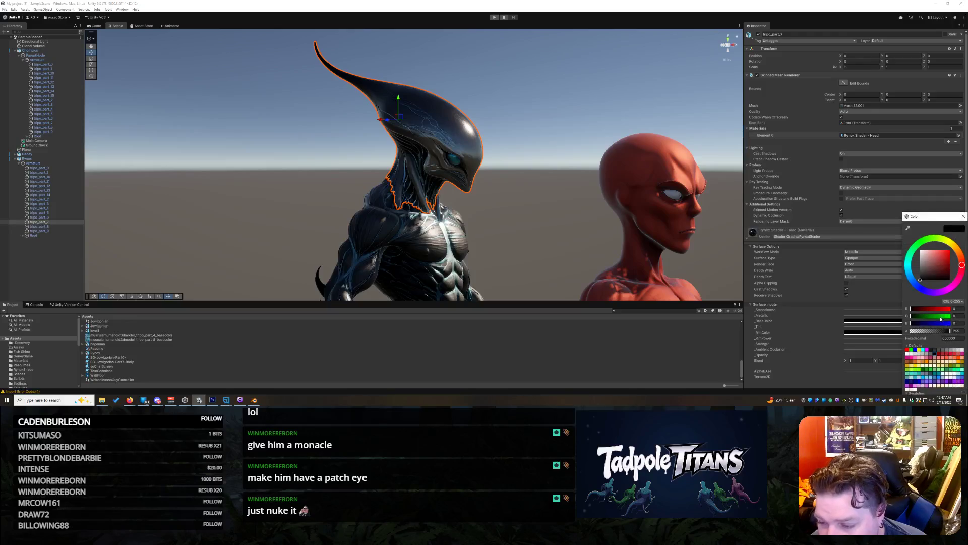